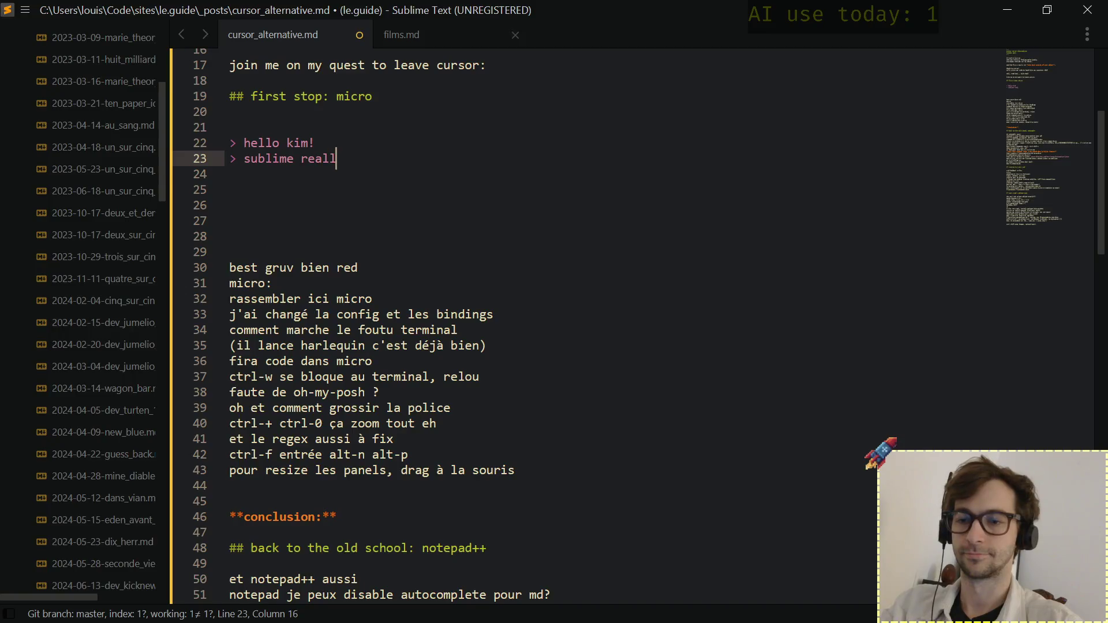
{"action": "type", "text": "y is a blast"}
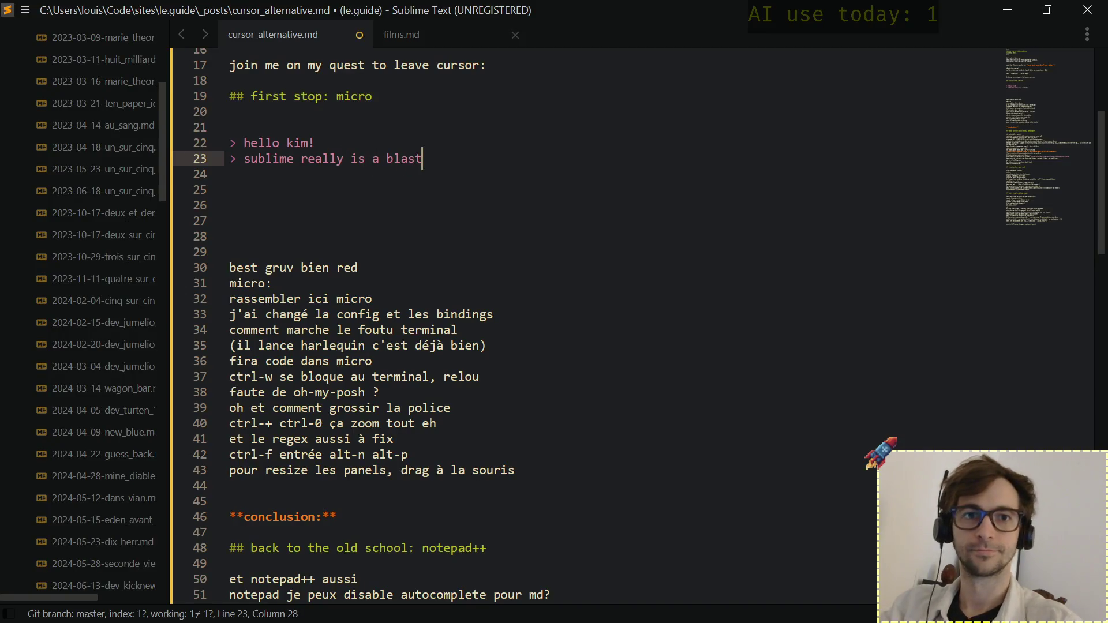
Complete line 23 as "sublime really is a blast" and settle on empty line 28 below the quote.
{"action": "key", "text": "Down"}
{"action": "key", "text": "Down"}
{"action": "key", "text": "Down"}
{"action": "key", "text": "Down"}
{"action": "key", "text": "Down"}
{"action": "key", "text": "Down"}
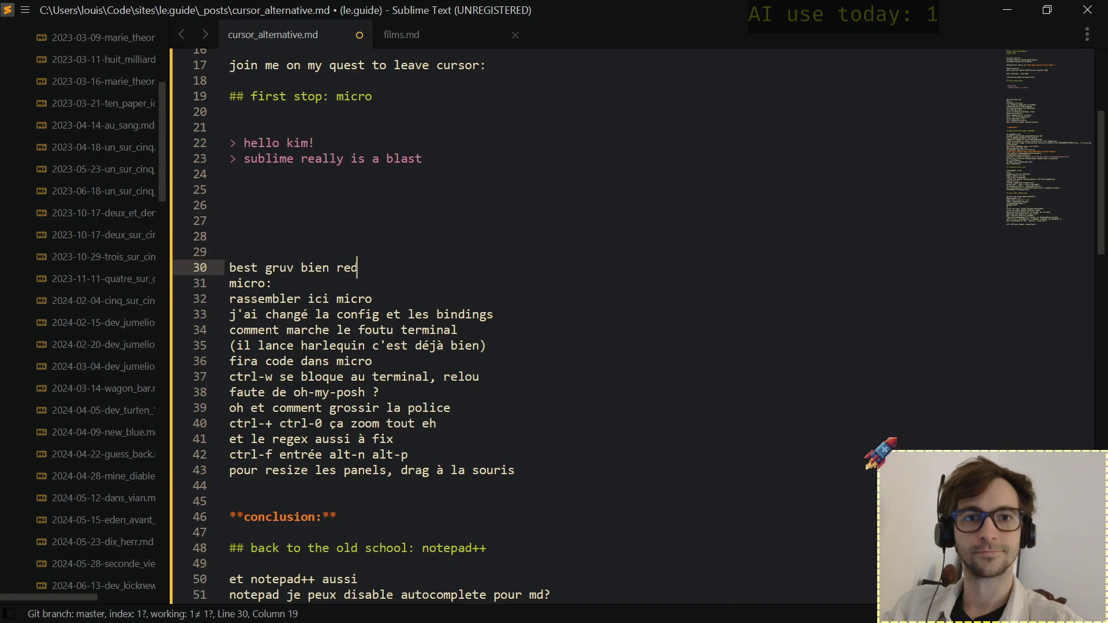
{"action": "key", "text": "Up"}
{"action": "key", "text": "Down"}
{"action": "key", "text": "Up"}
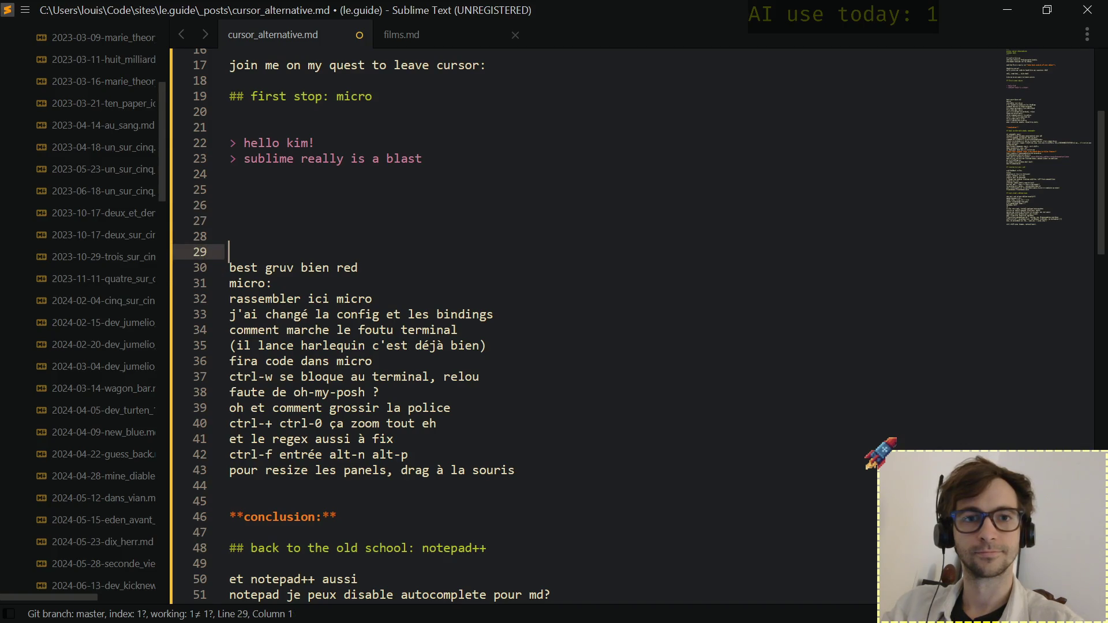
{"action": "key", "text": "Down"}
{"action": "key", "text": "Down"}
{"action": "key", "text": "Down"}
{"action": "key", "text": "End"}
{"action": "key", "text": "Down"}
{"action": "key", "text": "Down"}
{"action": "key", "text": "Down"}
{"action": "key", "text": "Down"}
{"action": "key", "text": "Down"}
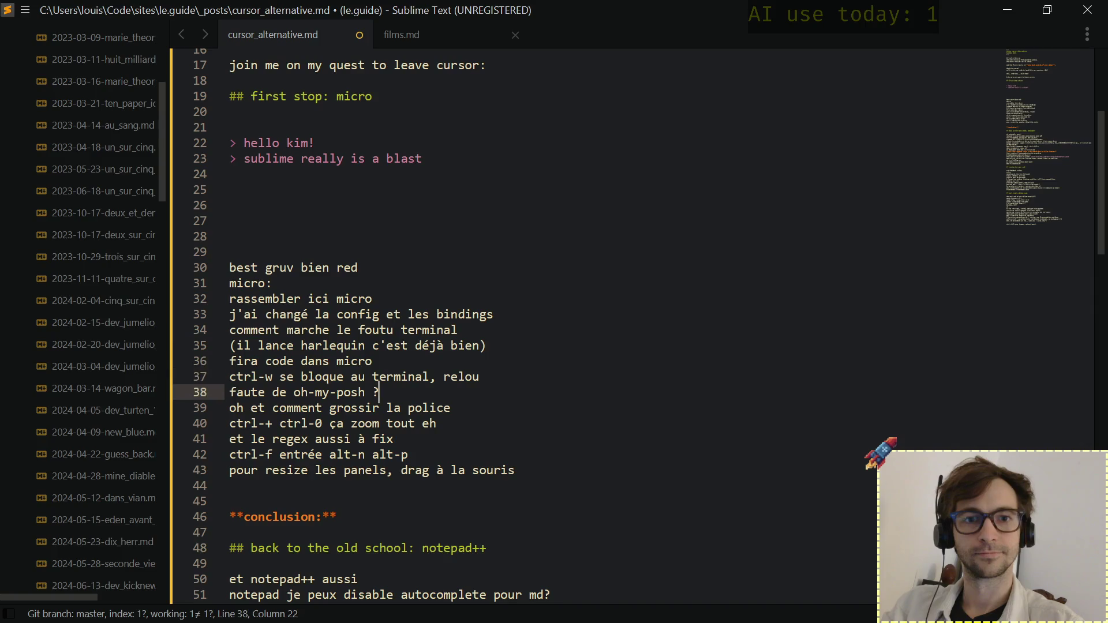
{"action": "key", "text": "Down"}
{"action": "key", "text": "Down"}
{"action": "key", "text": "Down"}
{"action": "key", "text": "Up"}
{"action": "key", "text": "Up"}
{"action": "key", "text": "Up"}
{"action": "key", "text": "Up"}
{"action": "key", "text": "Up"}
{"action": "key", "text": "Up"}
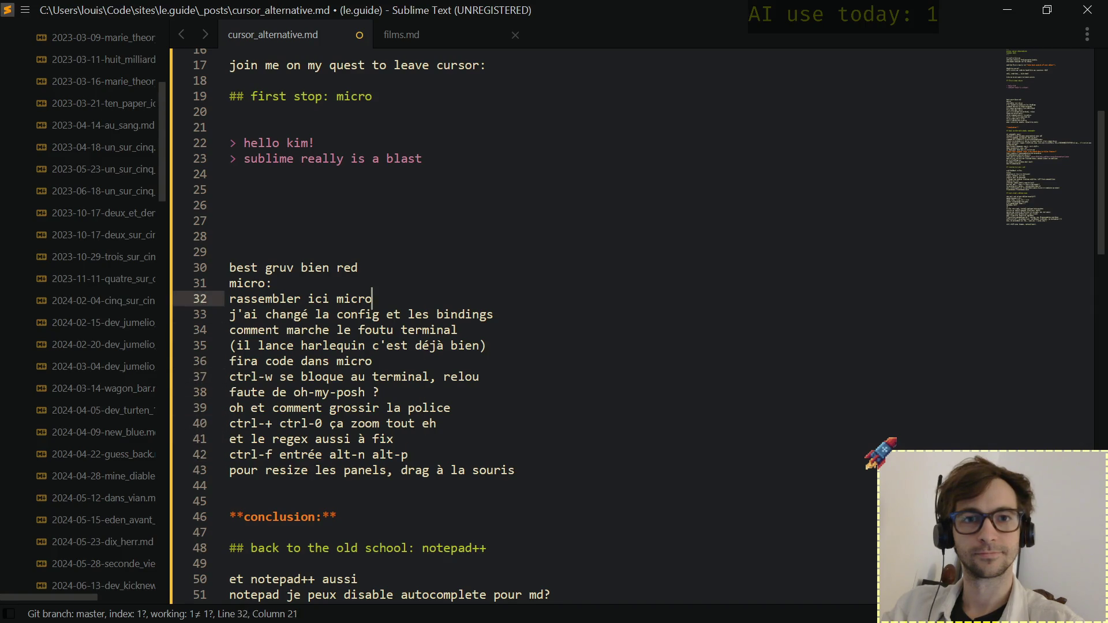
{"action": "key", "text": "Up"}
{"action": "key", "text": "Up"}
{"action": "key", "text": "Up"}
{"action": "key", "text": "Up"}
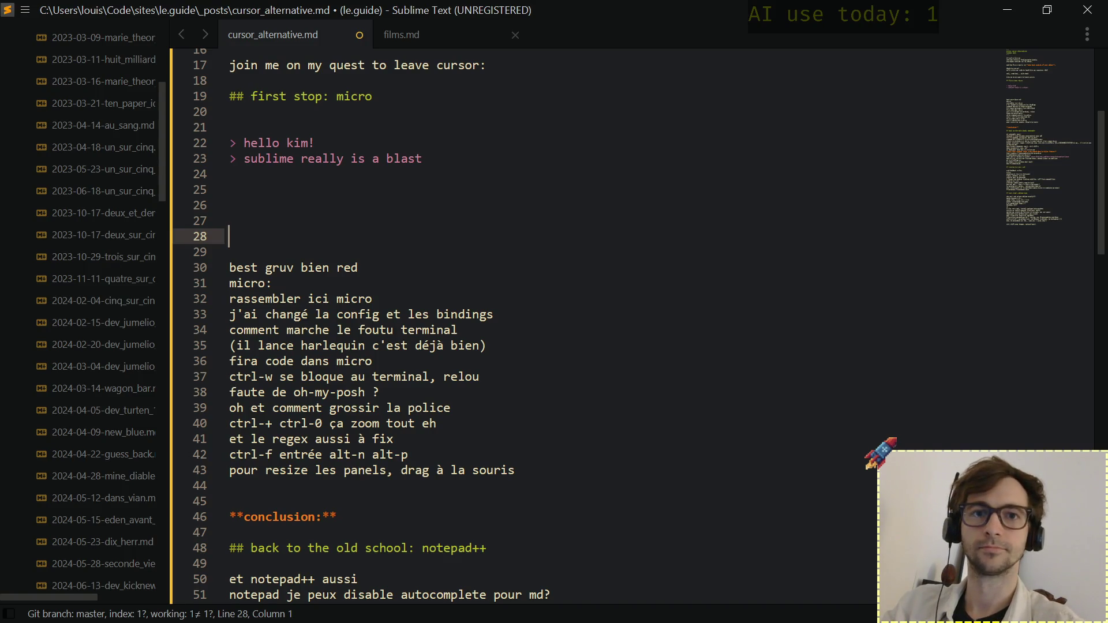
{"action": "type", "text": "micr"}
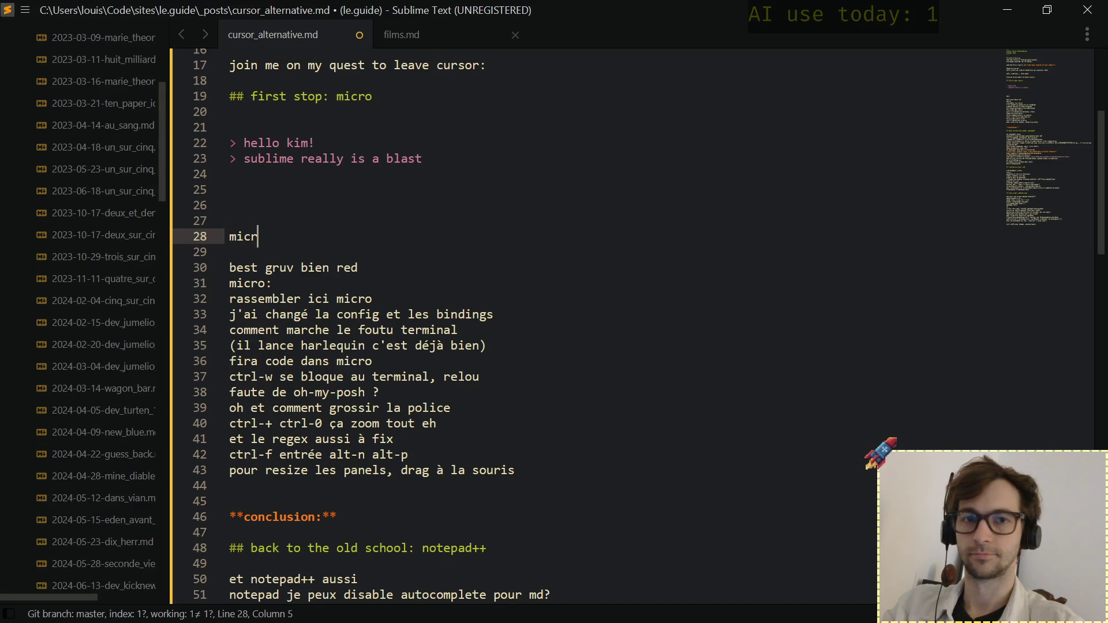
{"action": "type", "text": "o is "}
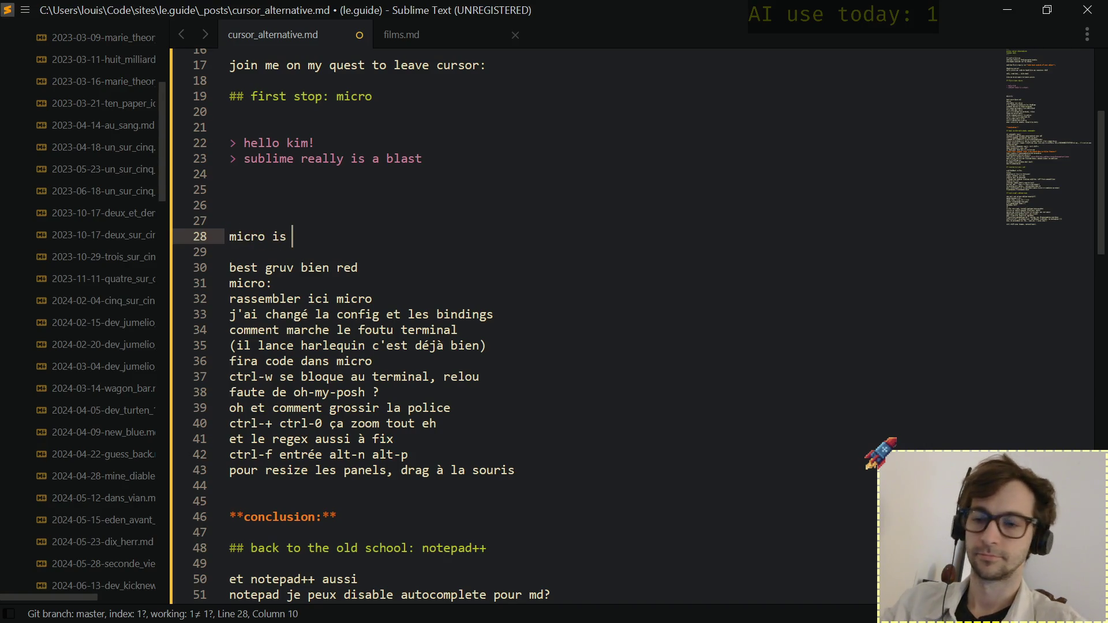
{"action": "type", "text": "the best ch"}
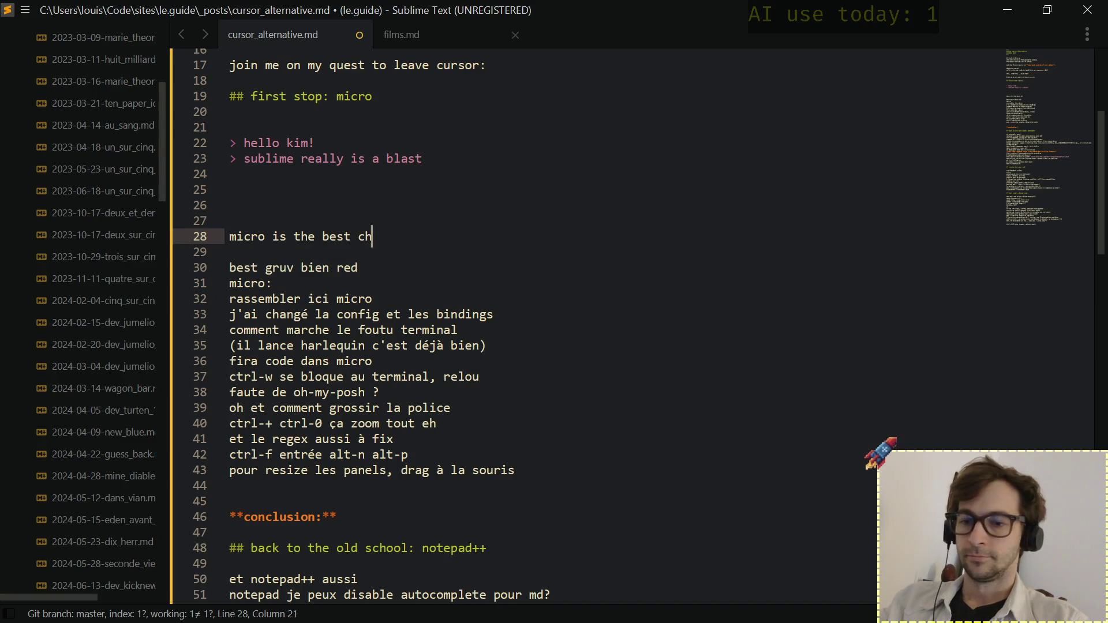
{"action": "type", "text": "oice"}
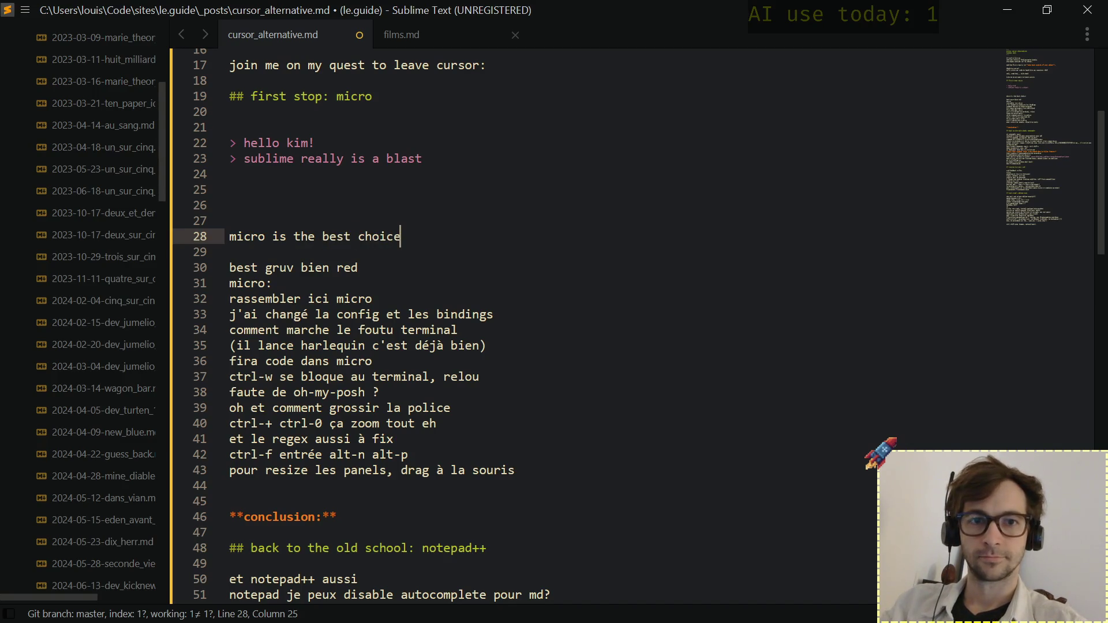
{"action": "type", "text": " if"}
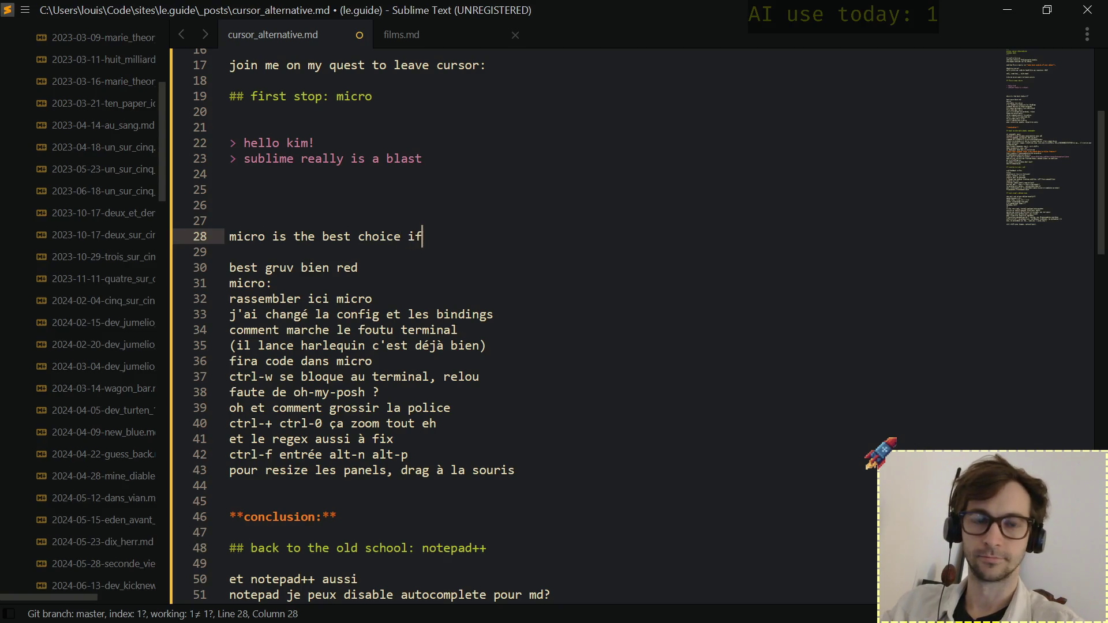
{"action": "type", "text": " y"}
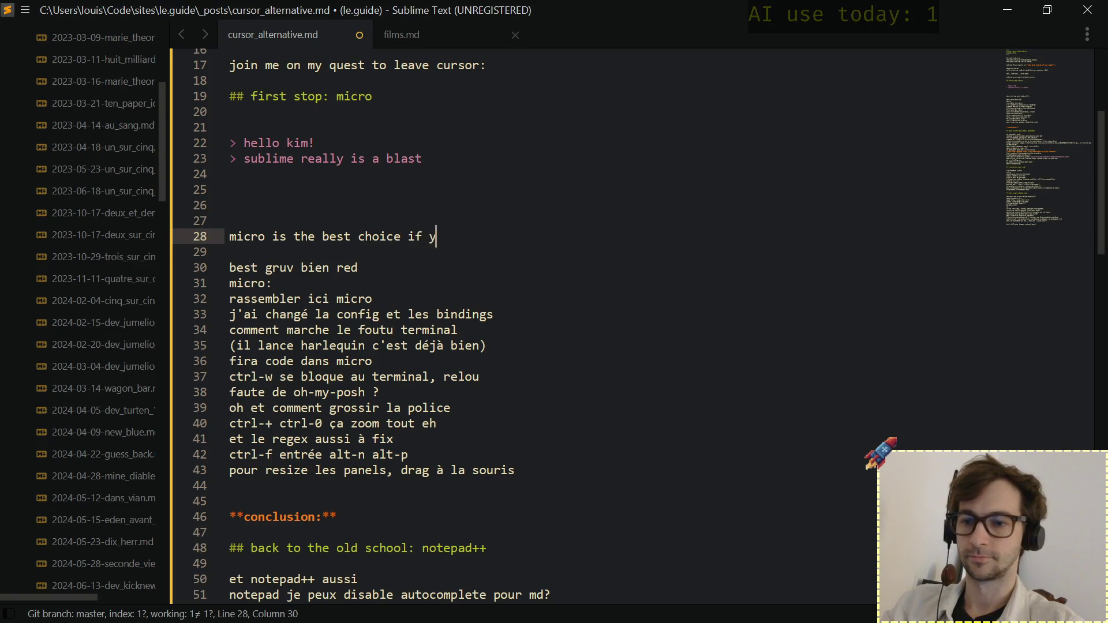
{"action": "type", "text": "ou want to"}
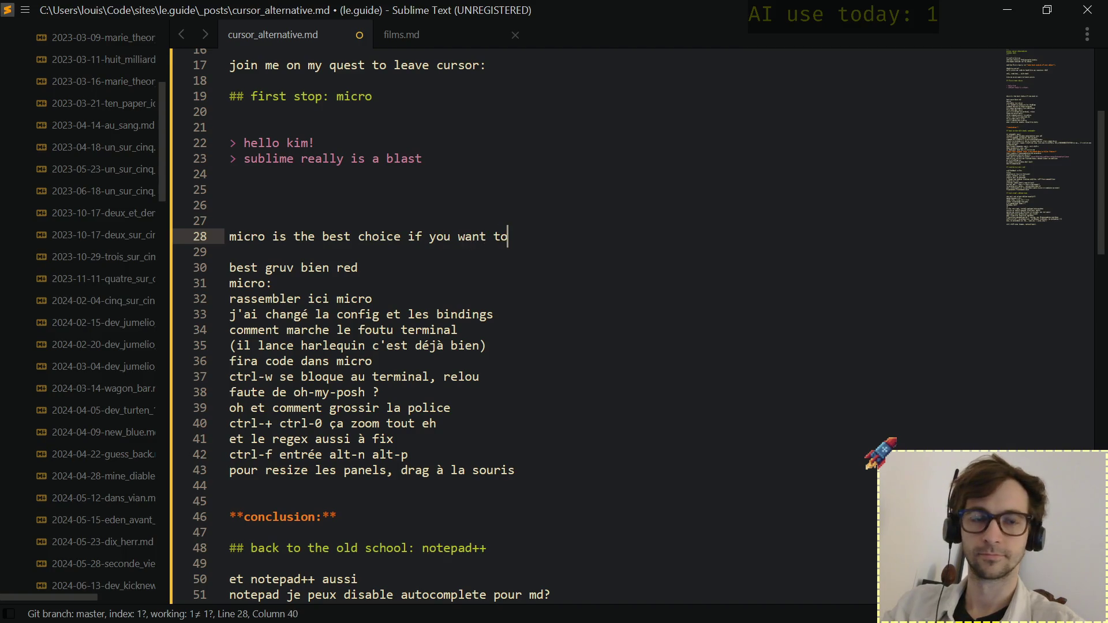
Write "micro is the best choice if you can't vim or emacs," then "but still want a nice swiss knife." on the next line.
{"action": "key", "text": "BackSpace"}
{"action": "key", "text": "BackSpace"}
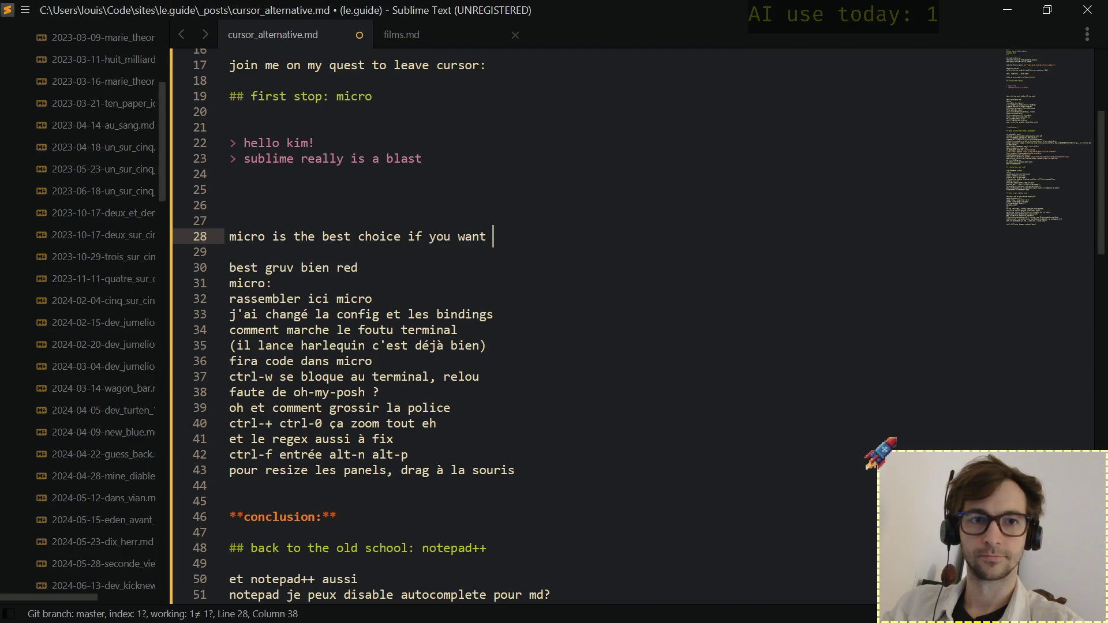
{"action": "key", "text": "BackSpace"}
{"action": "key", "text": "BackSpace"}
{"action": "key", "text": "BackSpace"}
{"action": "key", "text": "BackSpace"}
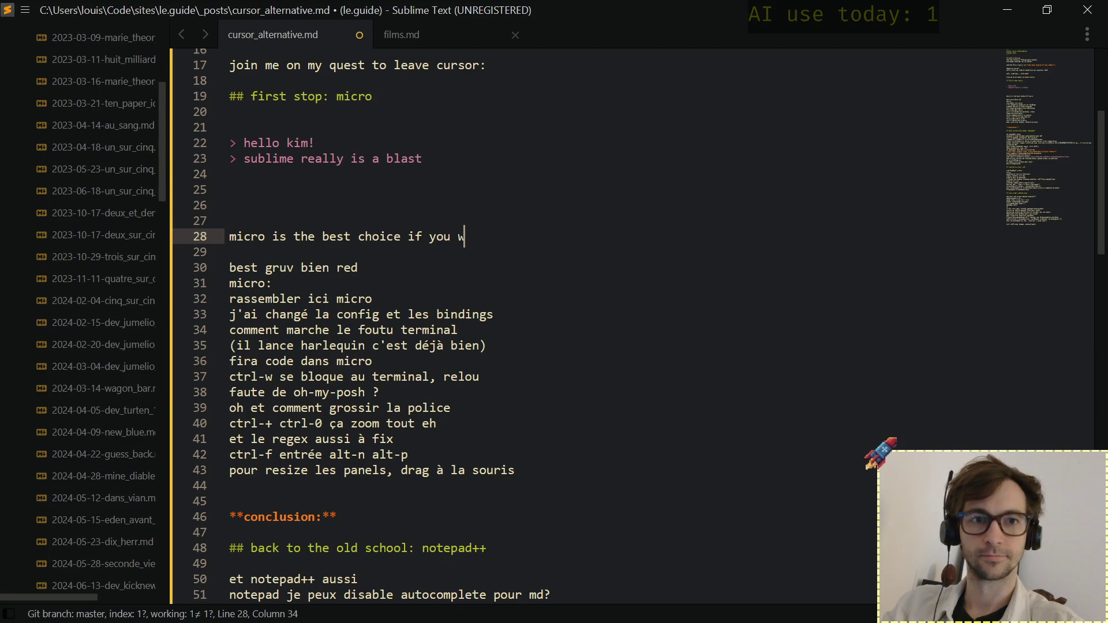
{"action": "key", "text": "BackSpace"}
{"action": "type", "text": "can't "}
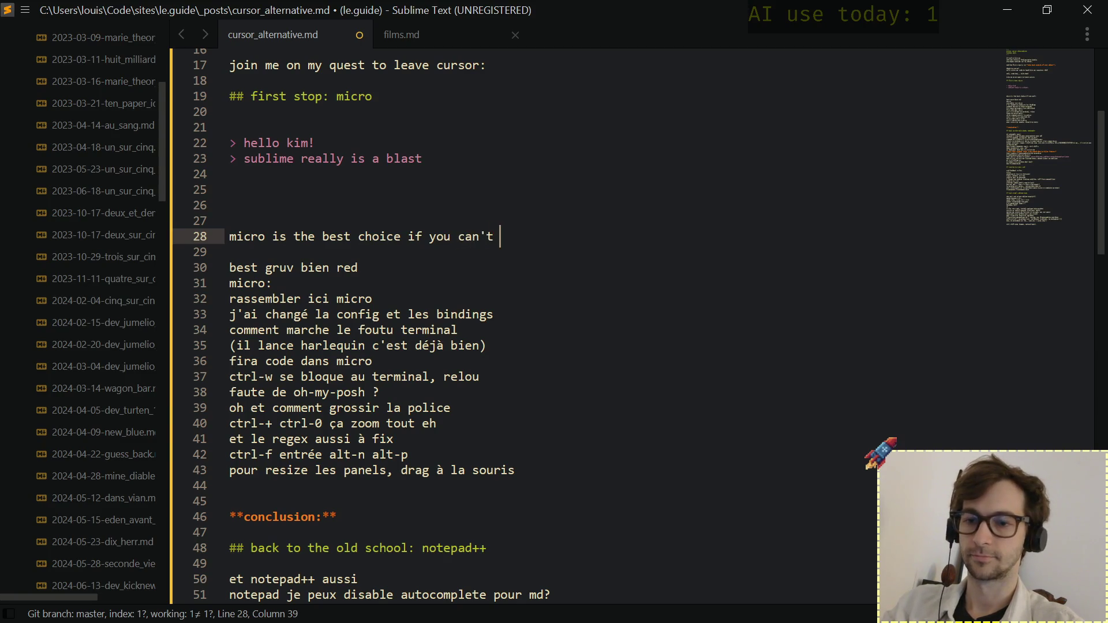
{"action": "type", "text": "vim or ema"}
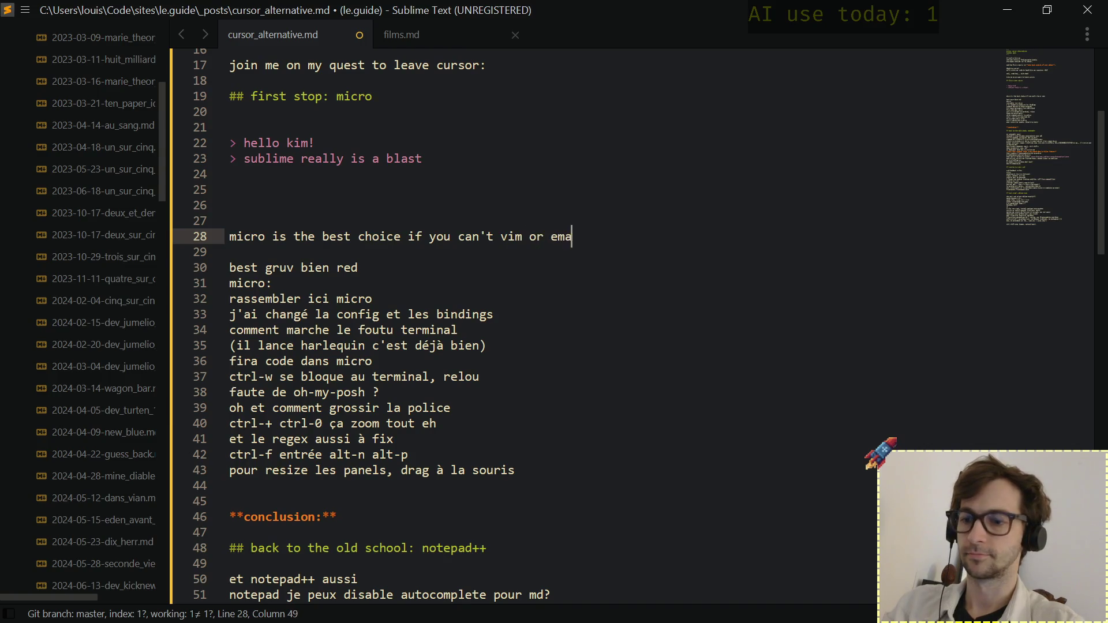
{"action": "type", "text": "cs,"}
{"action": "key", "text": "Return"}
{"action": "type", "text": "bu"}
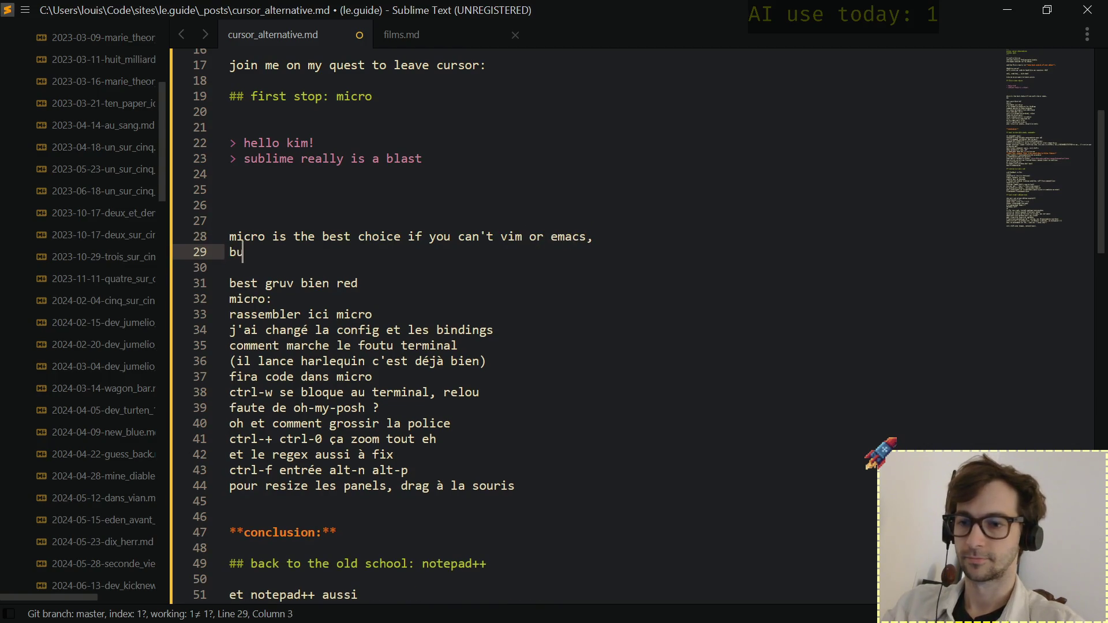
{"action": "type", "text": "t still wan"}
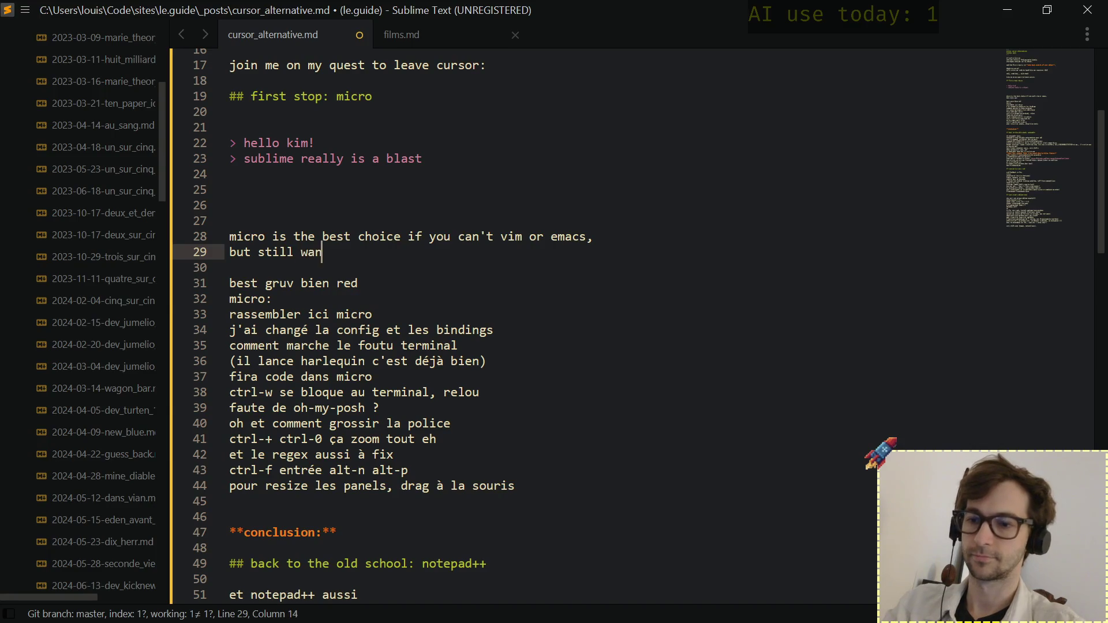
{"action": "type", "text": "t a"}
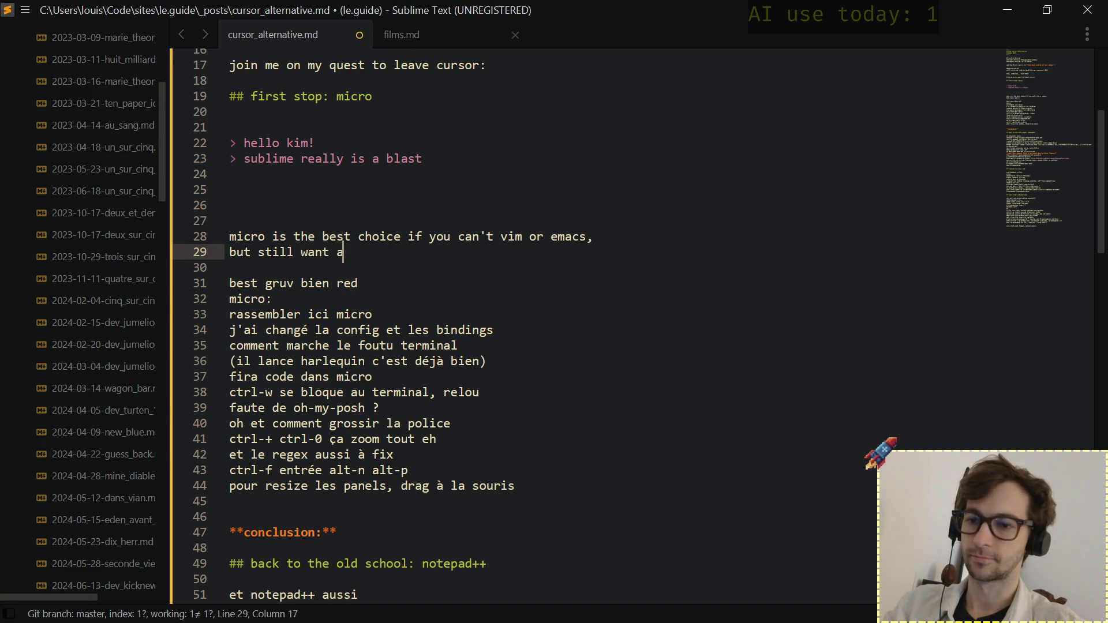
{"action": "type", "text": " nic"}
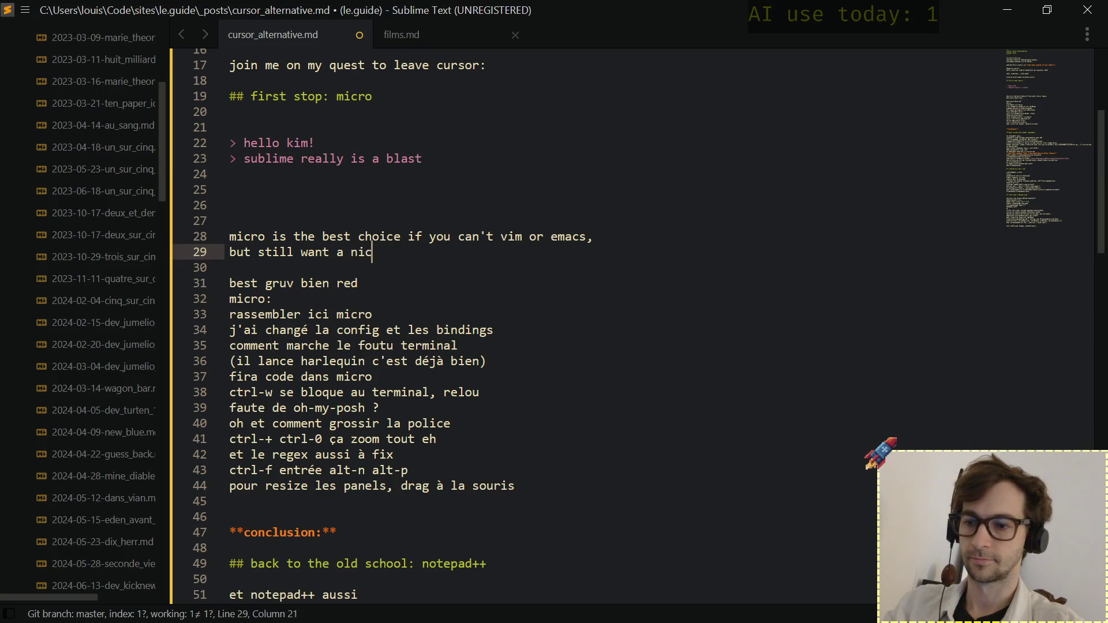
{"action": "type", "text": "e swiss kni"}
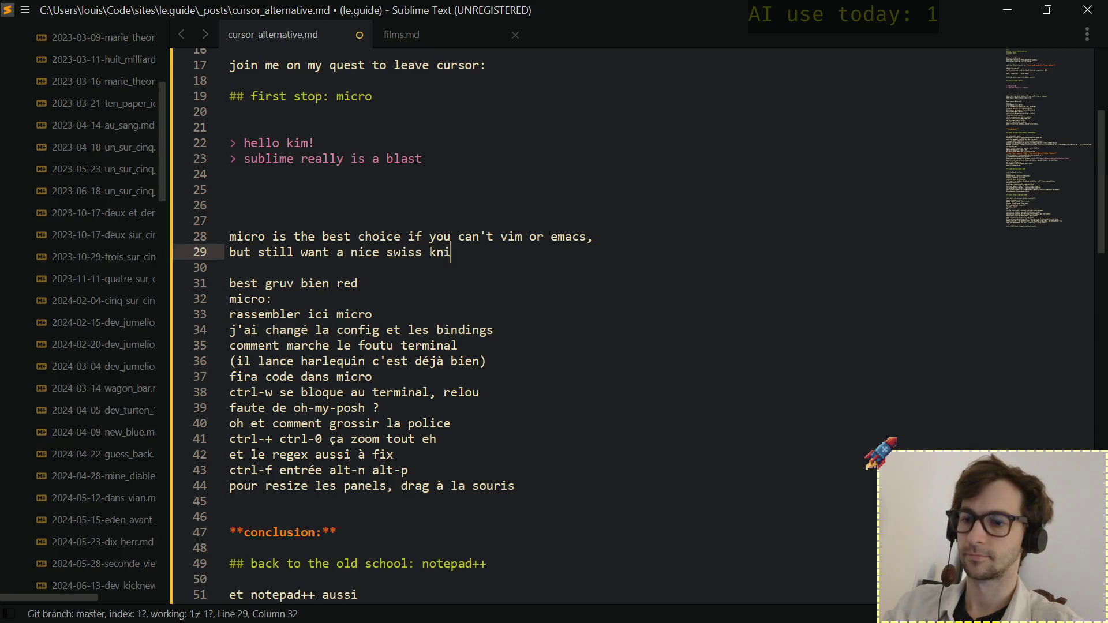
{"action": "type", "text": "fe."}
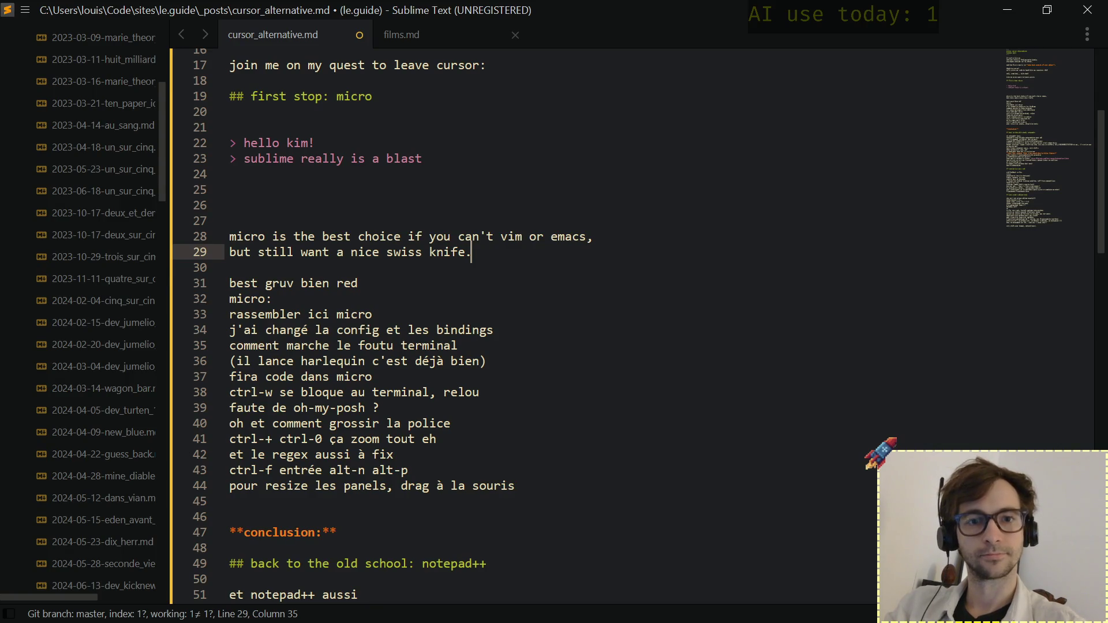
Add a "pros:" heading below the new sentence, correcting a mistyped start.
{"action": "key", "text": "Return"}
{"action": "key", "text": "Return"}
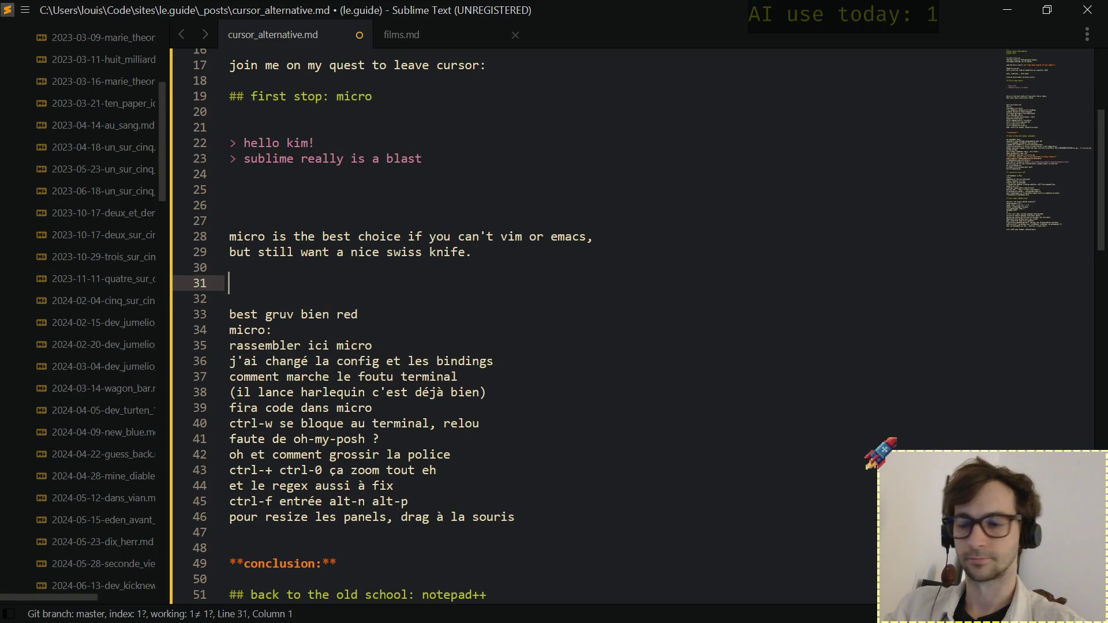
{"action": "type", "text": "adv"}
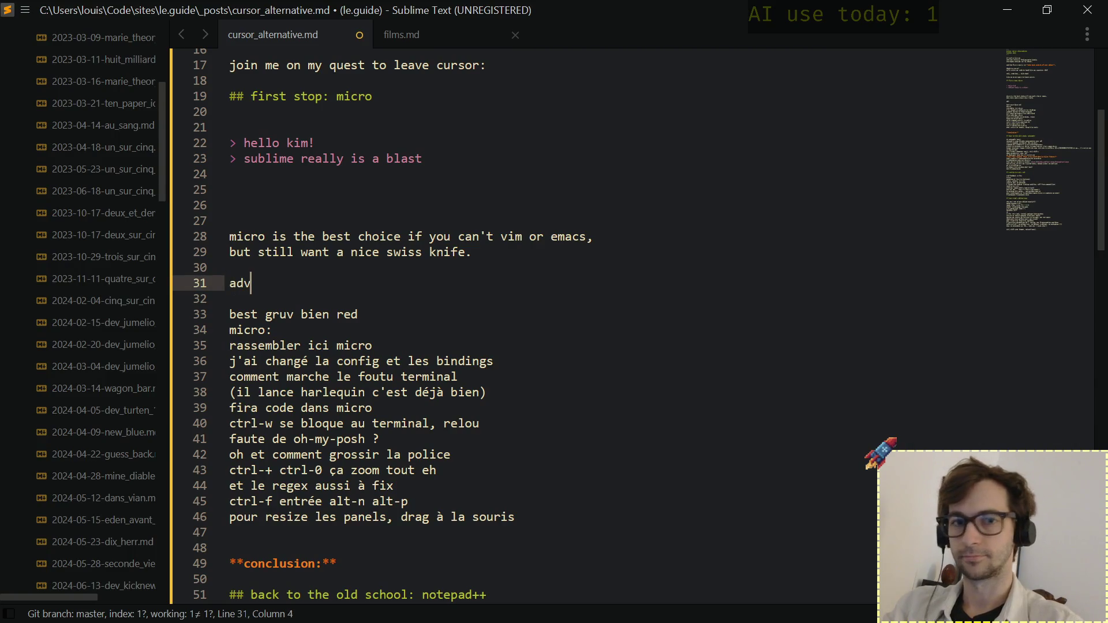
{"action": "type", "text": "an"}
{"action": "key", "text": "BackSpace"}
{"action": "key", "text": "BackSpace"}
{"action": "key", "text": "BackSpace"}
{"action": "type", "text": "c"}
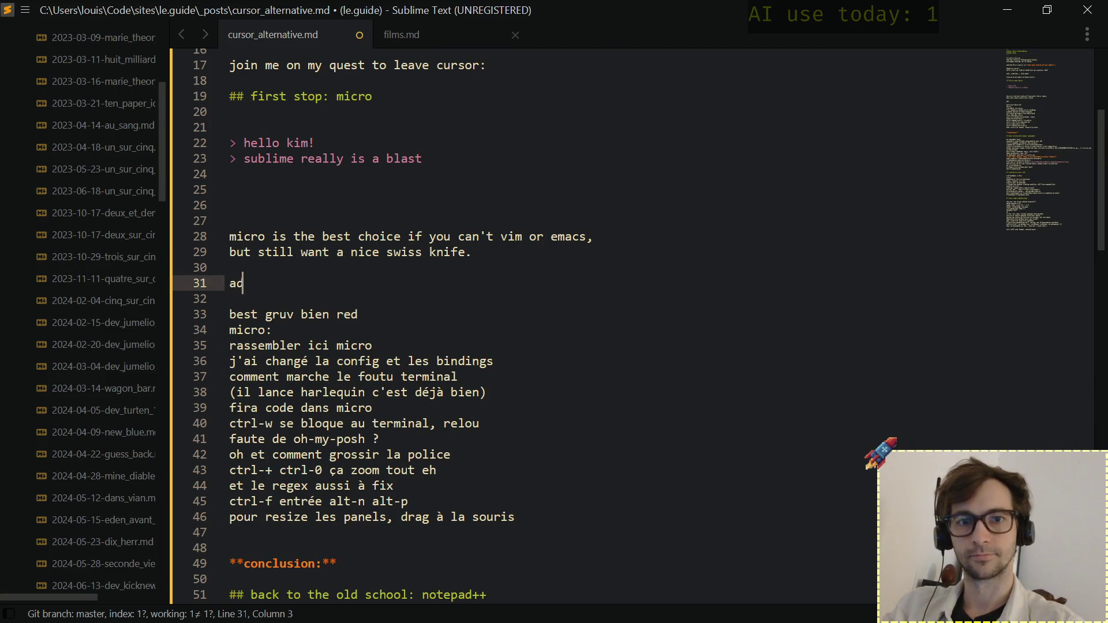
{"action": "key", "text": "BackSpace"}
{"action": "key", "text": "BackSpace"}
{"action": "type", "text": "pros"}
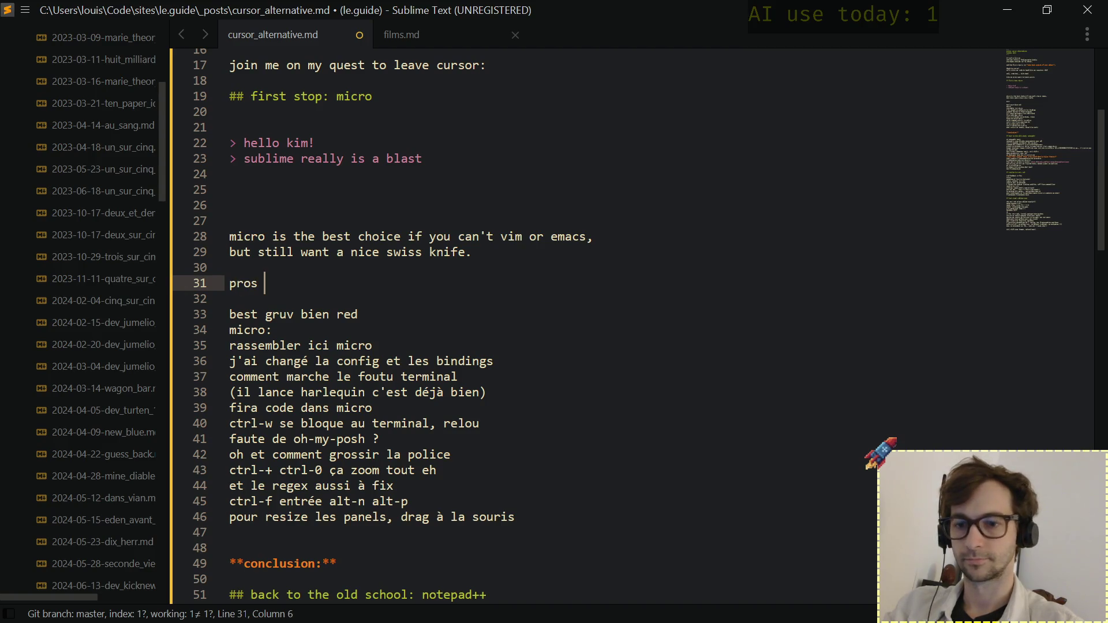
{"action": "key", "text": "BackSpace"}
{"action": "type", "text": ":"}
{"action": "key", "text": "Return"}
{"action": "type", "text": "- "}
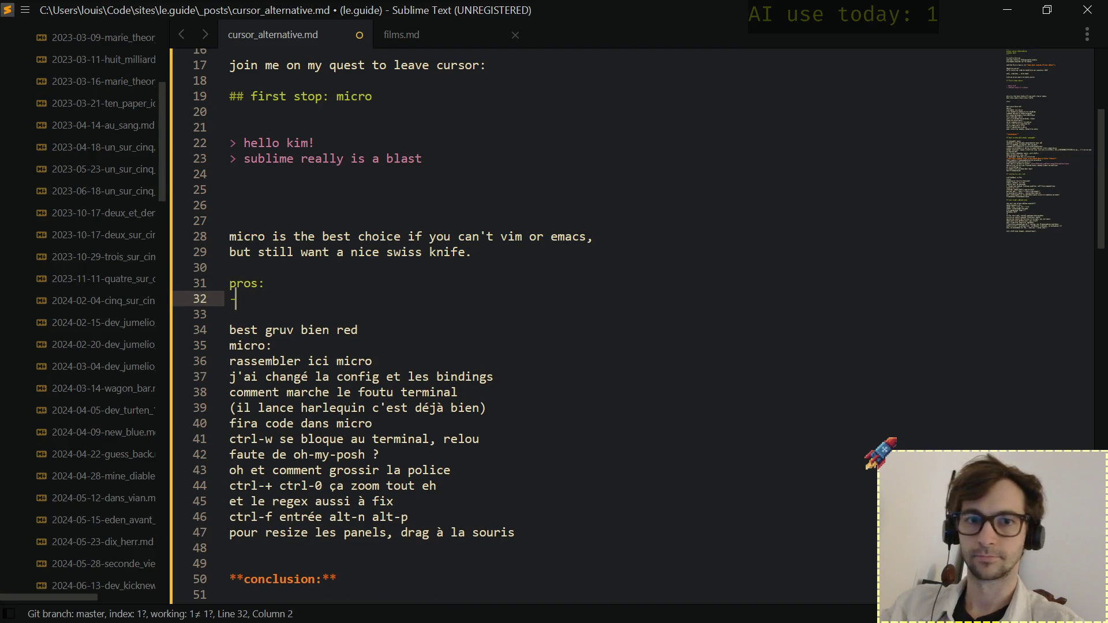
{"action": "type", "text": "work"}
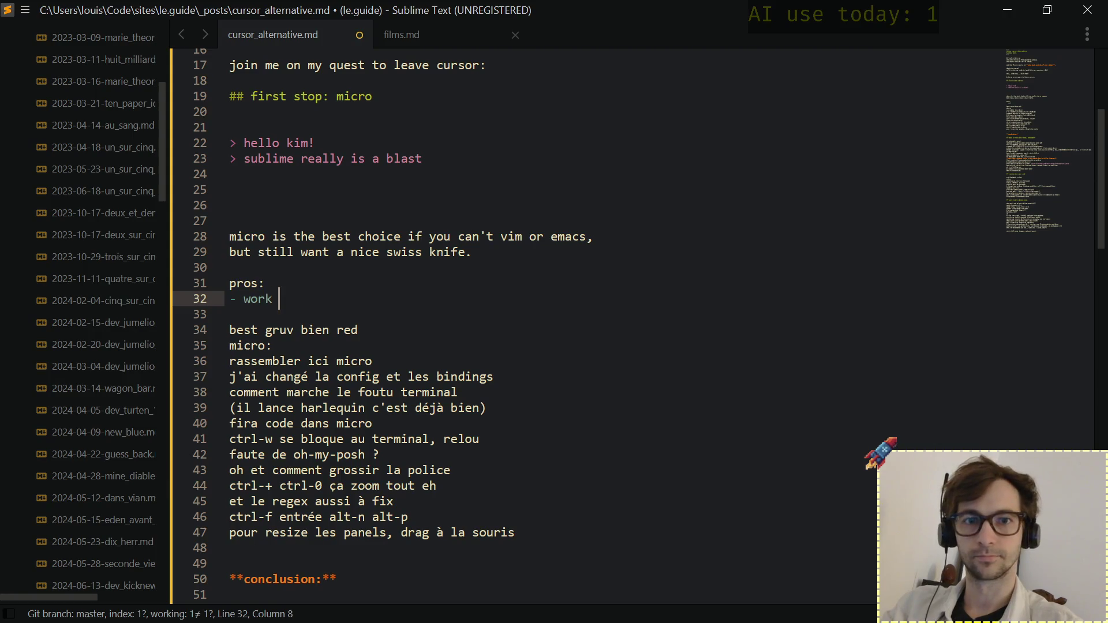
List the bullets "- works anywhere", "- tabs and split view" and start a third for "light and fast".
{"action": "key", "text": "BackSpace"}
{"action": "type", "text": "s a"}
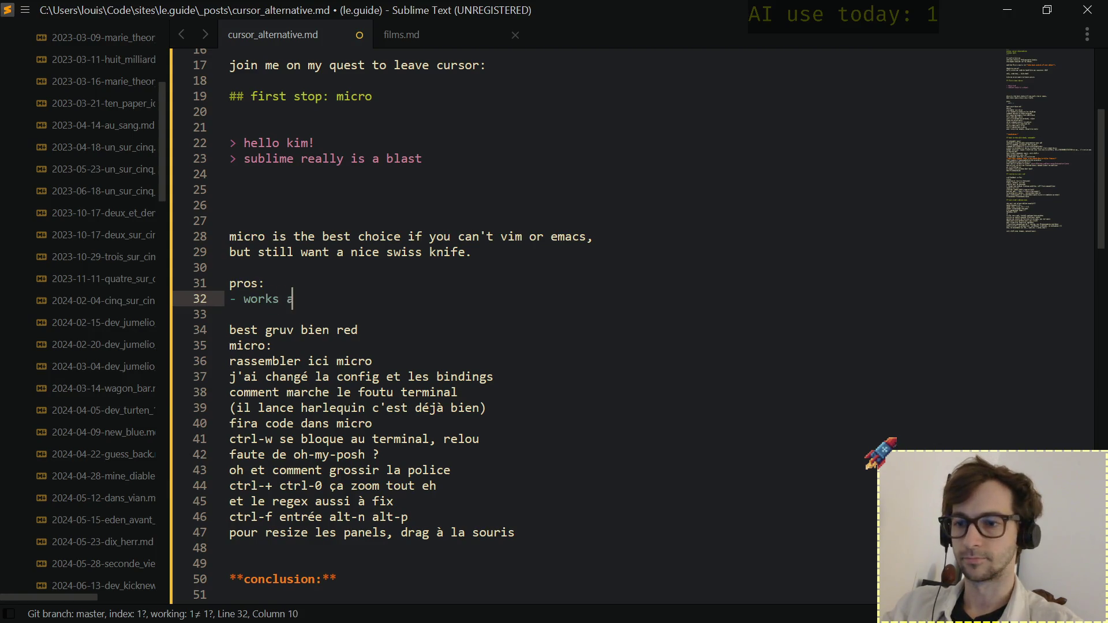
{"action": "type", "text": "nywhere"}
{"action": "key", "text": "Return"}
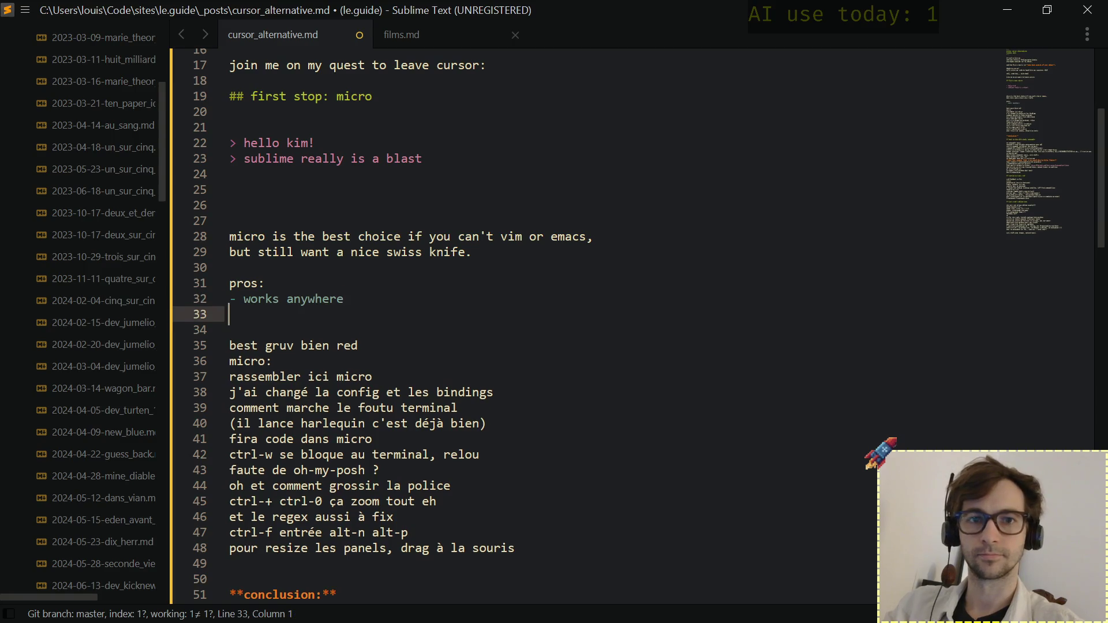
{"action": "type", "text": "-"}
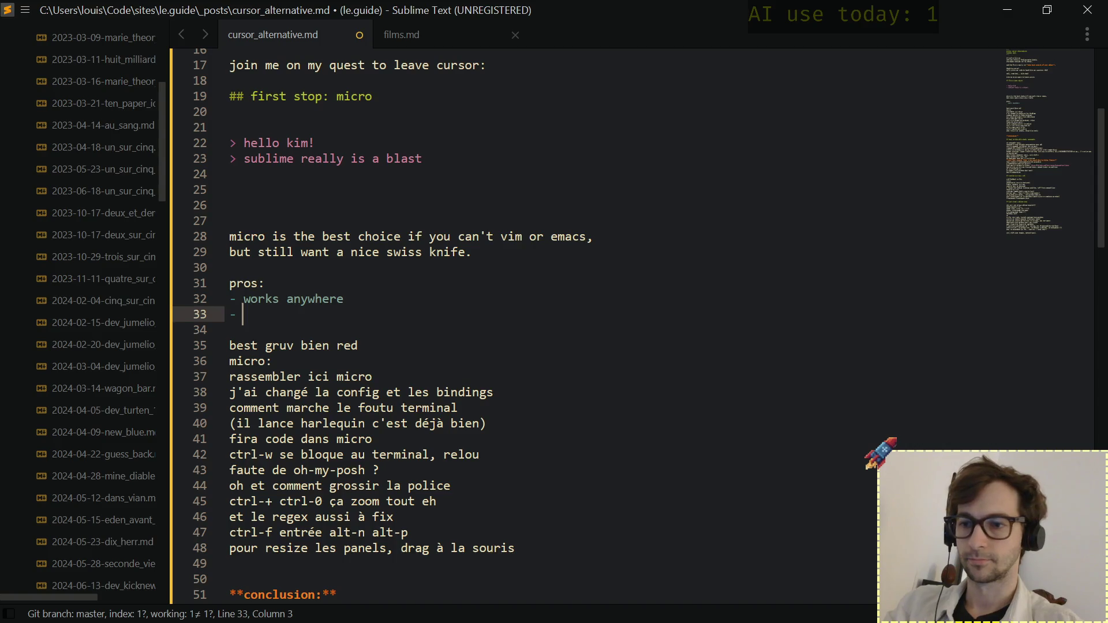
{"action": "type", "text": " tabs and "}
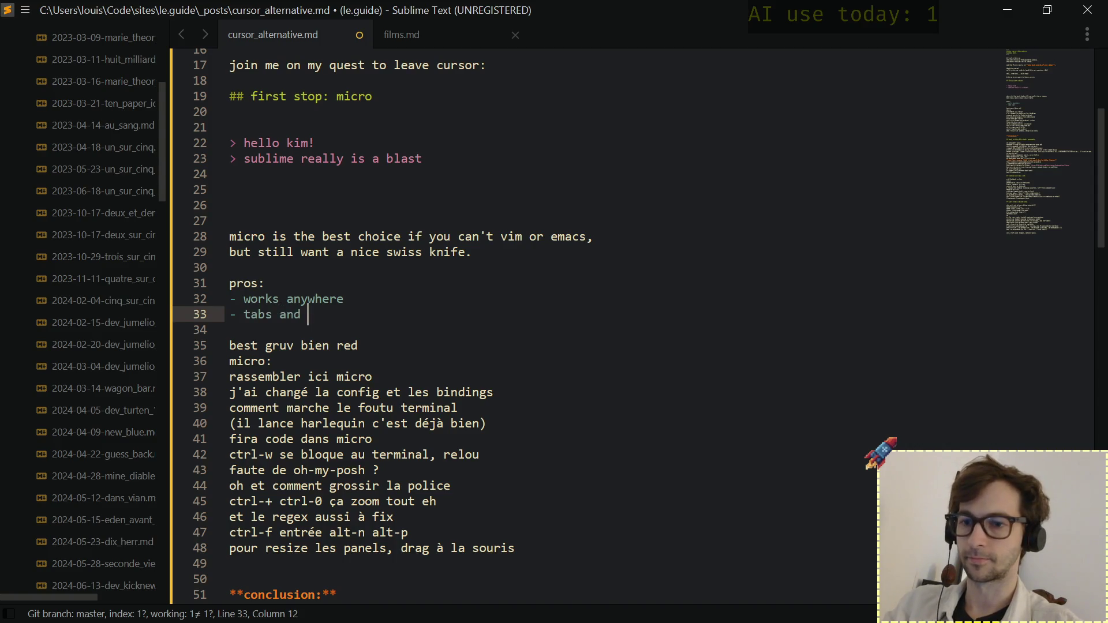
{"action": "type", "text": "split view"}
{"action": "key", "text": "Up"}
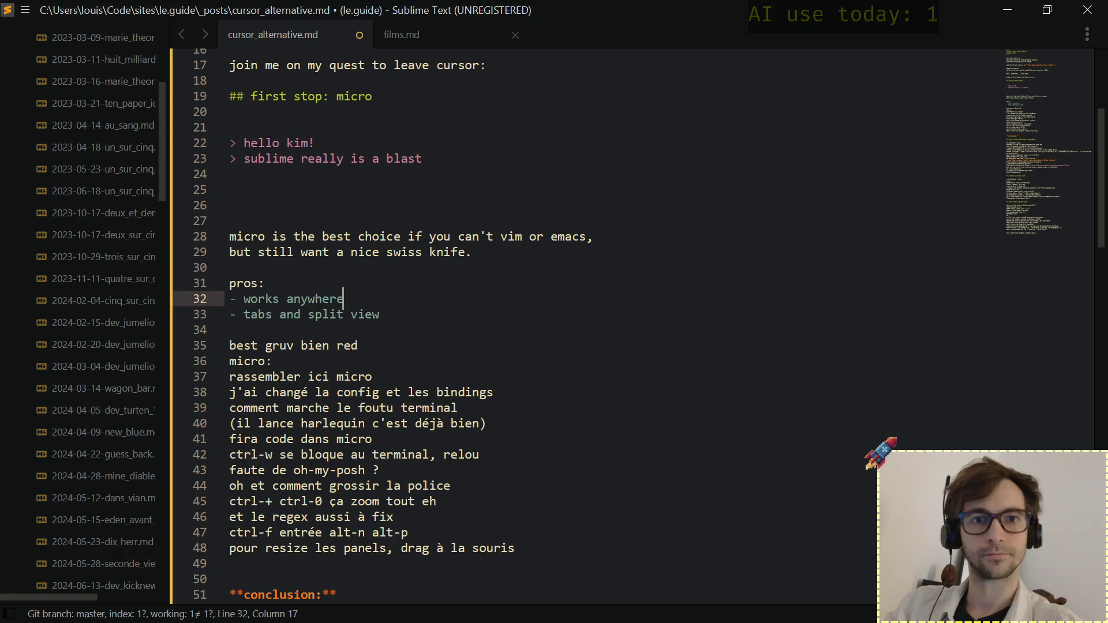
{"action": "key", "text": "Right"}
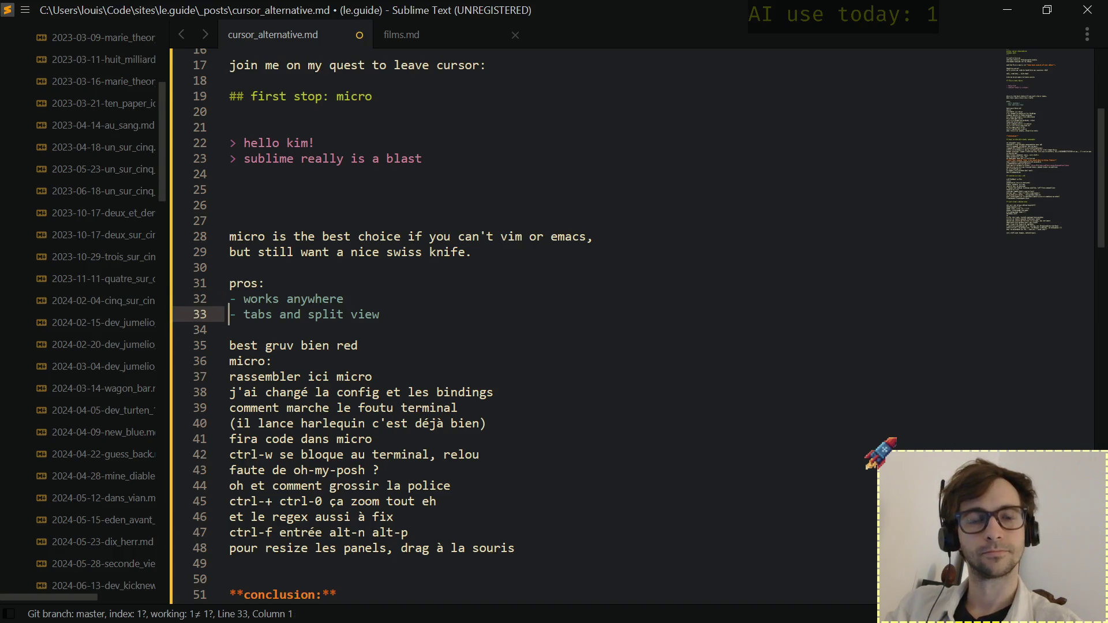
{"action": "key", "text": "End"}
{"action": "key", "text": "Return"}
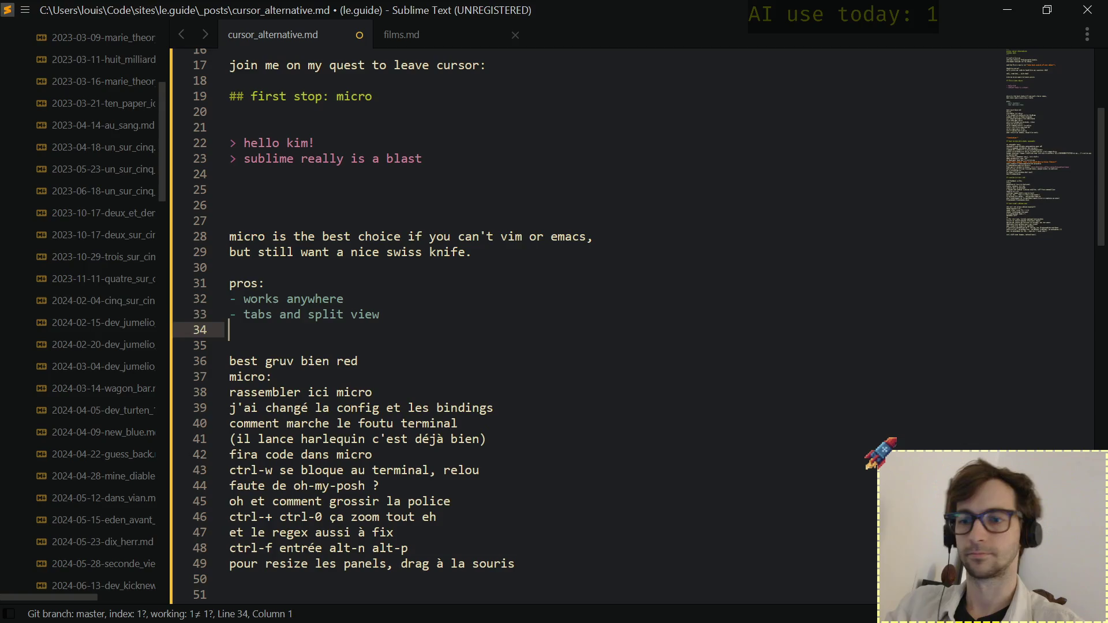
{"action": "type", "text": "- ligh"}
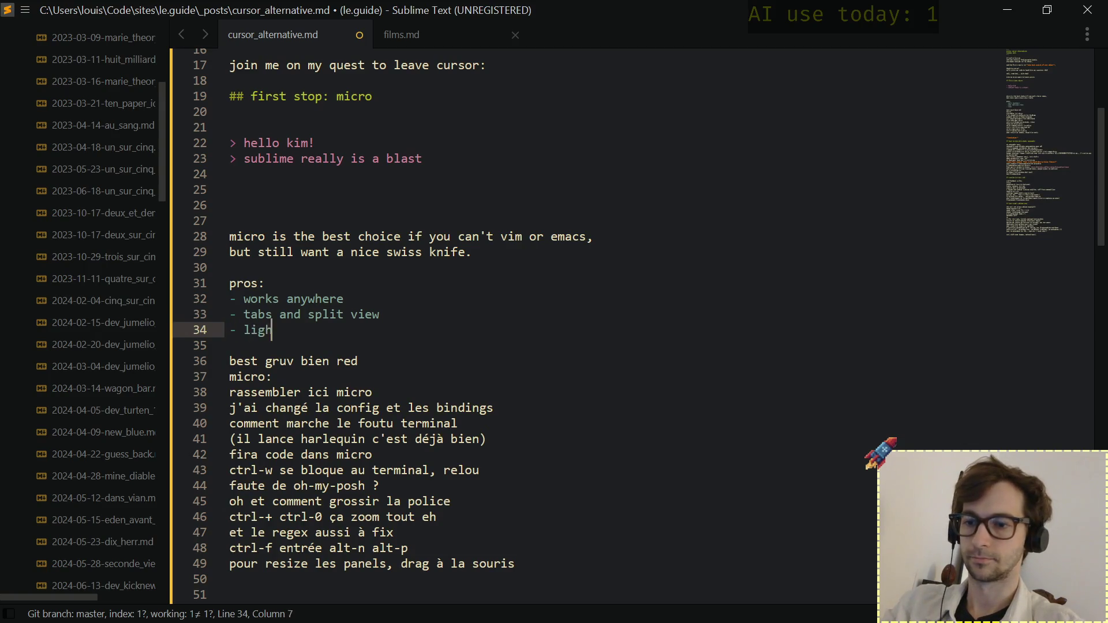
{"action": "type", "text": "t and fa"}
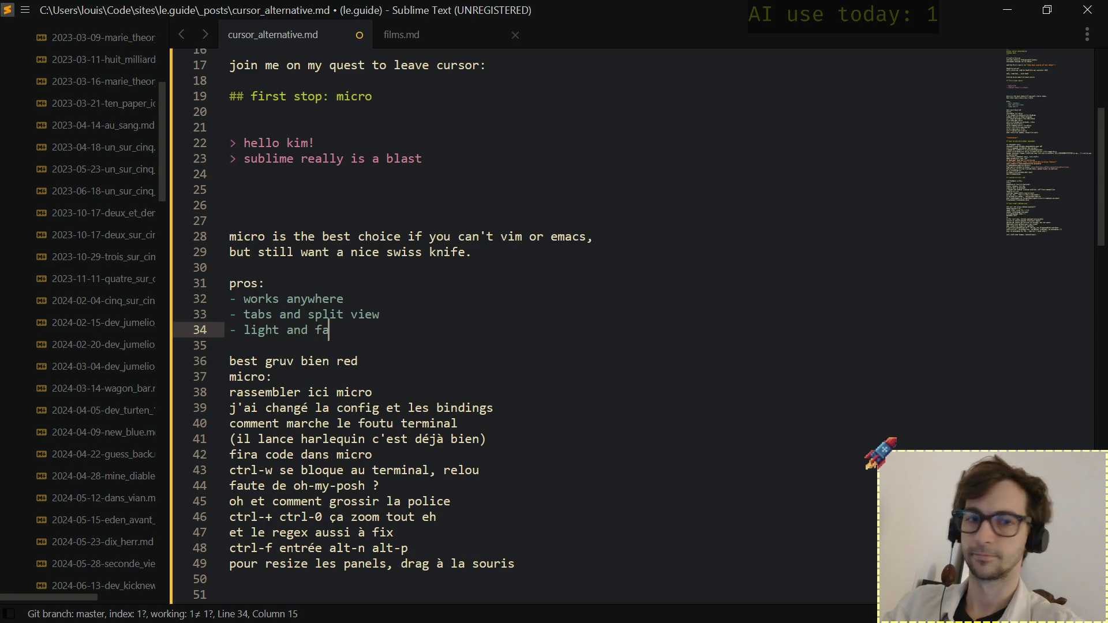
{"action": "type", "text": "st"}
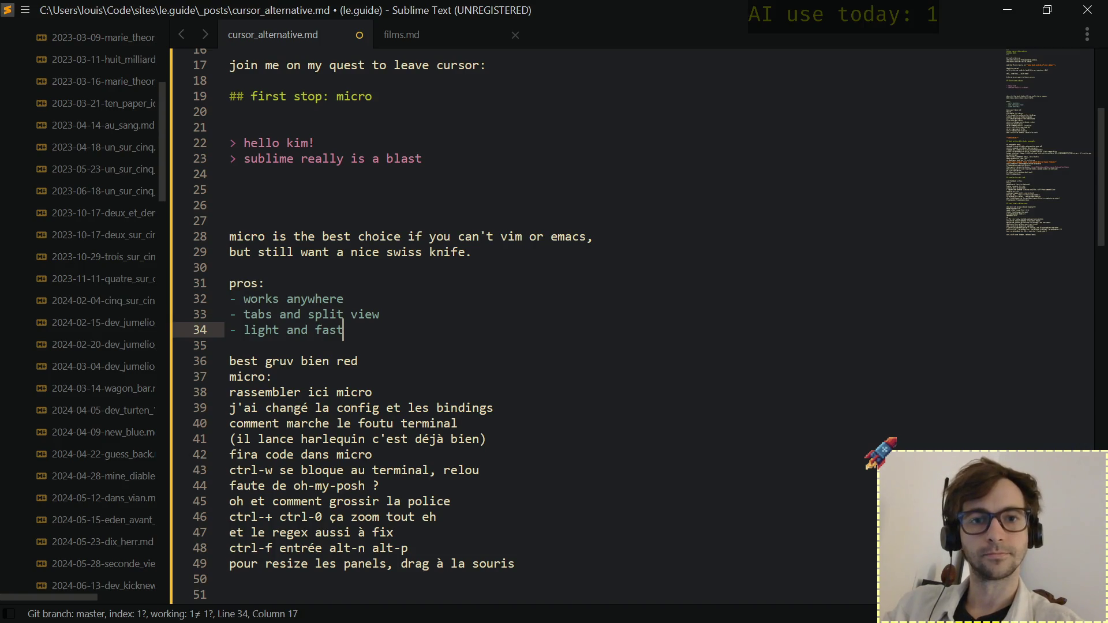
Finish "- light and fast", then add a "cons:" heading with blank lines beneath it.
{"action": "key", "text": "Return"}
{"action": "key", "text": "Return"}
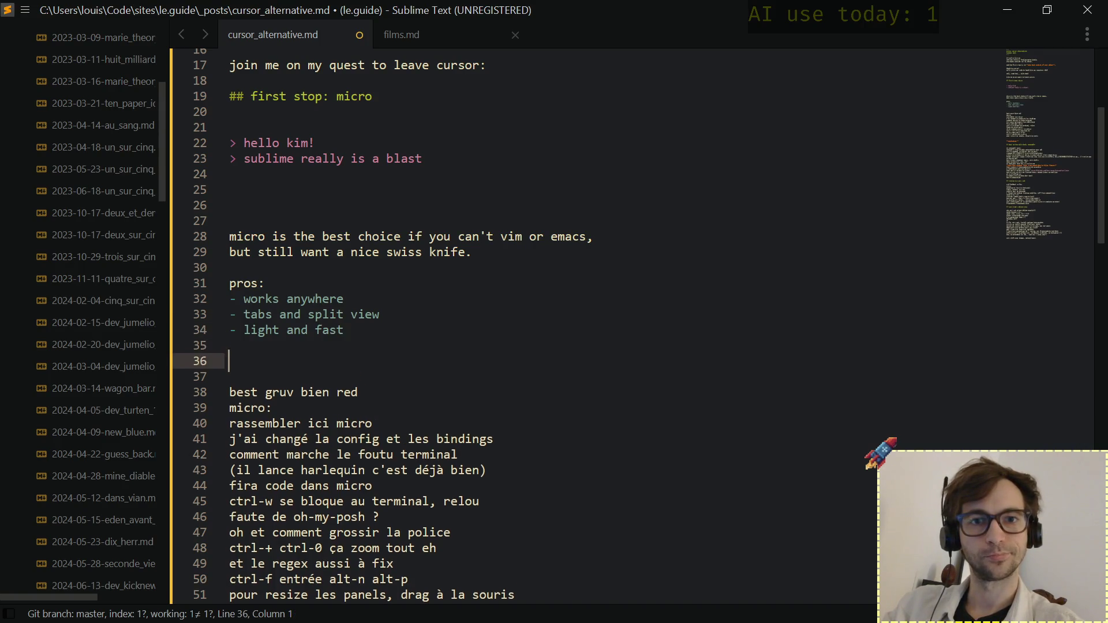
{"action": "type", "text": "cons:"}
{"action": "key", "text": "Return"}
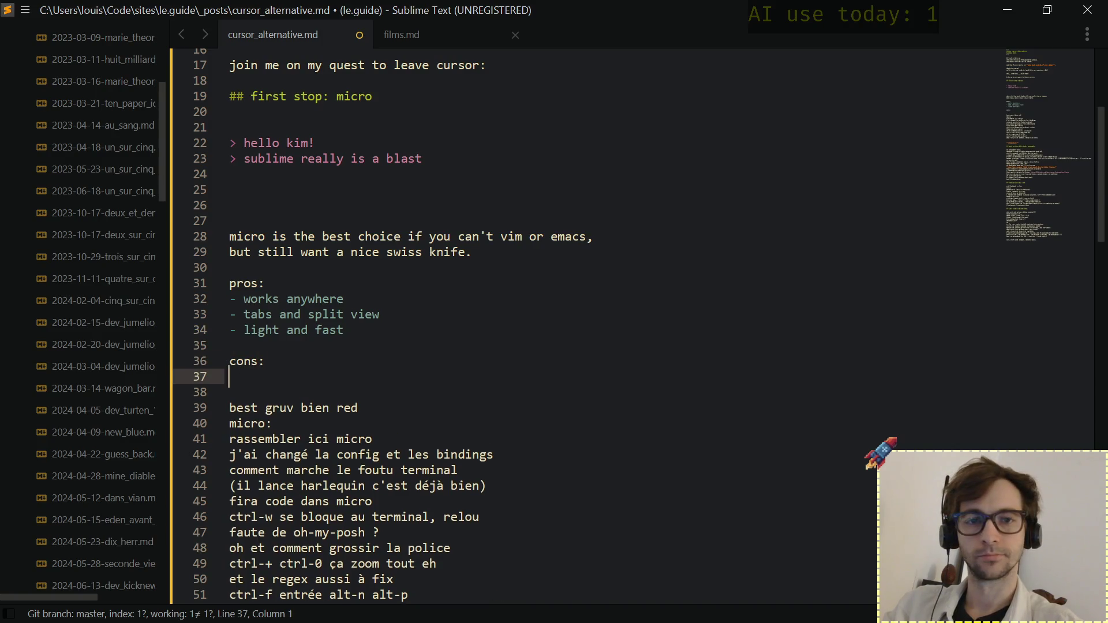
{"action": "key", "text": "Return"}
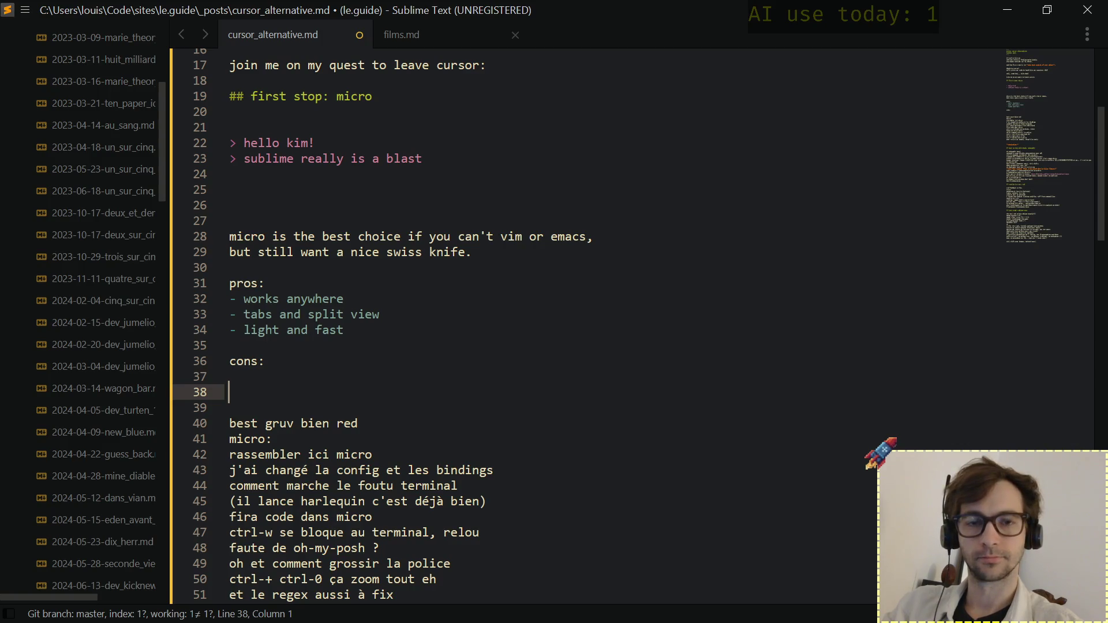
{"action": "key", "text": "Down"}
{"action": "key", "text": "Down"}
{"action": "key", "text": "Down"}
{"action": "key", "text": "Down"}
{"action": "key", "text": "Down"}
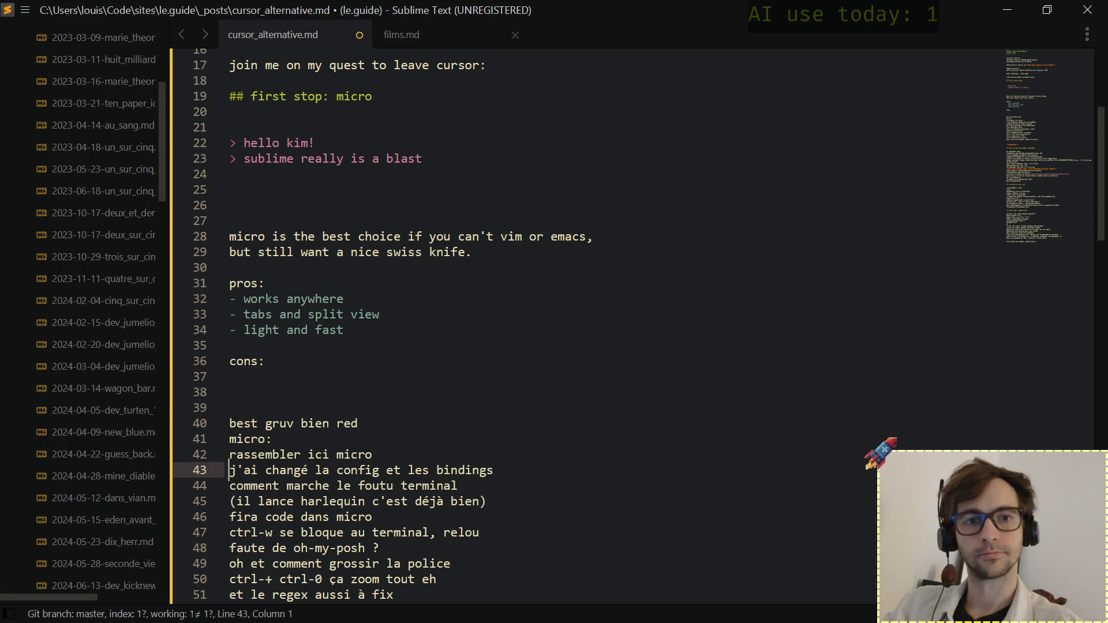
{"action": "key", "text": "Up"}
{"action": "key", "text": "Up"}
{"action": "key", "text": "Up"}
{"action": "key", "text": "Up"}
{"action": "key", "text": "Up"}
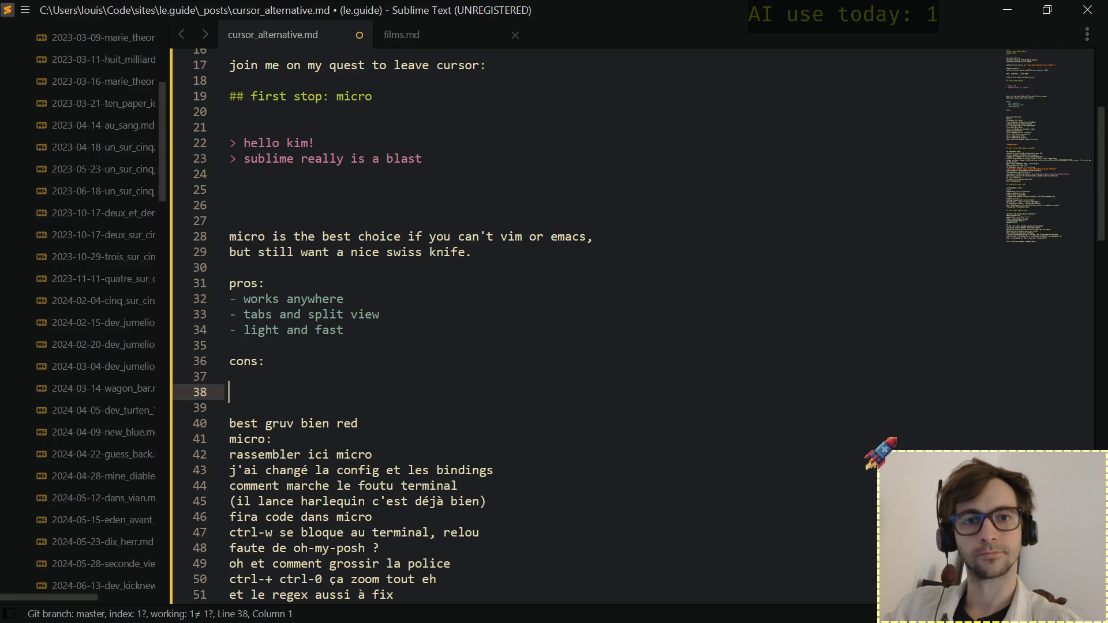
Add a "my configuration:" heading below the cons section with blank lines under it.
{"action": "key", "text": "Down"}
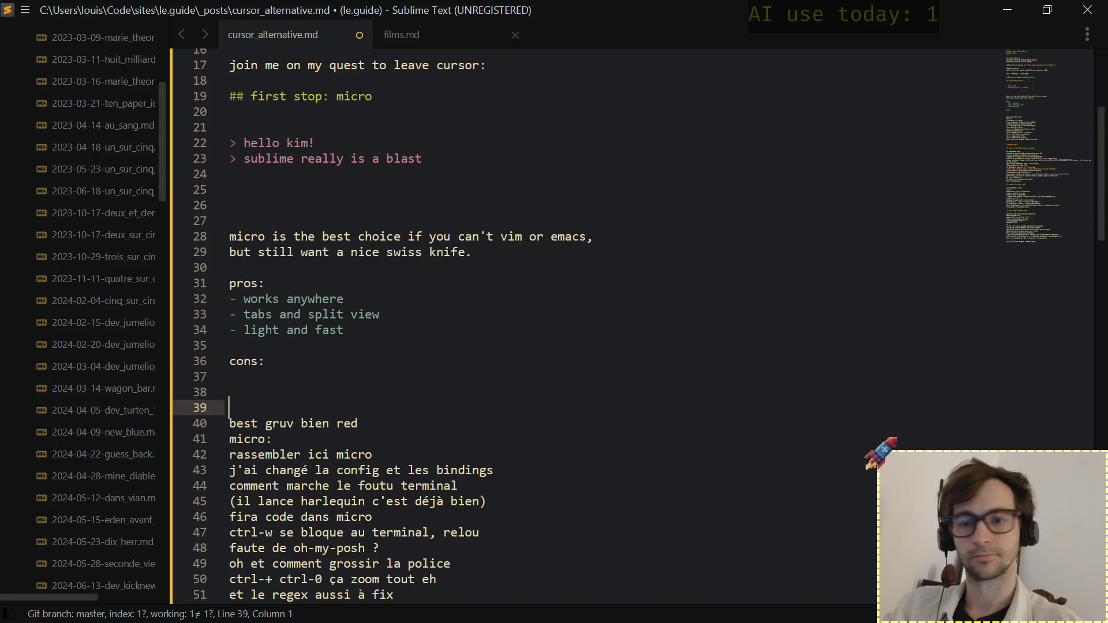
{"action": "type", "text": "my config"}
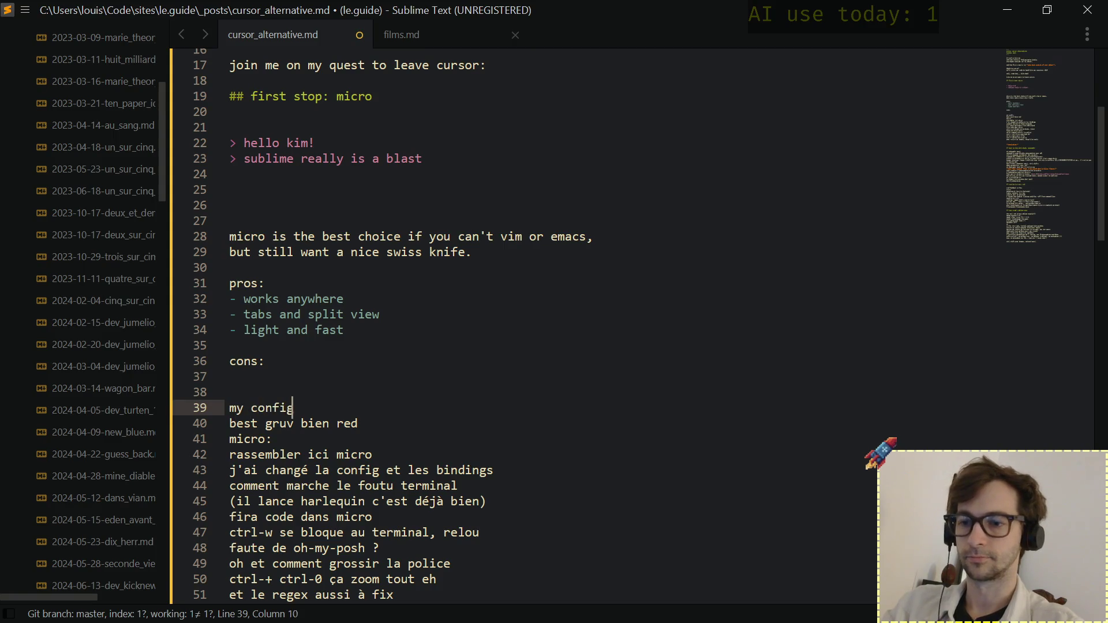
{"action": "type", "text": "uration"}
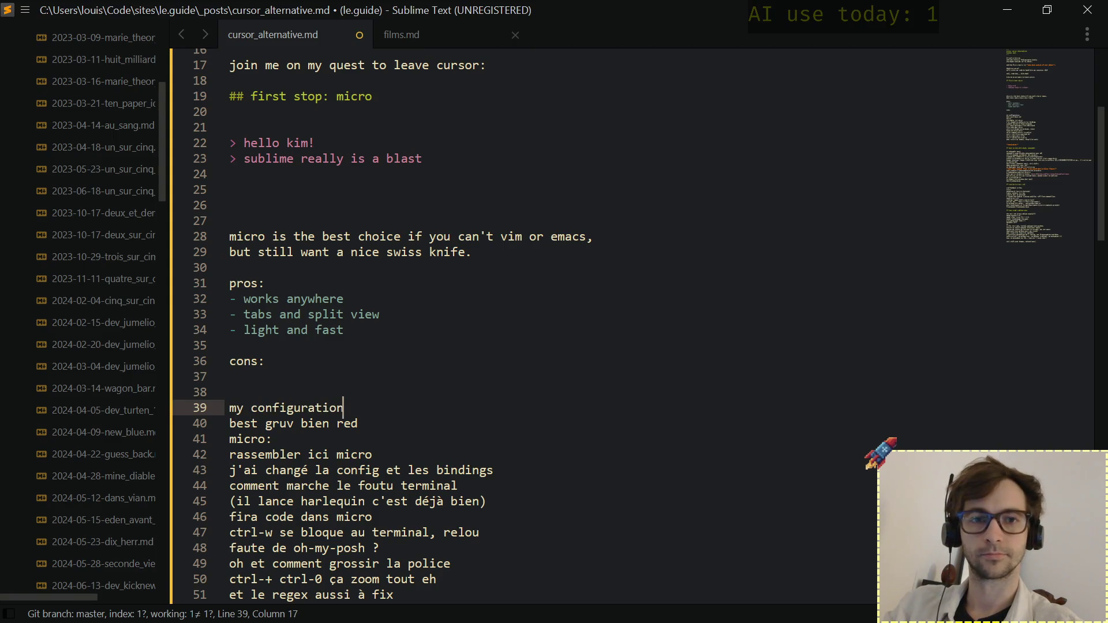
{"action": "type", "text": ":"}
{"action": "key", "text": "Return"}
{"action": "key", "text": "Return"}
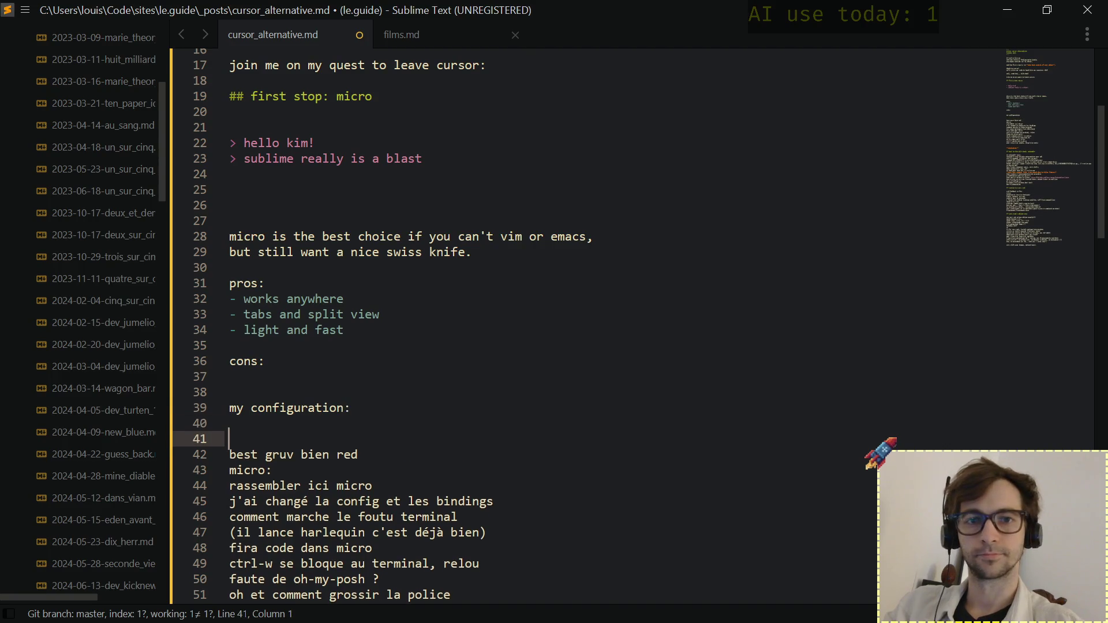
{"action": "key", "text": "Up"}
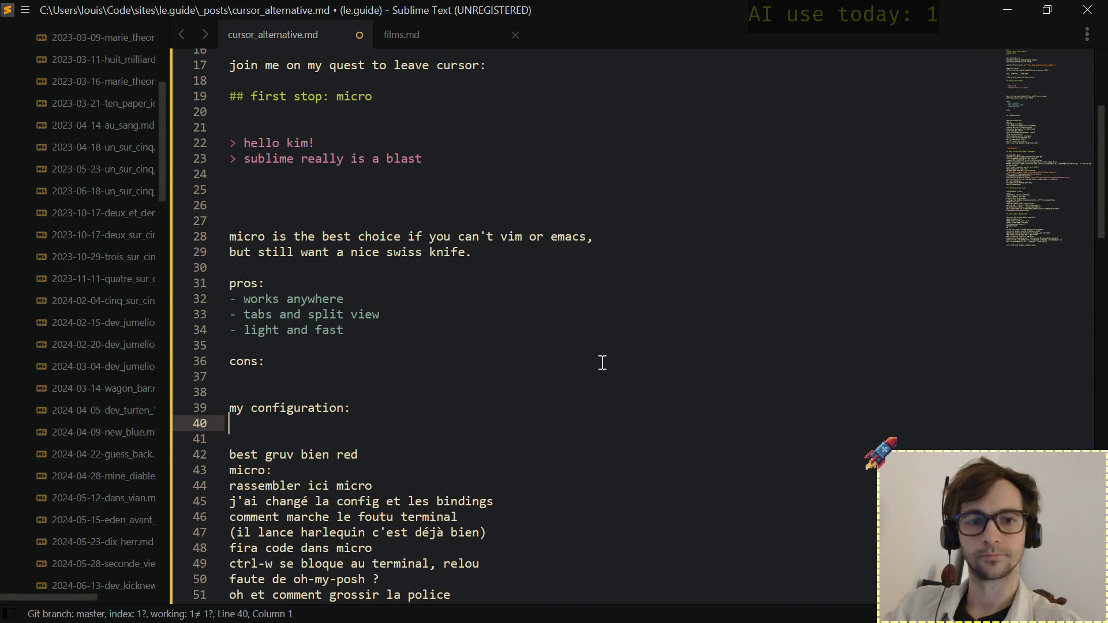
{"action": "scroll", "coordinate": [602, 362], "scroll_direction": "down", "scroll_amount": 5}
{"action": "scroll", "coordinate": [602, 362], "scroll_direction": "up", "scroll_amount": 3}
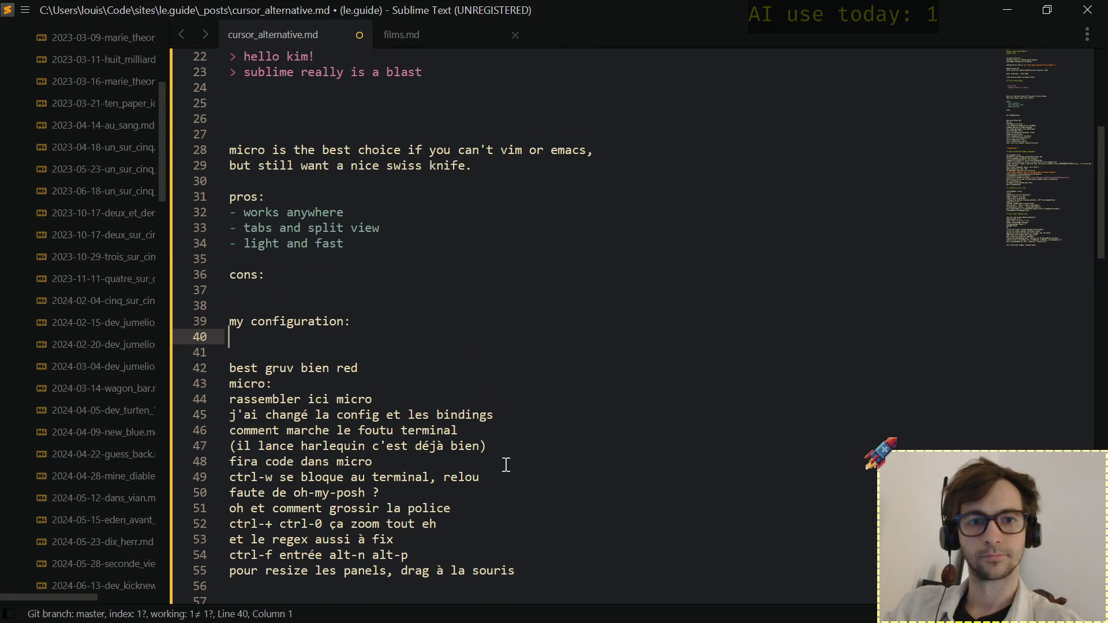
Write the cons bullet about the embedded terminal, then delete the parenthetical and "buggy" back to "kinda".
{"action": "left_click", "coordinate": [315, 289]}
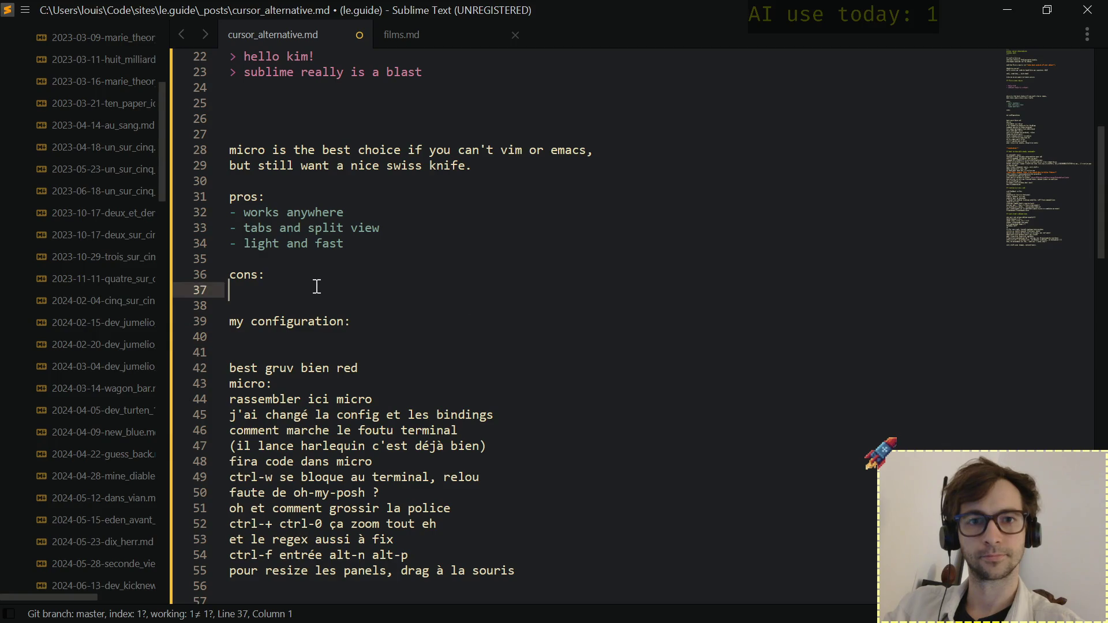
{"action": "type", "text": "- the "}
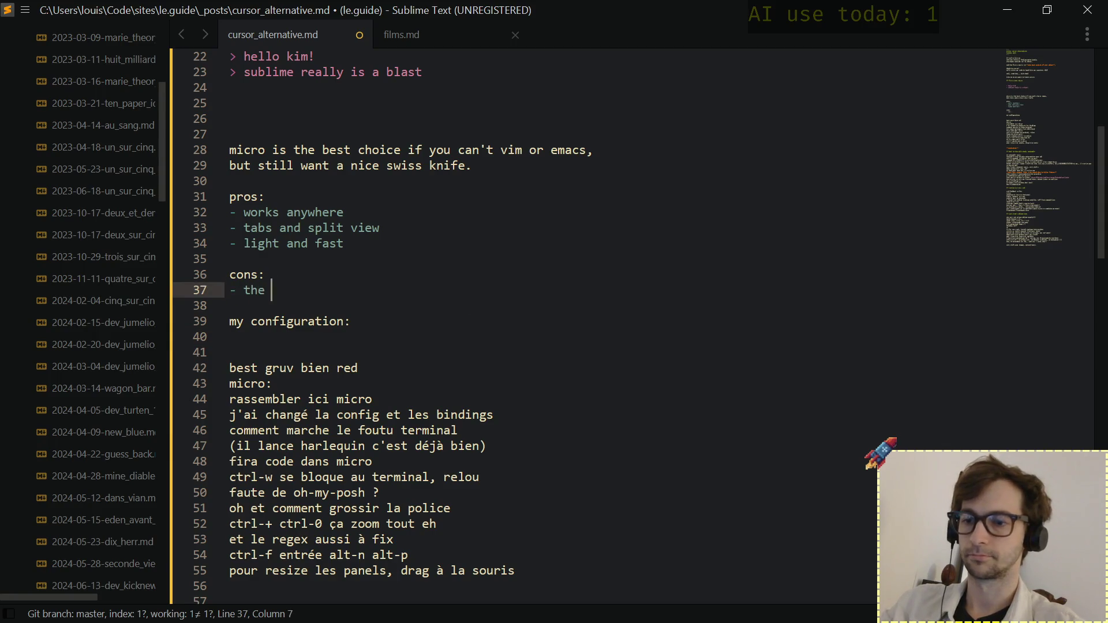
{"action": "type", "text": "embedded te"}
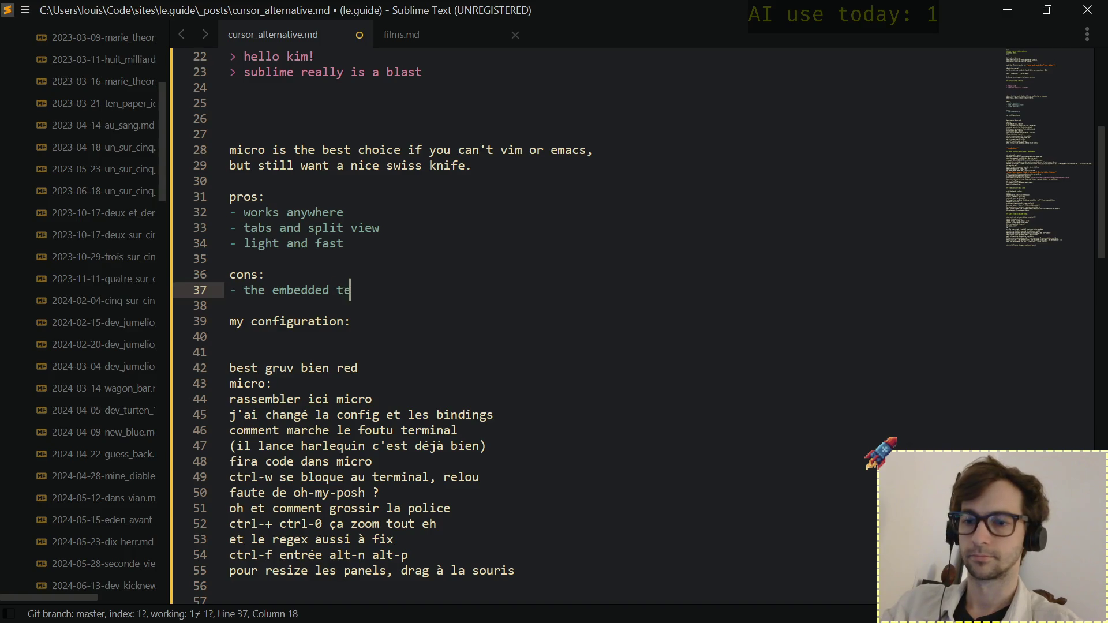
{"action": "type", "text": "rminal is k"}
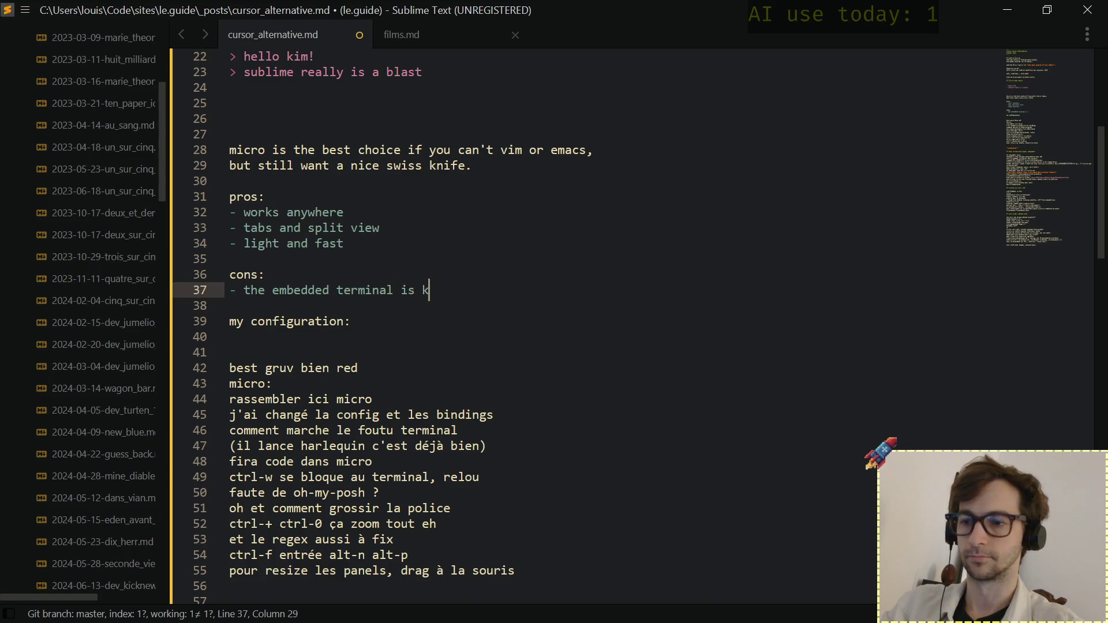
{"action": "type", "text": "inda "}
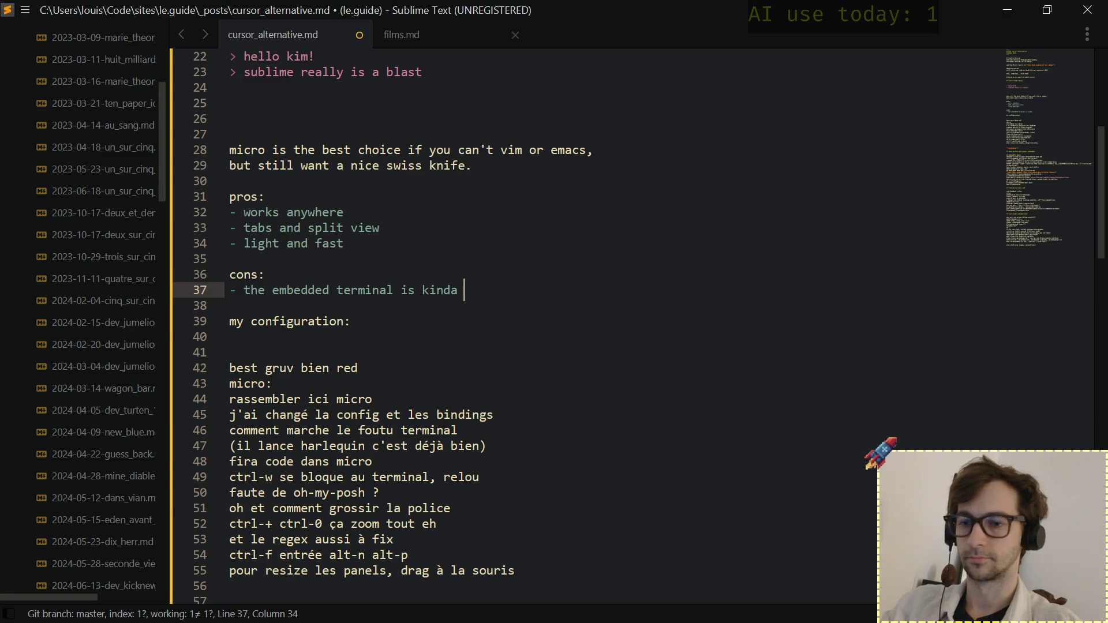
{"action": "type", "text": "bugg"}
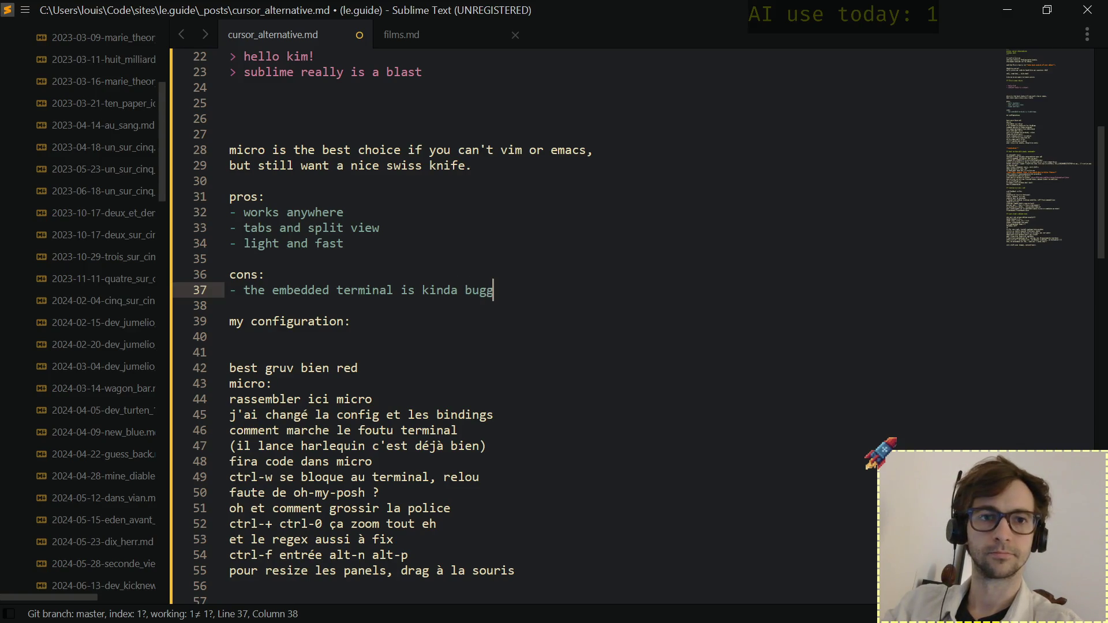
{"action": "type", "text": "y"}
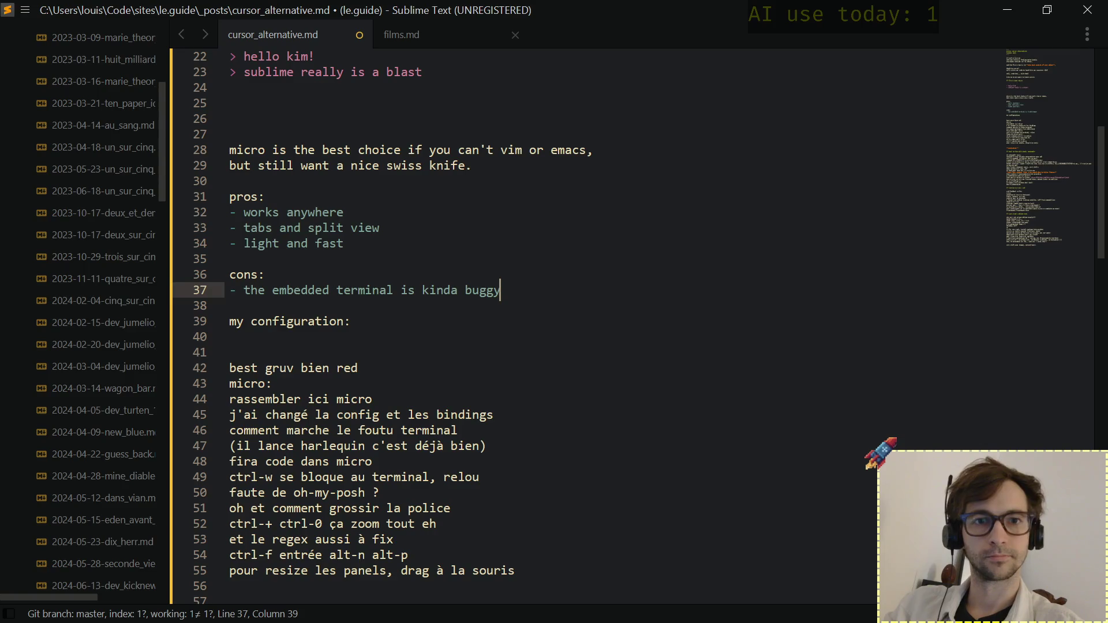
{"action": "type", "text": " ("}
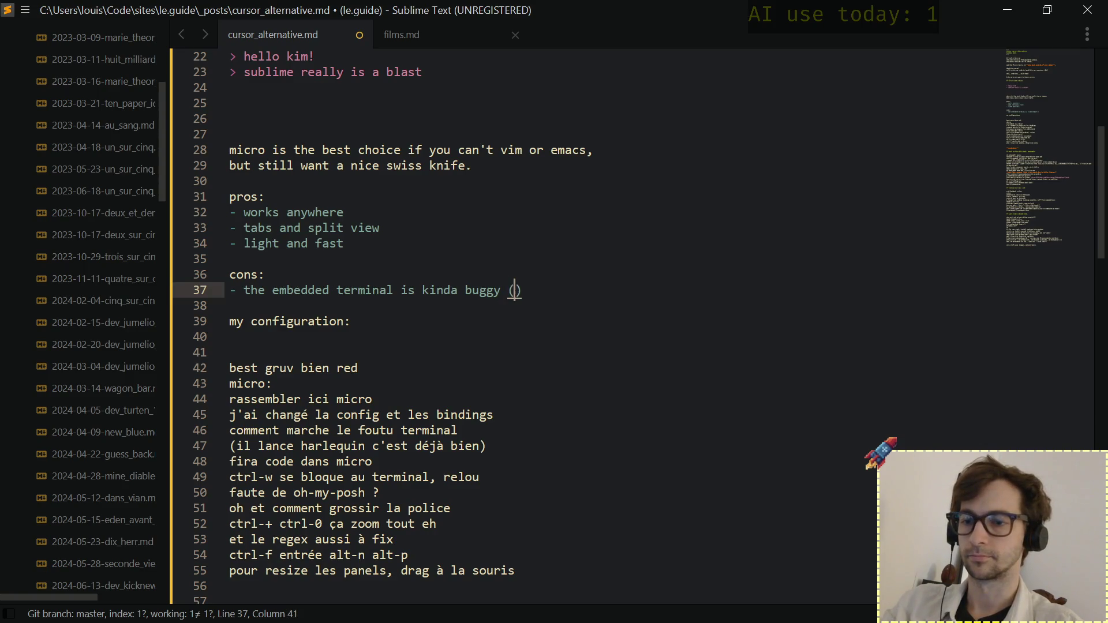
{"action": "type", "text": "maybe that'"}
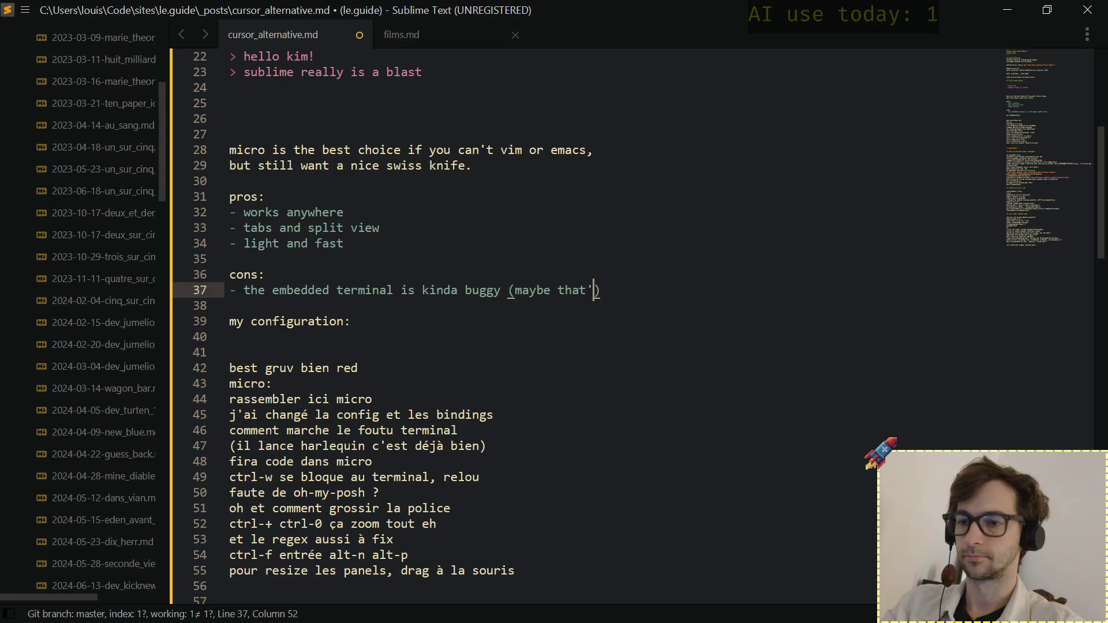
{"action": "type", "text": "s because "}
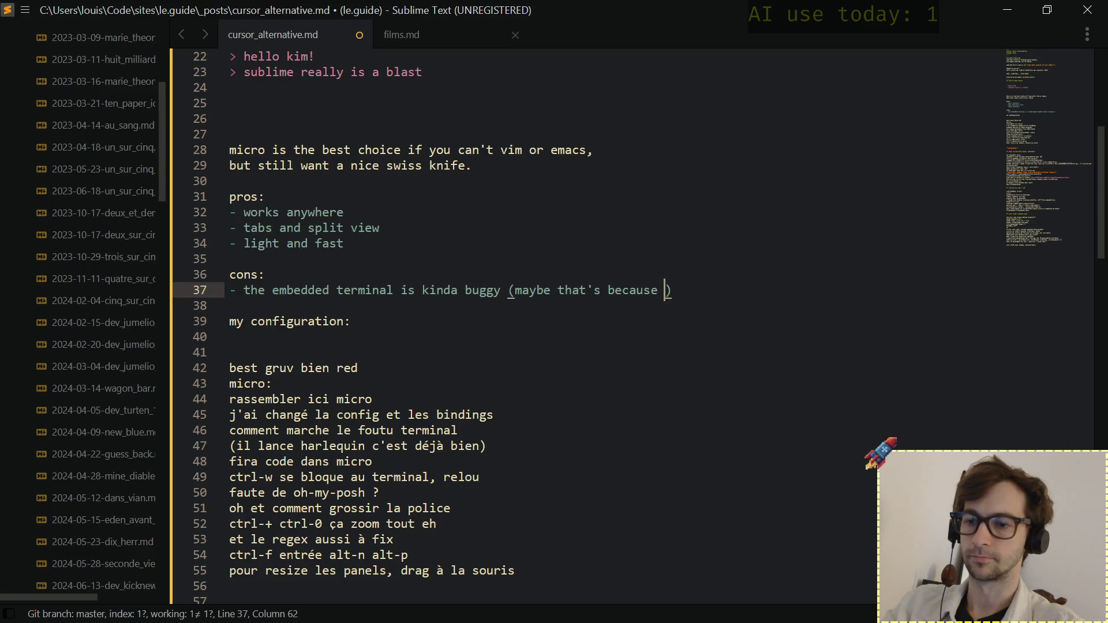
{"action": "type", "text": "of c"}
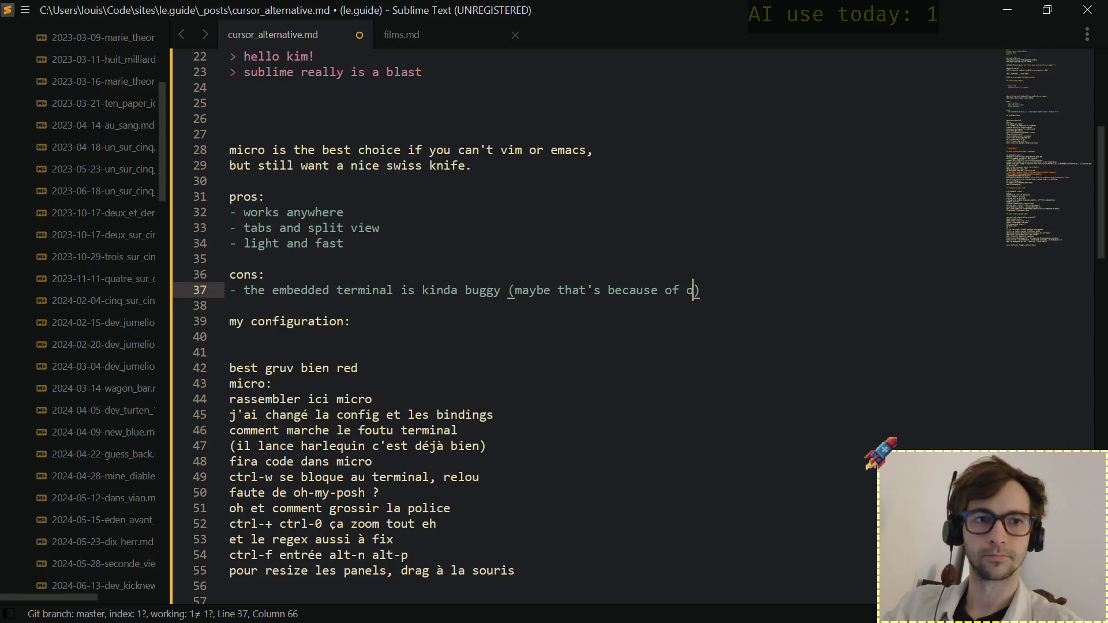
{"action": "key", "text": "BackSpace"}
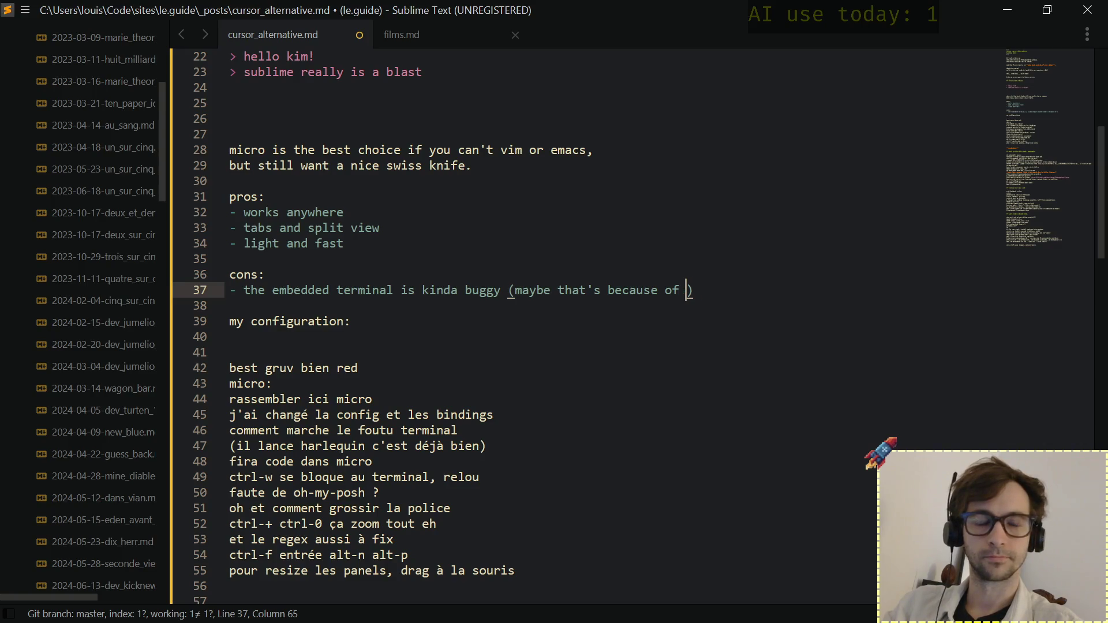
{"action": "key", "text": "BackSpace"}
{"action": "key", "text": "BackSpace"}
{"action": "key", "text": "BackSpace"}
{"action": "key", "text": "BackSpace"}
{"action": "key", "text": "BackSpace"}
{"action": "key", "text": "BackSpace"}
{"action": "key", "text": "BackSpace"}
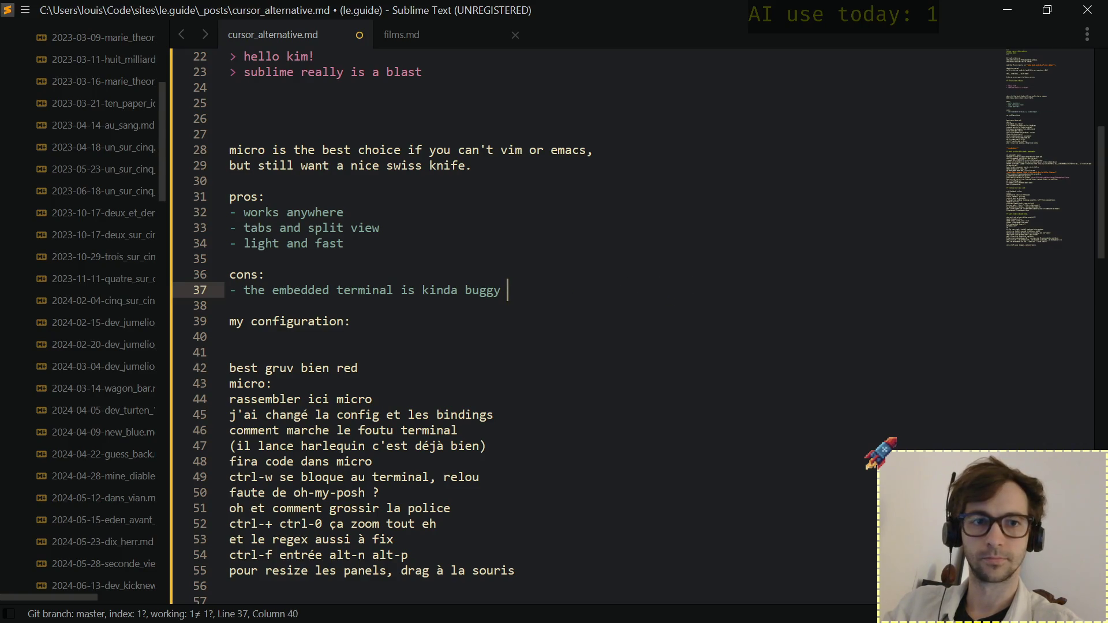
{"action": "key", "text": "BackSpace"}
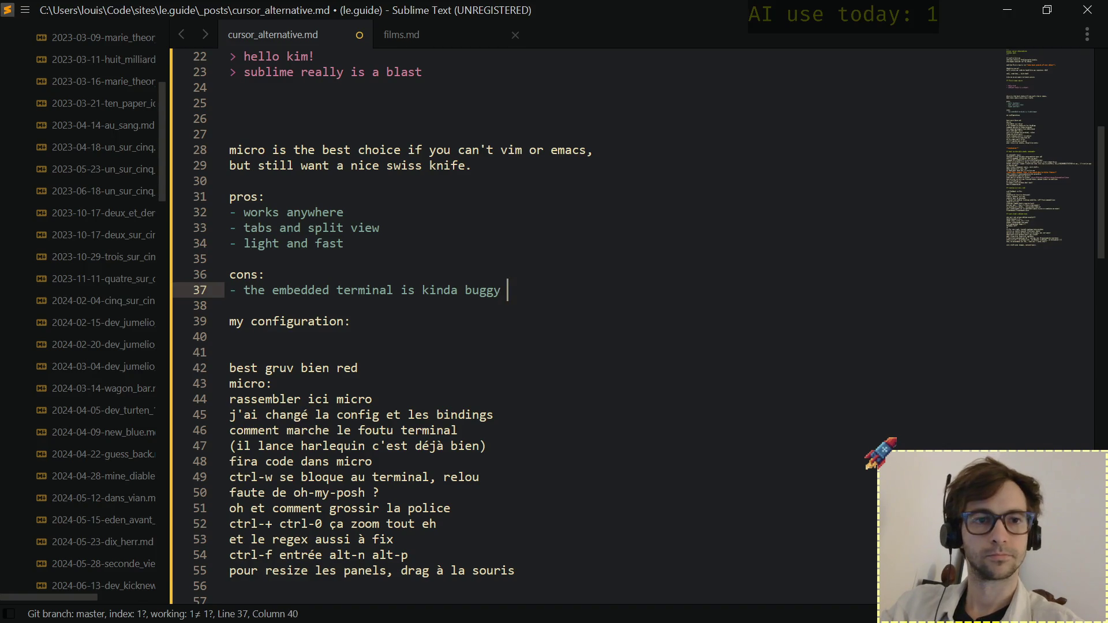
{"action": "type", "text": "(n"}
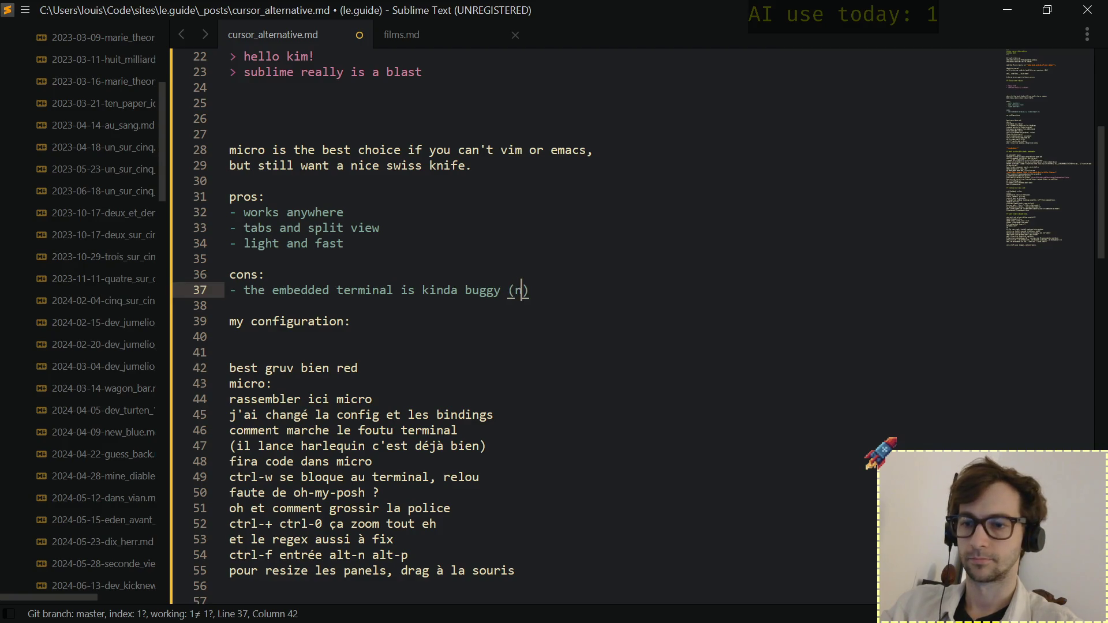
{"action": "type", "text": "ot becau"}
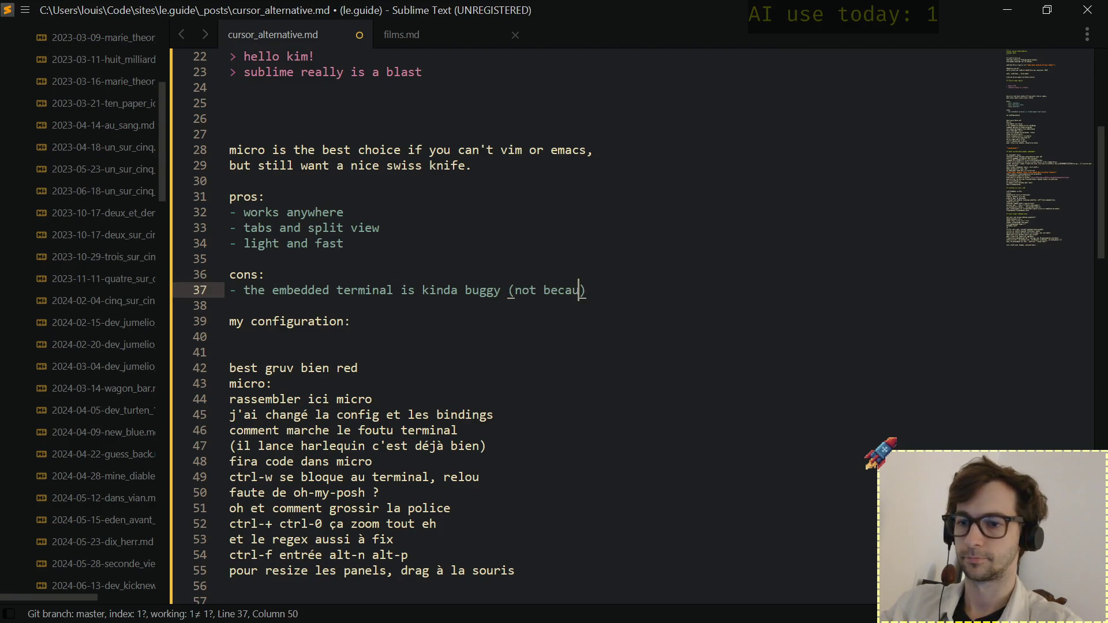
{"action": "type", "text": "se of og"}
{"action": "key", "text": "BackSpace"}
{"action": "type", "text": "h"}
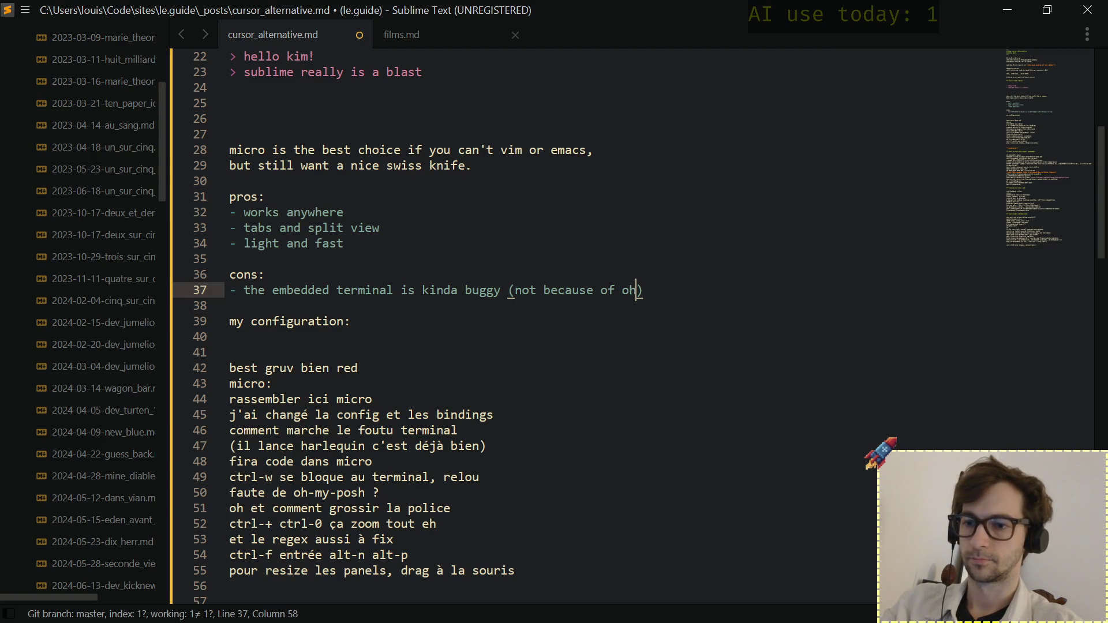
{"action": "type", "text": "-m"}
{"action": "key", "text": "BackSpace"}
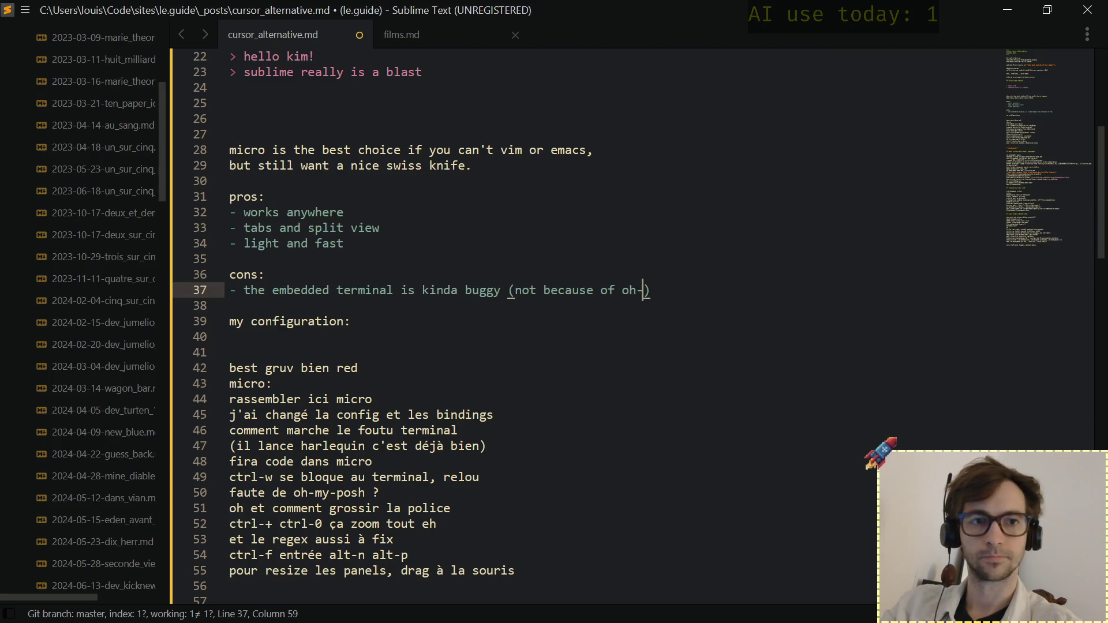
{"action": "key", "text": "BackSpace"}
{"action": "key", "text": "BackSpace"}
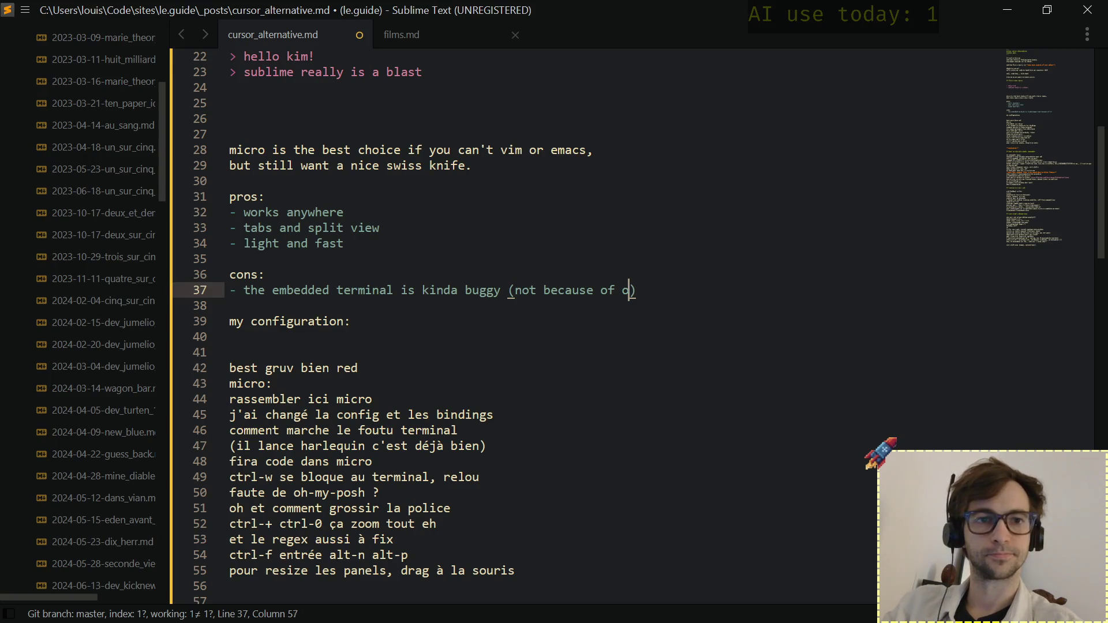
{"action": "key", "text": "BackSpace"}
{"action": "key", "text": "BackSpace"}
{"action": "key", "text": "BackSpace"}
{"action": "key", "text": "BackSpace"}
{"action": "key", "text": "BackSpace"}
{"action": "key", "text": "BackSpace"}
{"action": "key", "text": "BackSpace"}
{"action": "key", "text": "BackSpace"}
{"action": "key", "text": "BackSpace"}
{"action": "key", "text": "BackSpace"}
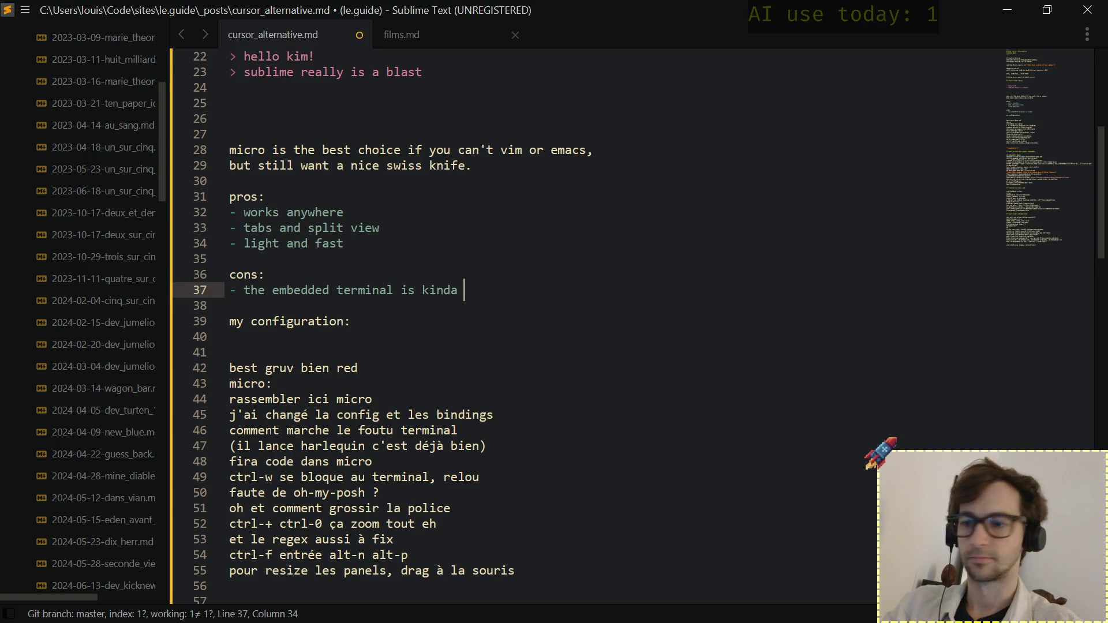
{"action": "type", "text": "annoying"}
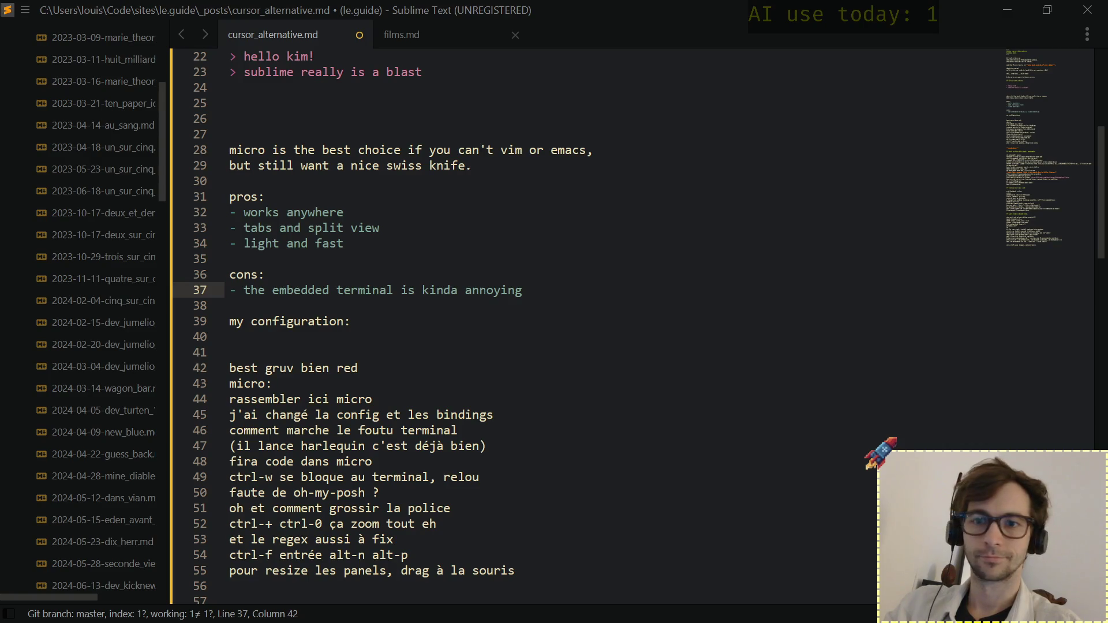
Finish the bullet as "the embedded terminal is kinda annoying" and move to the line under my configuration.
{"action": "left_click", "coordinate": [374, 374]}
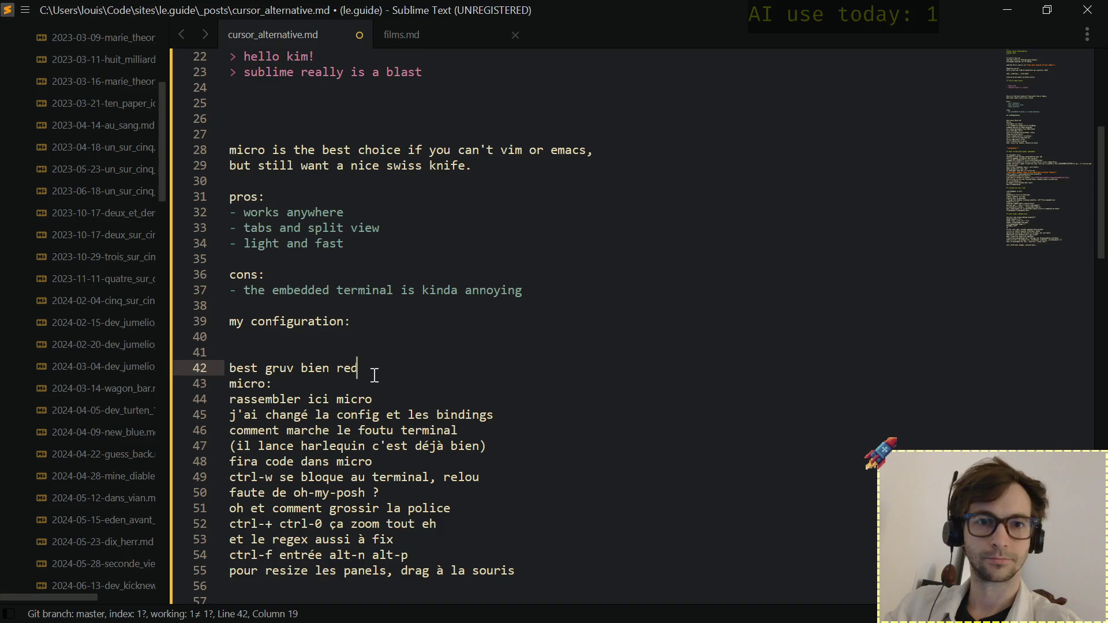
{"action": "key", "text": "Up"}
{"action": "key", "text": "Up"}
{"action": "key", "text": "Up"}
{"action": "key", "text": "Down"}
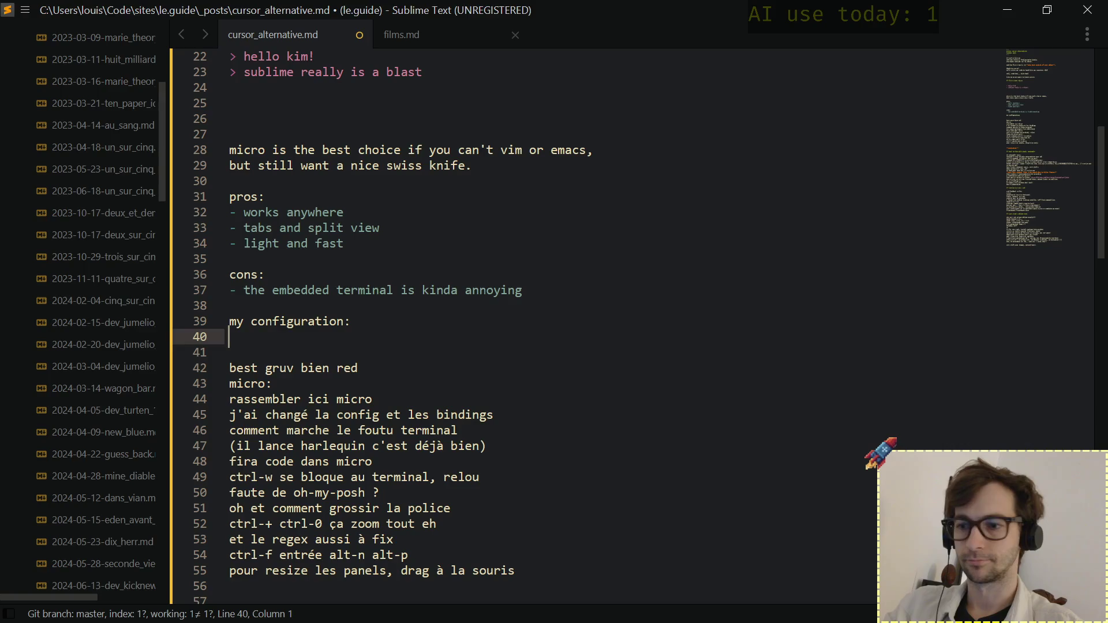
In the terminal, quit micro, reopen it on .config/micro/settings.json and copy the whole file.
{"action": "key", "text": "alt+Tab"}
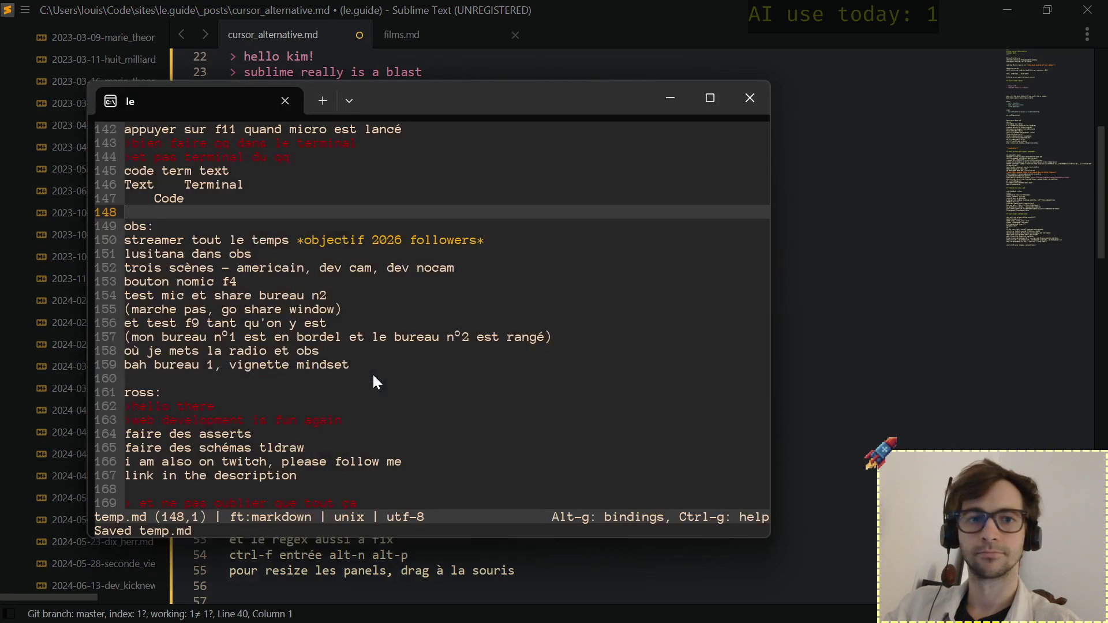
{"action": "key", "text": "Up"}
{"action": "key", "text": "Up"}
{"action": "key", "text": "Up"}
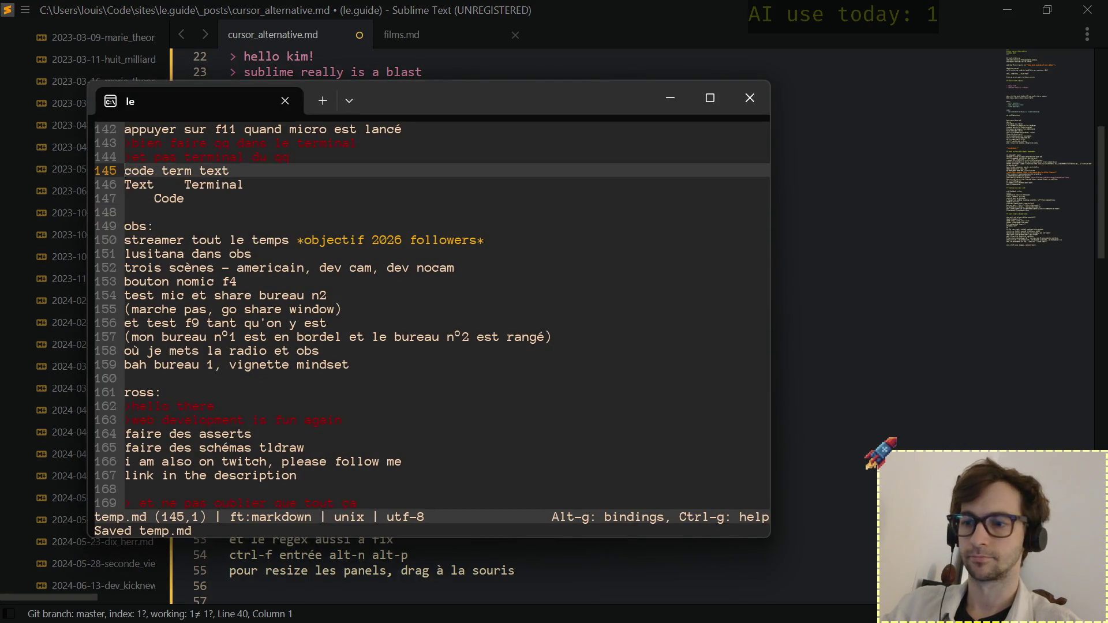
{"action": "key", "text": "ctrl+q"}
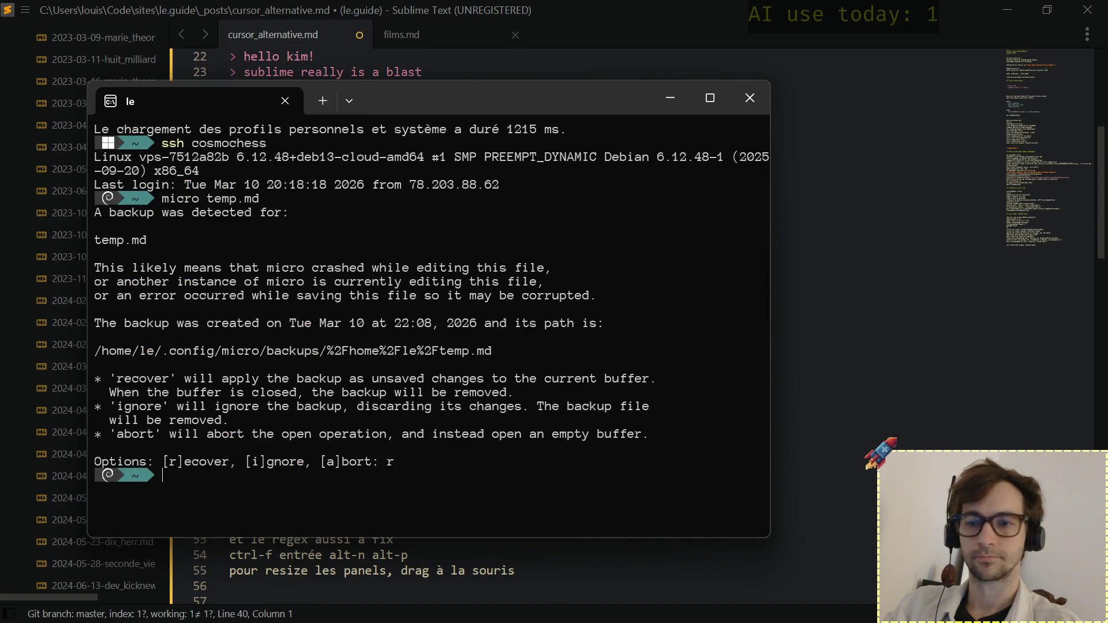
{"action": "type", "text": "mi"}
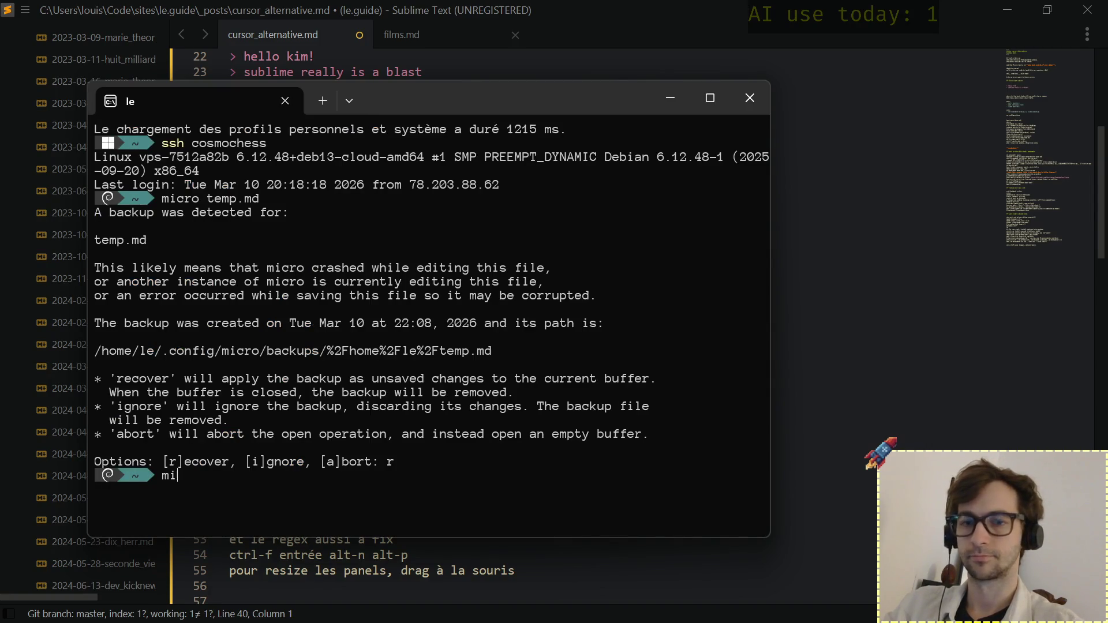
{"action": "type", "text": "cro .config/"}
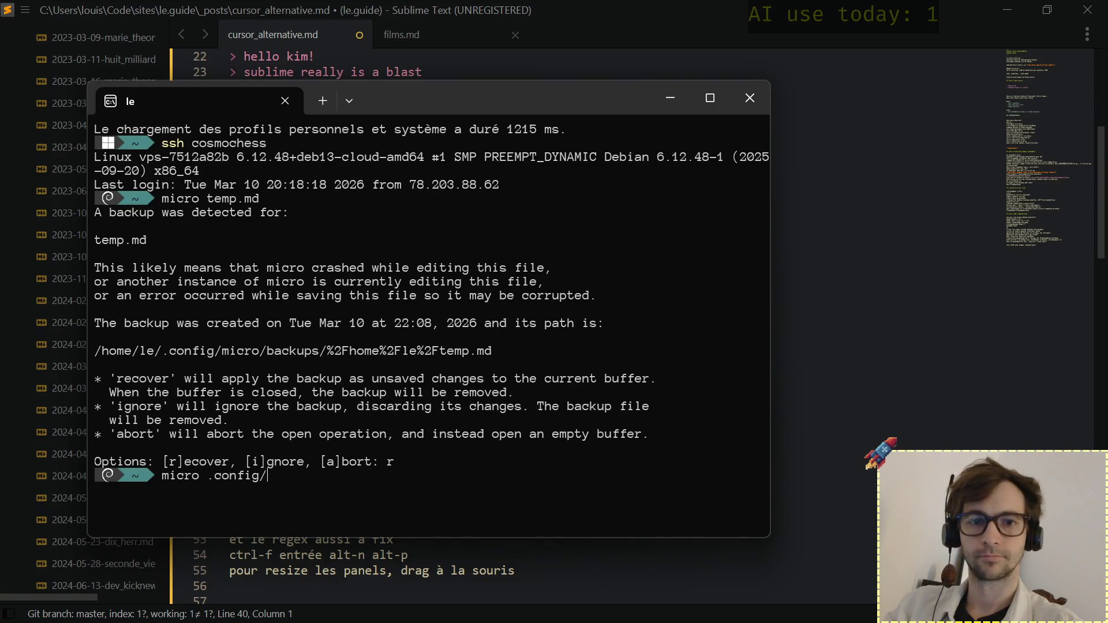
{"action": "type", "text": "micro/"}
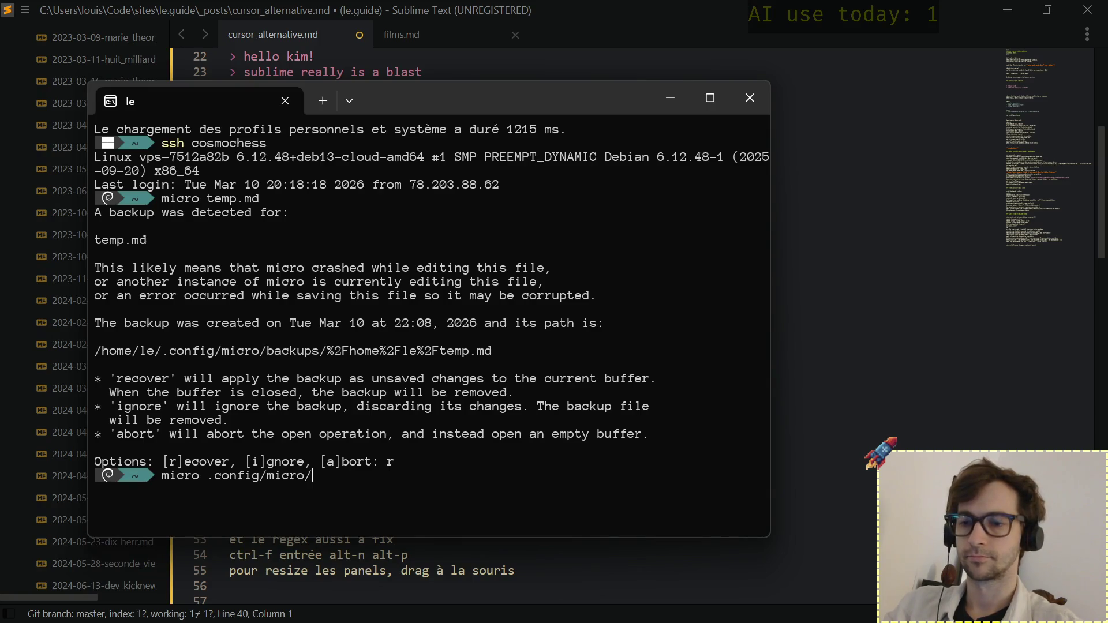
{"action": "key", "text": "Tab"}
{"action": "key", "text": "Tab"}
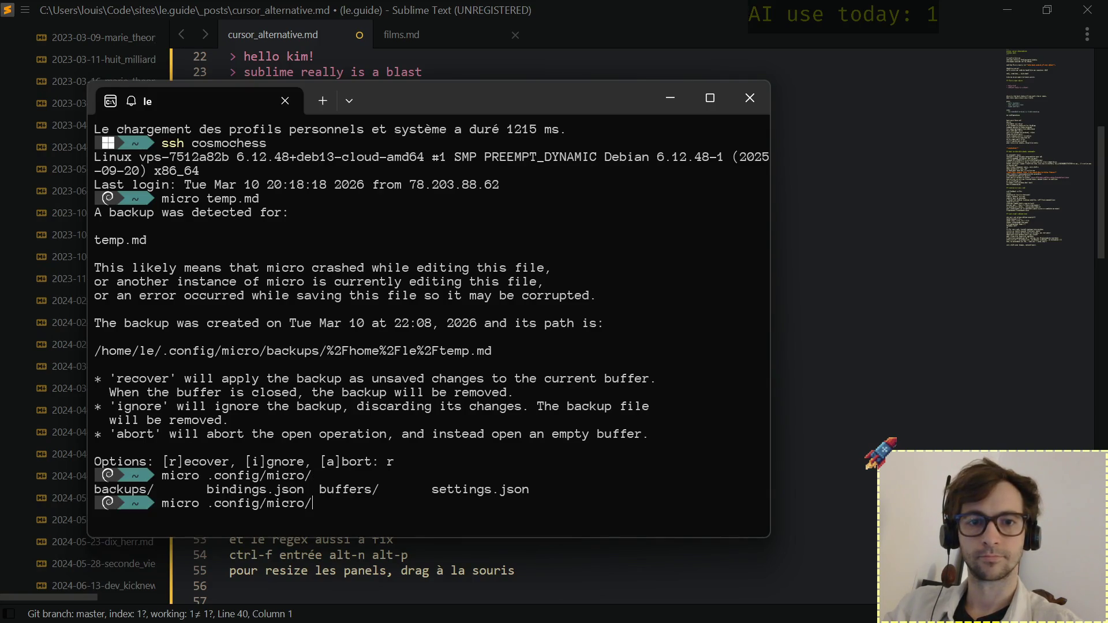
{"action": "type", "text": "se"}
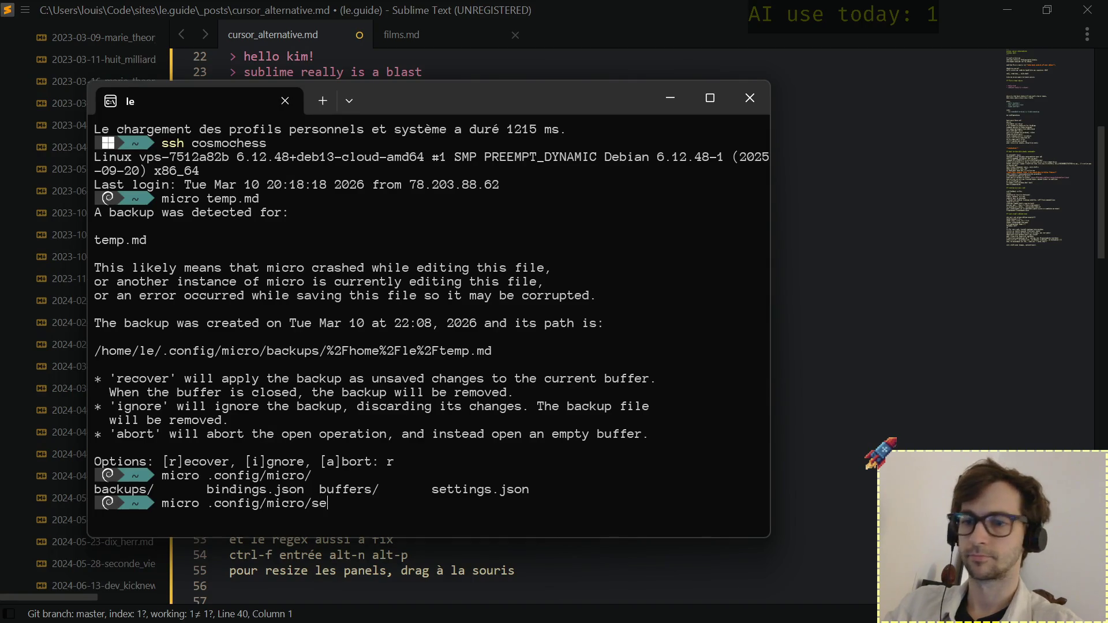
{"action": "key", "text": "Tab"}
{"action": "key", "text": "Return"}
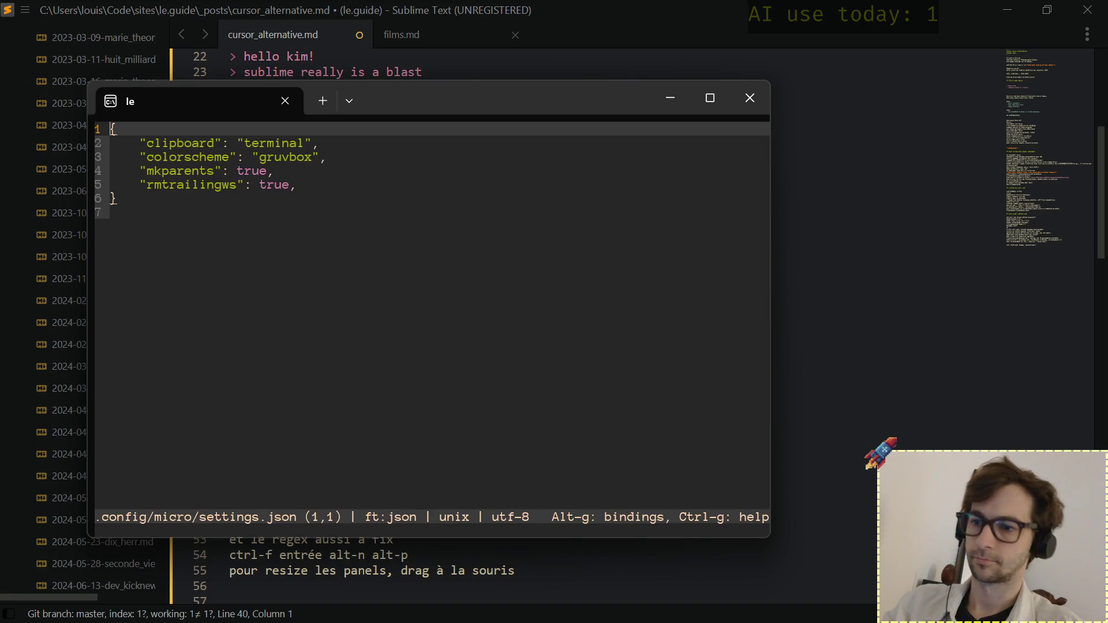
{"action": "key", "text": "ctrl+a"}
{"action": "key", "text": "ctrl+c"}
Paste micro's settings into a ```json fenced code block under "my configuration:".
{"action": "key", "text": "alt+Tab"}
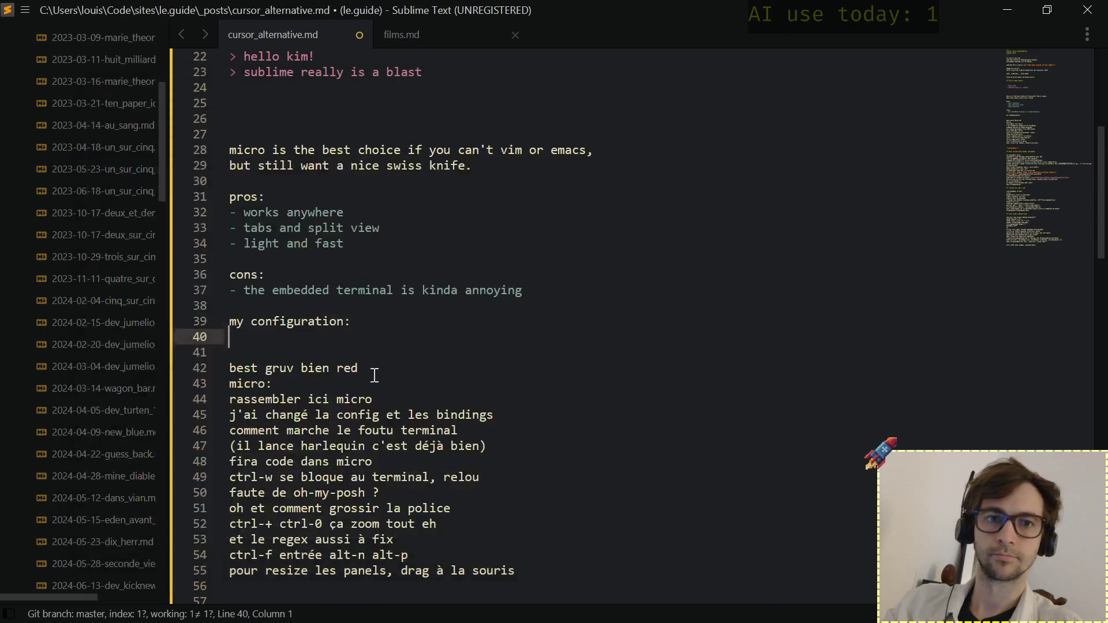
{"action": "type", "text": "``"}
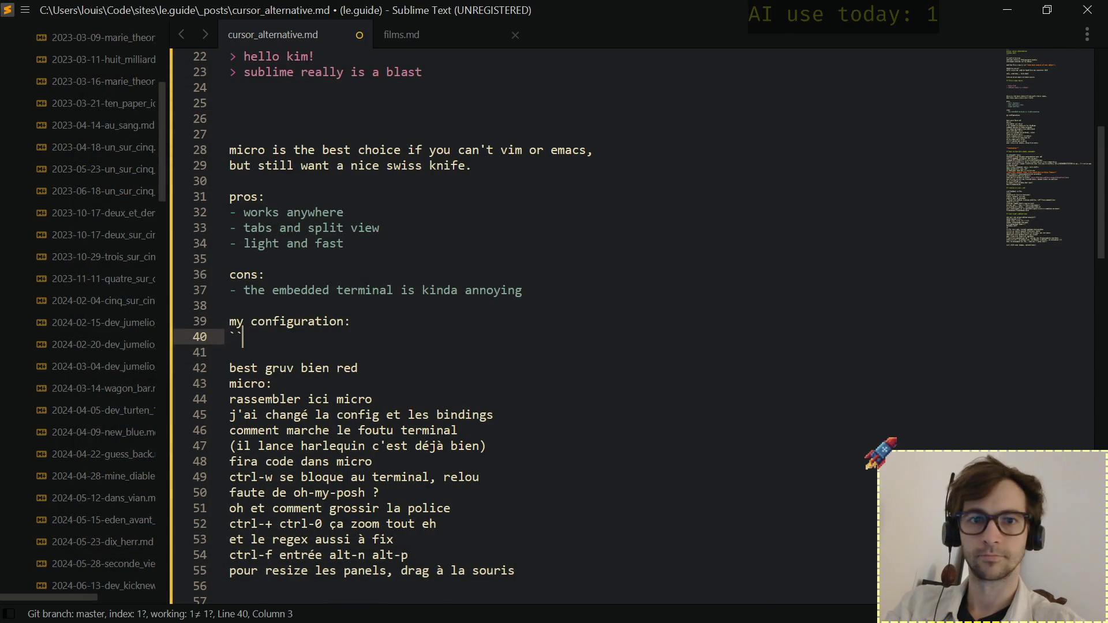
{"action": "type", "text": "``"}
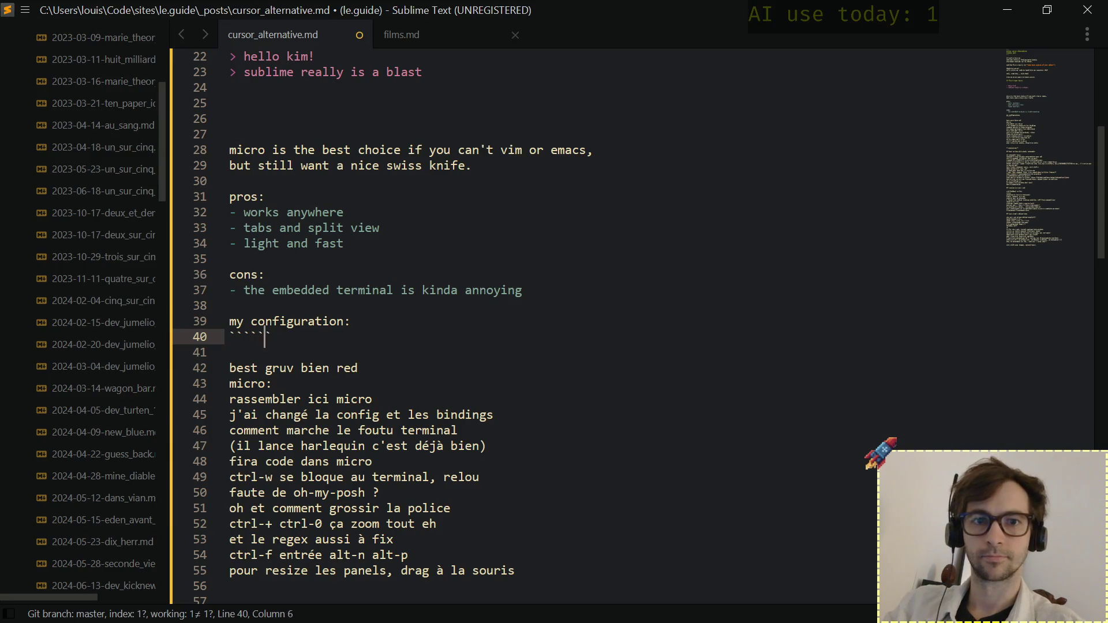
{"action": "key", "text": "BackSpace"}
{"action": "key", "text": "ctrl+shift+d"}
{"action": "type", "text": "jso"}
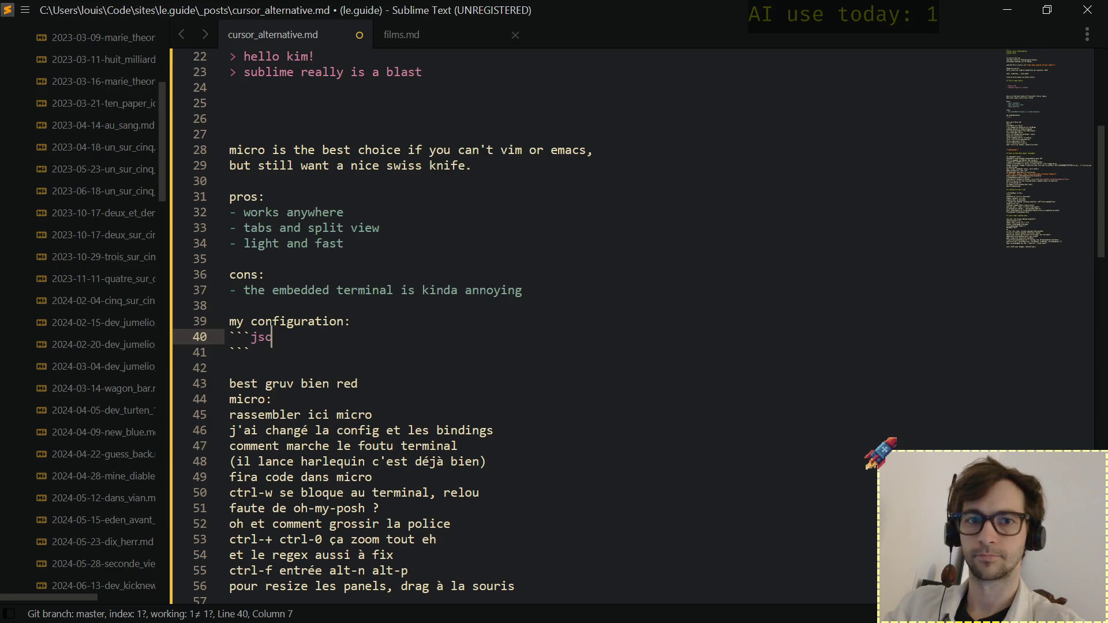
{"action": "type", "text": "n"}
{"action": "key", "text": "Return"}
{"action": "key", "text": "ctrl+v"}
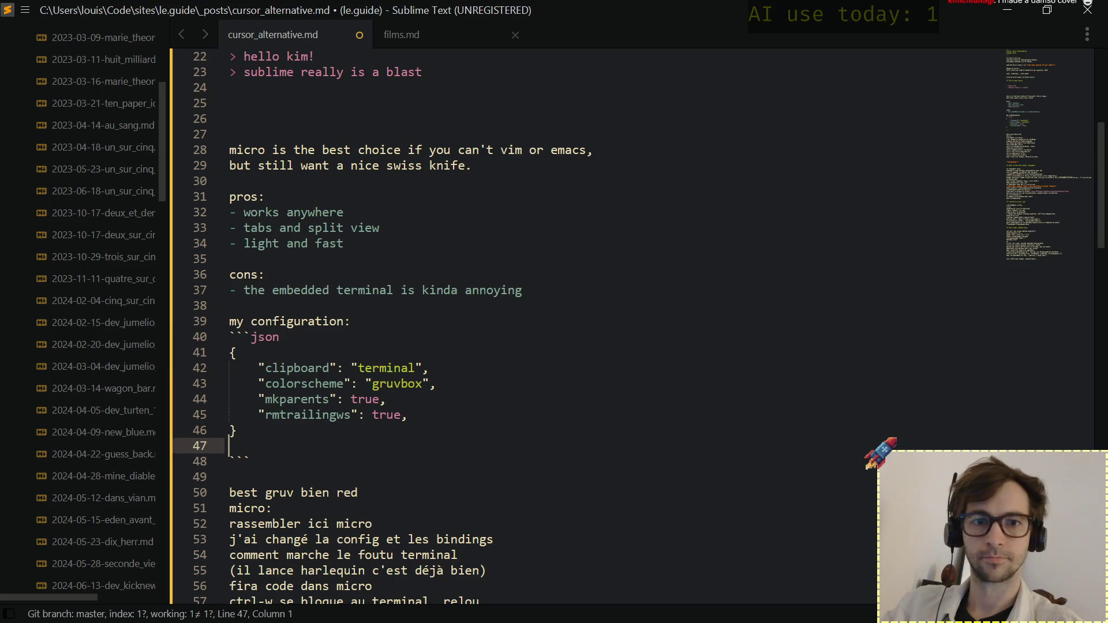
{"action": "key", "text": "BackSpace"}
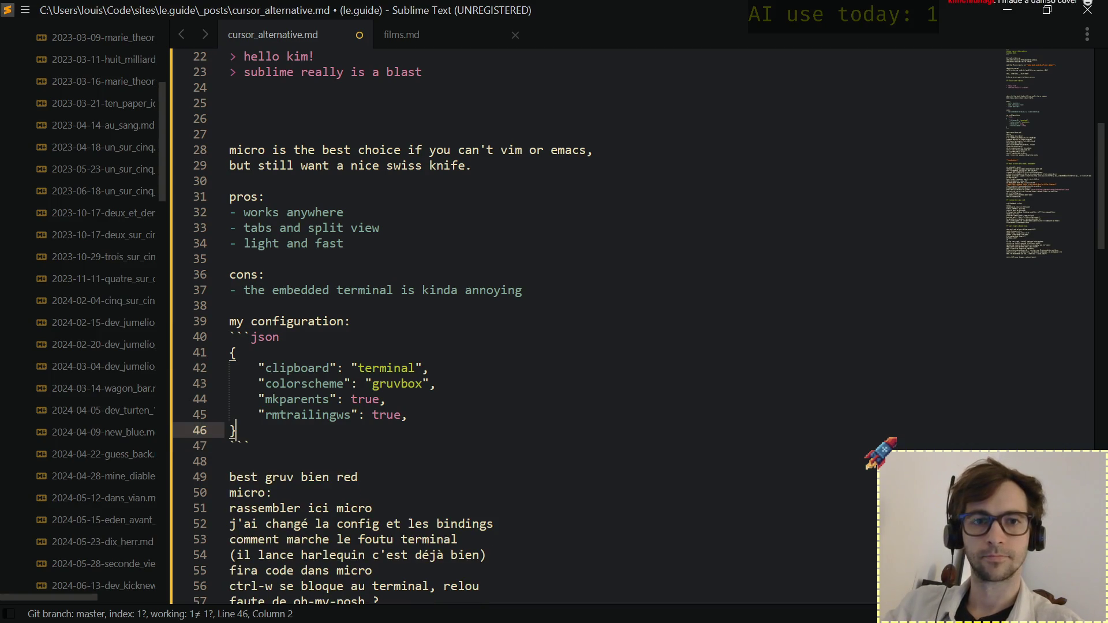
Add a second empty ``` fence pair below the settings block.
{"action": "key", "text": "Down"}
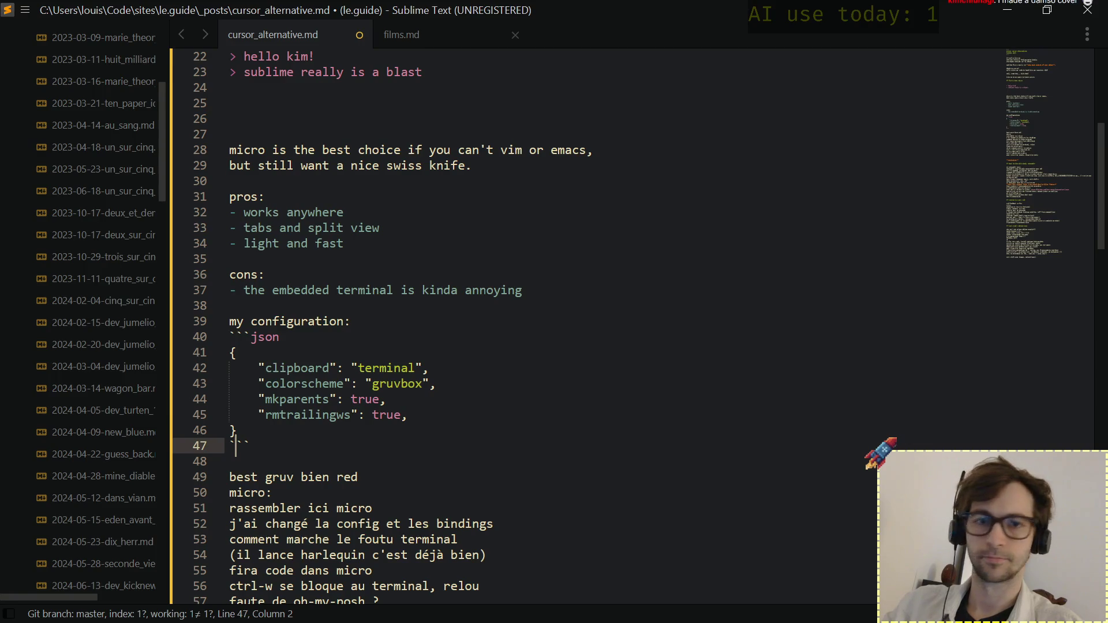
{"action": "key", "text": "ctrl+shift+d"}
{"action": "key", "text": "Up"}
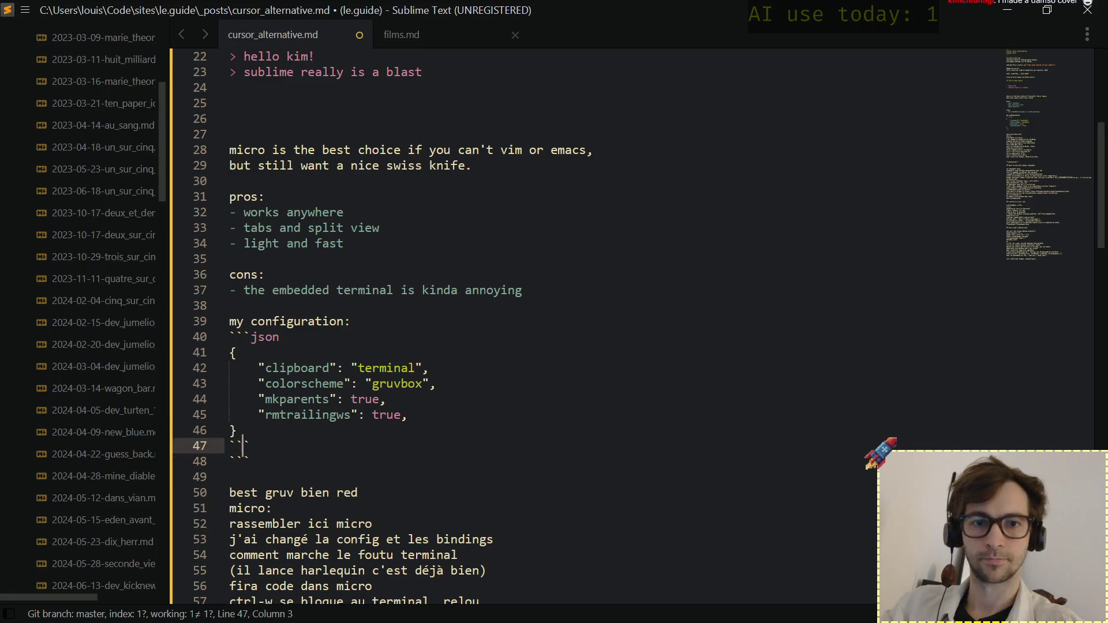
{"action": "key", "text": "Right"}
{"action": "key", "text": "Right"}
{"action": "key", "text": "Return"}
{"action": "key", "text": "Down"}
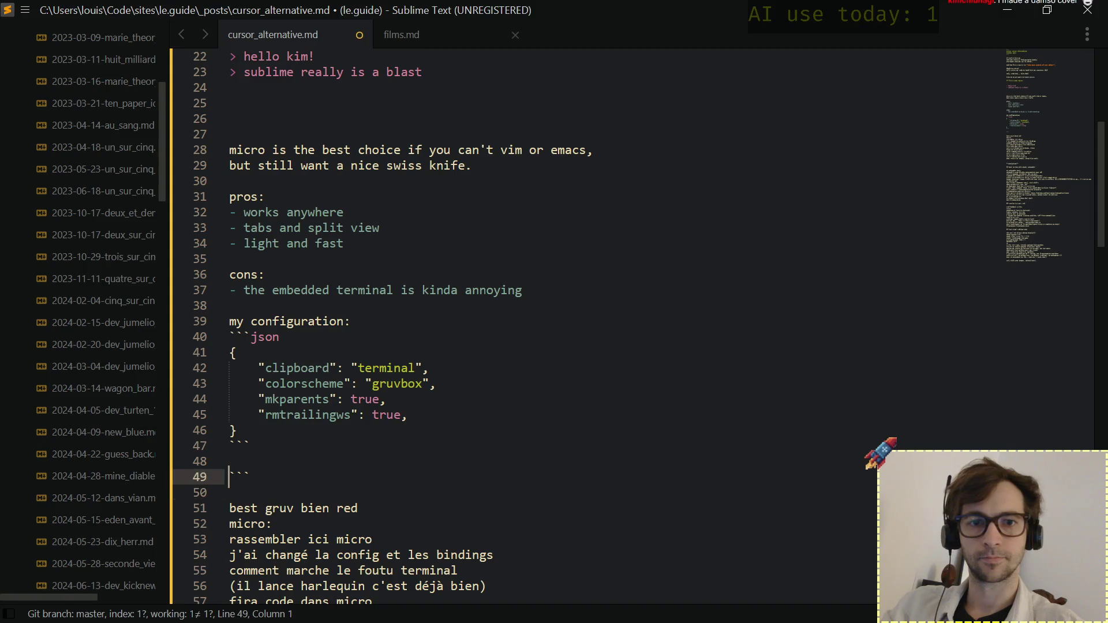
{"action": "key", "text": "ctrl+shift+d"}
{"action": "key", "text": "Up"}
{"action": "key", "text": "End"}
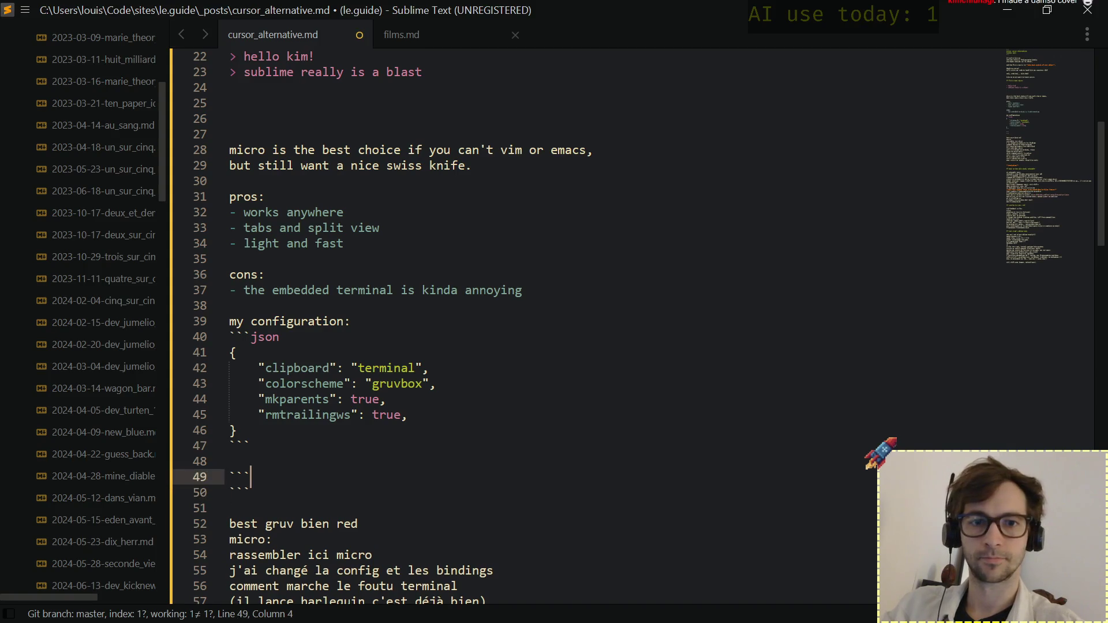
{"action": "key", "text": "alt+Tab"}
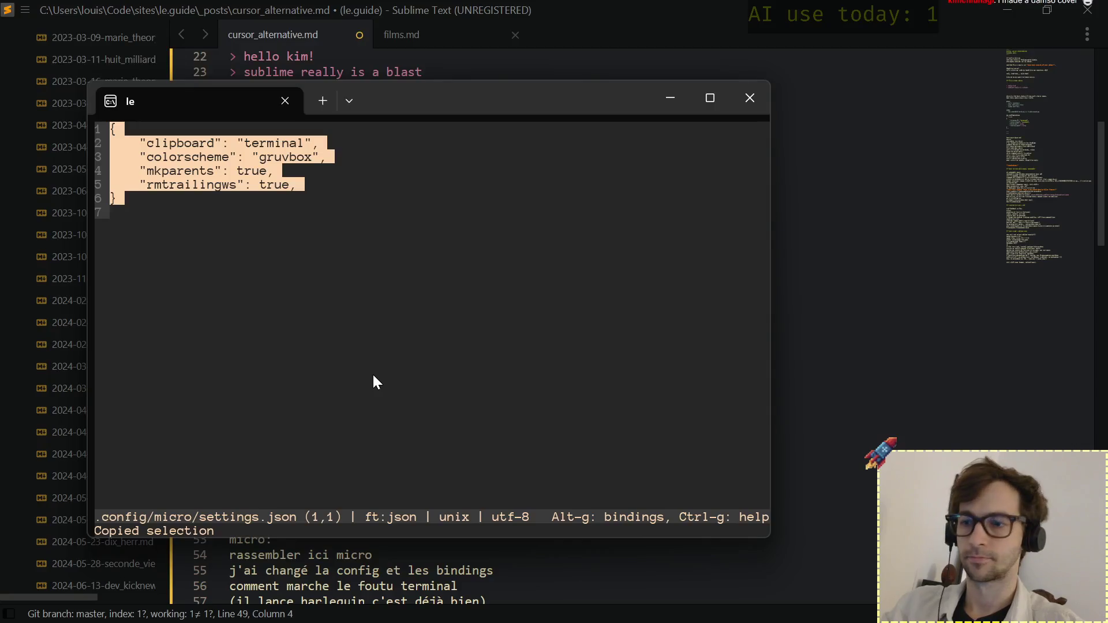
Quit micro, reopen it on .config/micro/bindings.json and copy all of its contents.
{"action": "key", "text": "ctrl+q"}
{"action": "key", "text": "Up"}
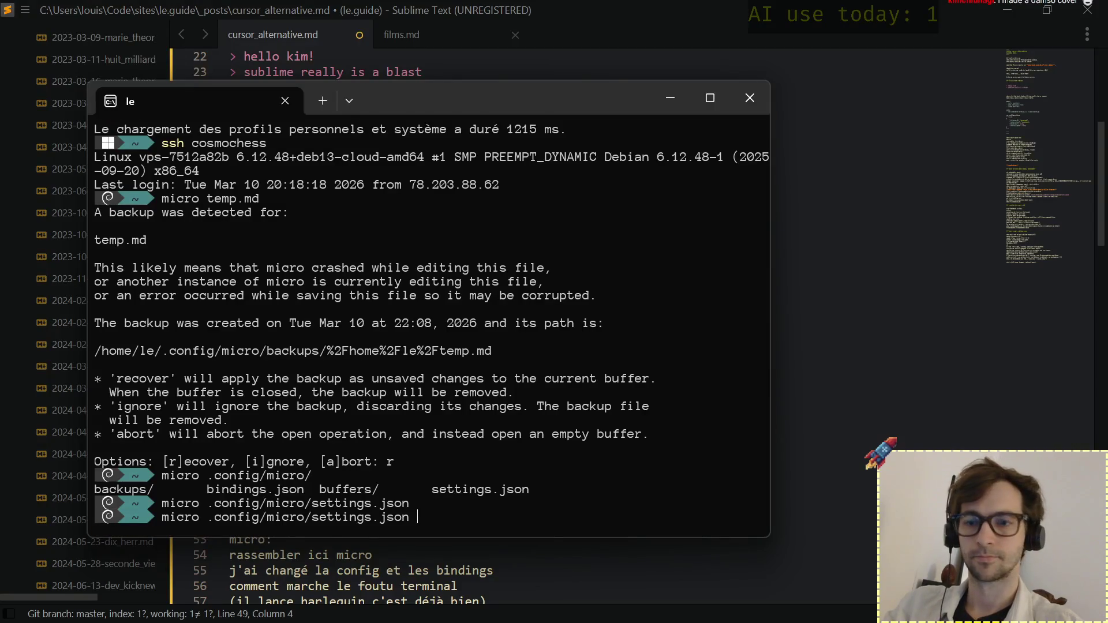
{"action": "key", "text": "BackSpace"}
{"action": "key", "text": "BackSpace"}
{"action": "key", "text": "BackSpace"}
{"action": "key", "text": "BackSpace"}
{"action": "key", "text": "BackSpace"}
{"action": "key", "text": "BackSpace"}
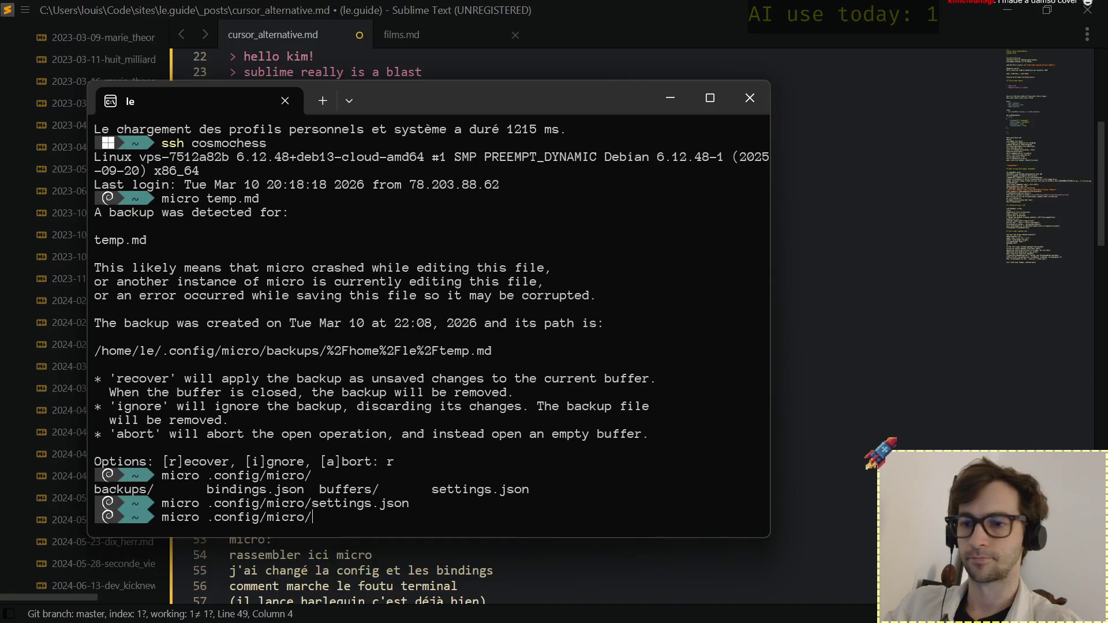
{"action": "type", "text": "bin"}
{"action": "key", "text": "Tab"}
{"action": "key", "text": "Return"}
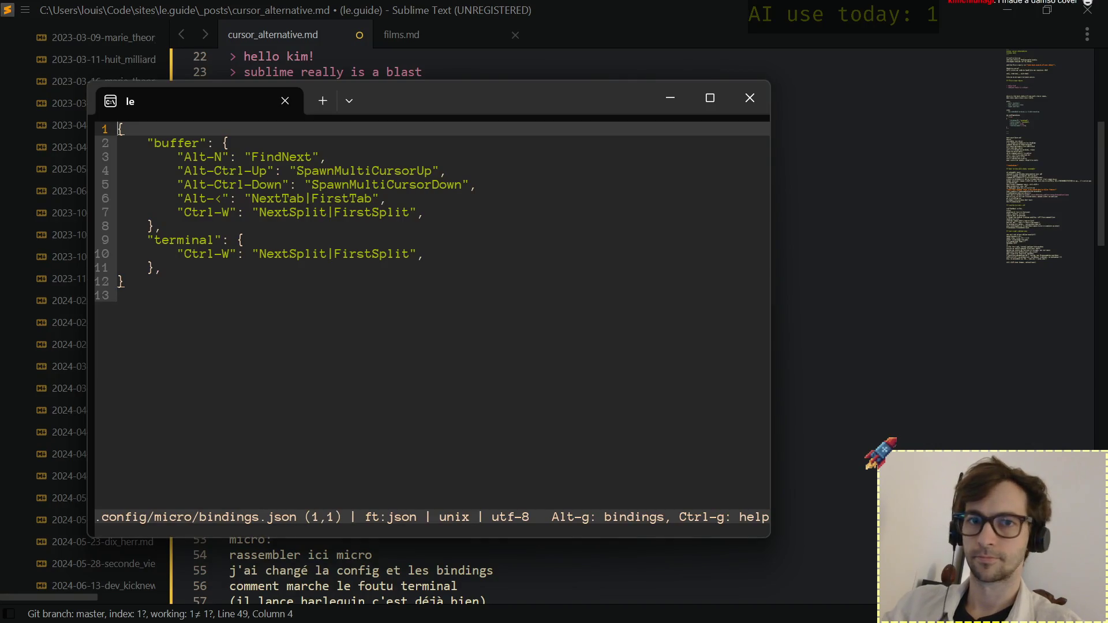
{"action": "key", "text": "ctrl+a"}
{"action": "key", "text": "ctrl+c"}
Paste micro's key bindings into the second code block and close it with a ``` fence.
{"action": "key", "text": "alt+Tab"}
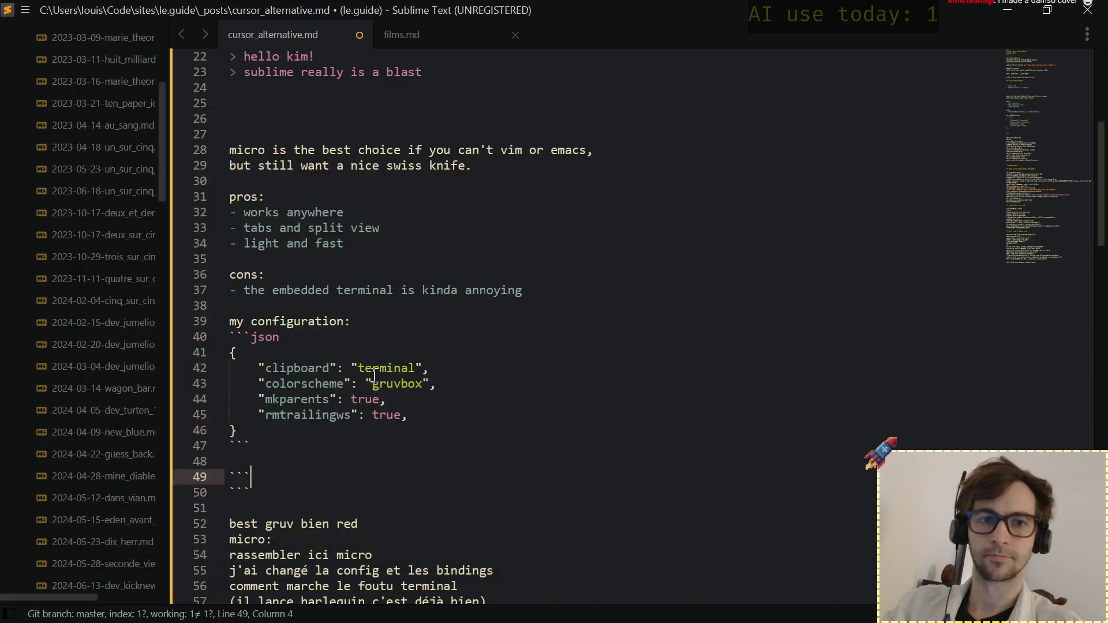
{"action": "key", "text": "Return"}
{"action": "key", "text": "ctrl+v"}
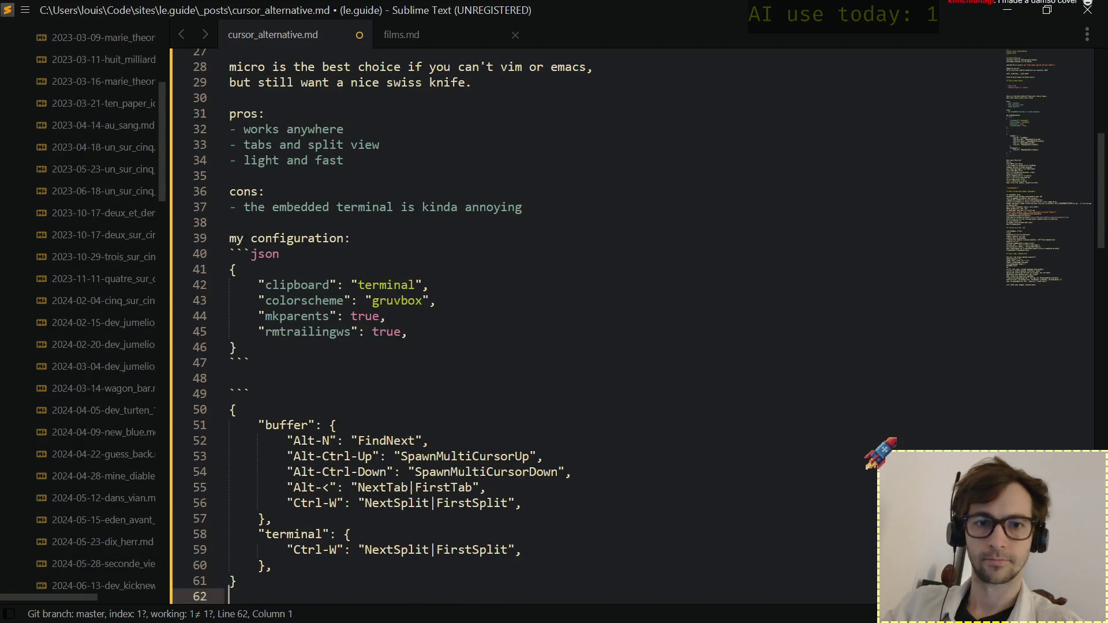
{"action": "type", "text": "```"}
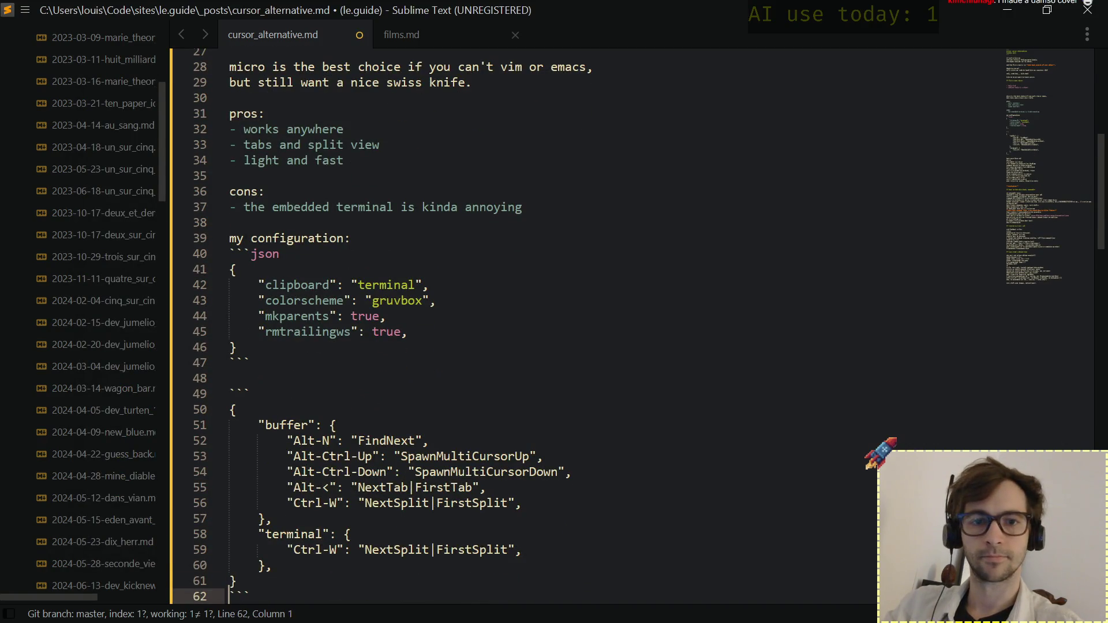
{"action": "key", "text": "Return"}
Tag the block's opening fence as json and begin selecting the 'my configuration' heading.
{"action": "key", "text": "Down"}
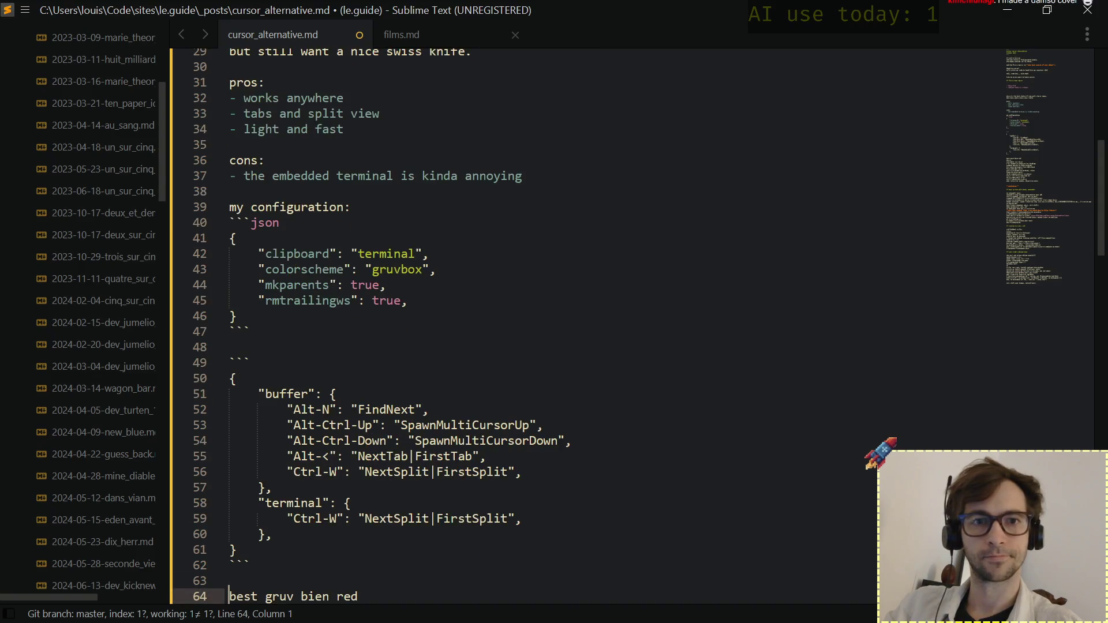
{"action": "key", "text": "Up"}
{"action": "key", "text": "Up"}
{"action": "key", "text": "Up"}
{"action": "key", "text": "Up"}
{"action": "key", "text": "Up"}
{"action": "key", "text": "Up"}
{"action": "key", "text": "Up"}
{"action": "key", "text": "Up"}
{"action": "key", "text": "End"}
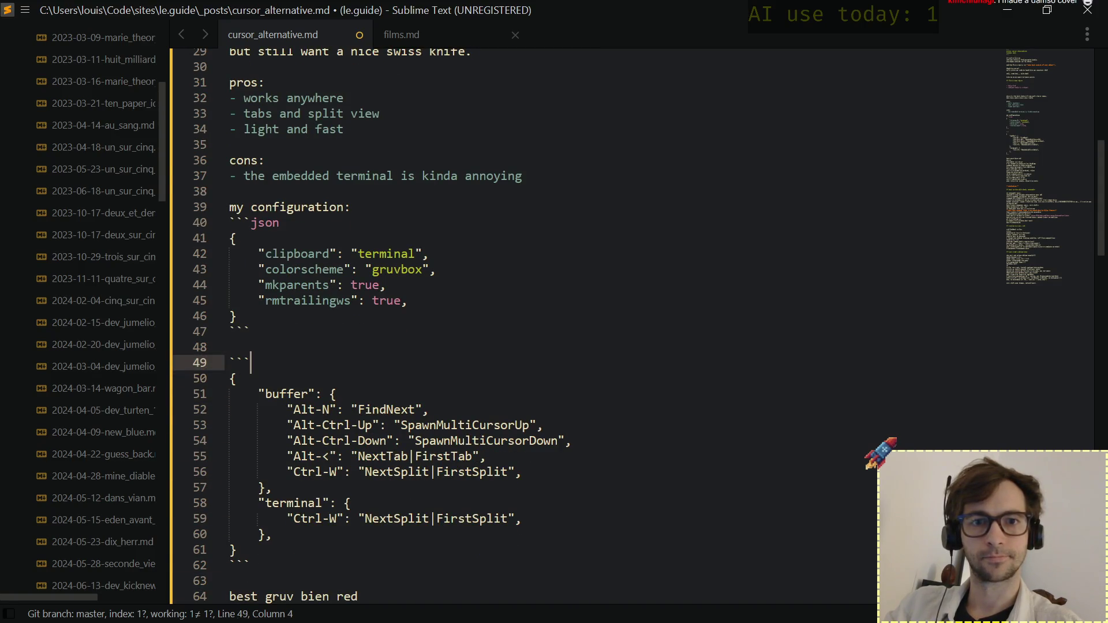
{"action": "type", "text": "json"}
{"action": "key", "text": "Down"}
{"action": "key", "text": "Down"}
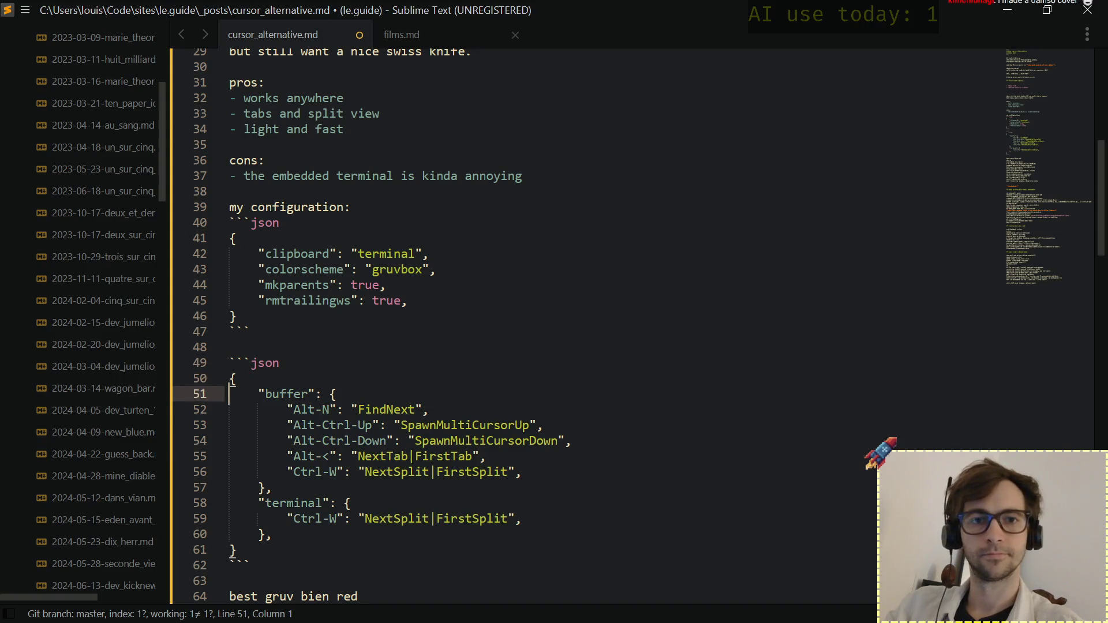
{"action": "key", "text": "Down"}
{"action": "key", "text": "Down"}
{"action": "key", "text": "Down"}
{"action": "key", "text": "Down"}
{"action": "key", "text": "Down"}
{"action": "key", "text": "Home"}
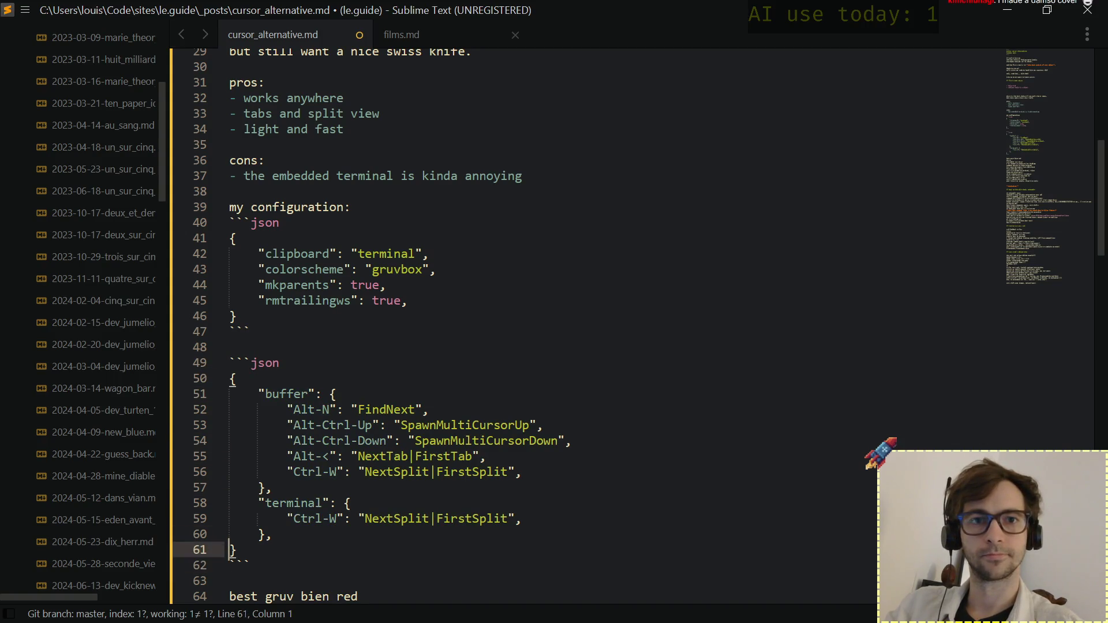
{"action": "key", "text": "Up"}
{"action": "key", "text": "Up"}
{"action": "key", "text": "Up"}
{"action": "key", "text": "Up"}
{"action": "key", "text": "Up"}
{"action": "key", "text": "Up"}
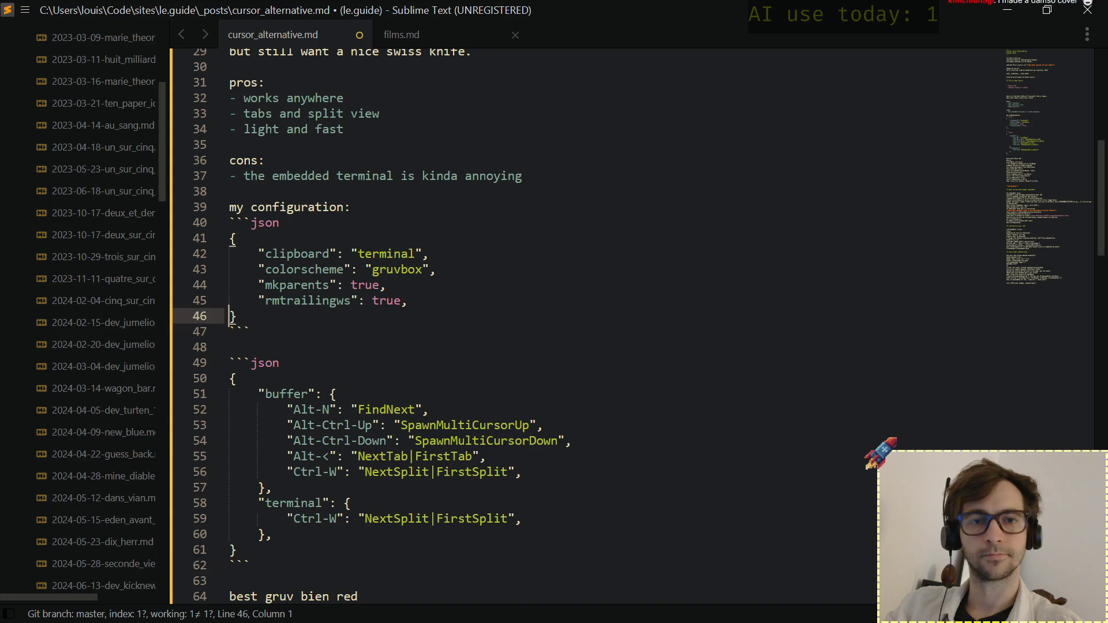
{"action": "key", "text": "Up"}
{"action": "key", "text": "Up"}
{"action": "key", "text": "Up"}
{"action": "key", "text": "Up"}
{"action": "key", "text": "Down"}
{"action": "key", "text": "Down"}
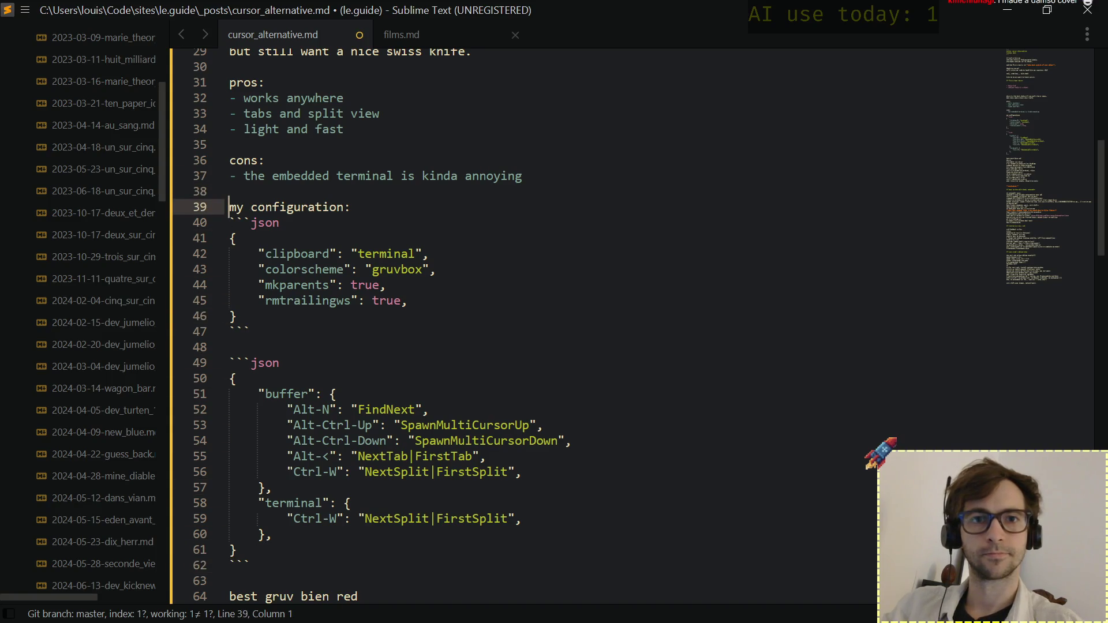
{"action": "key", "text": "shift+Right"}
{"action": "key", "text": "shift+Right"}
Rename the heading to 'settings.json:' and open blank lines below the settings block.
{"action": "key", "text": "ctrl+shift+Right"}
{"action": "type", "text": "se"}
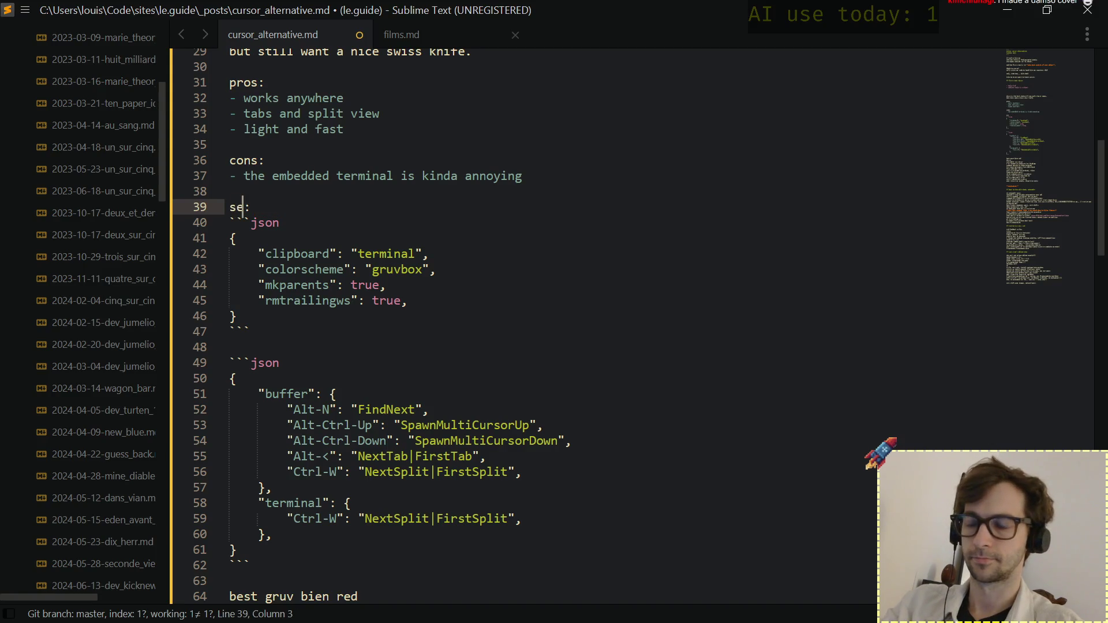
{"action": "type", "text": "ttings"}
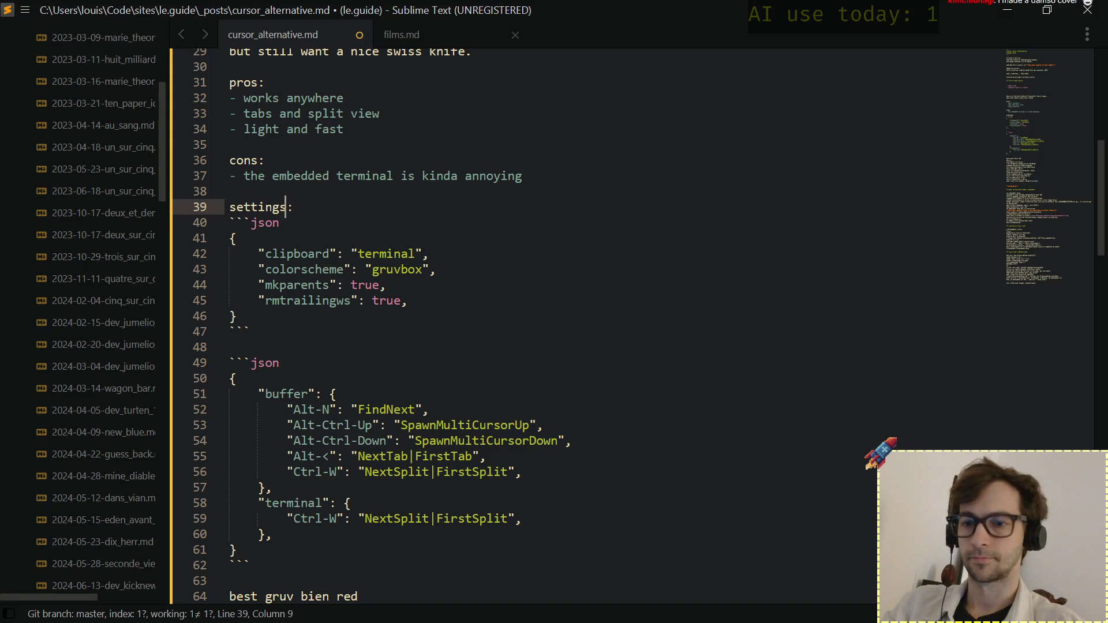
{"action": "type", "text": ".json"}
{"action": "key", "text": "Down"}
{"action": "key", "text": "Down"}
{"action": "key", "text": "Down"}
{"action": "key", "text": "Down"}
{"action": "key", "text": "Down"}
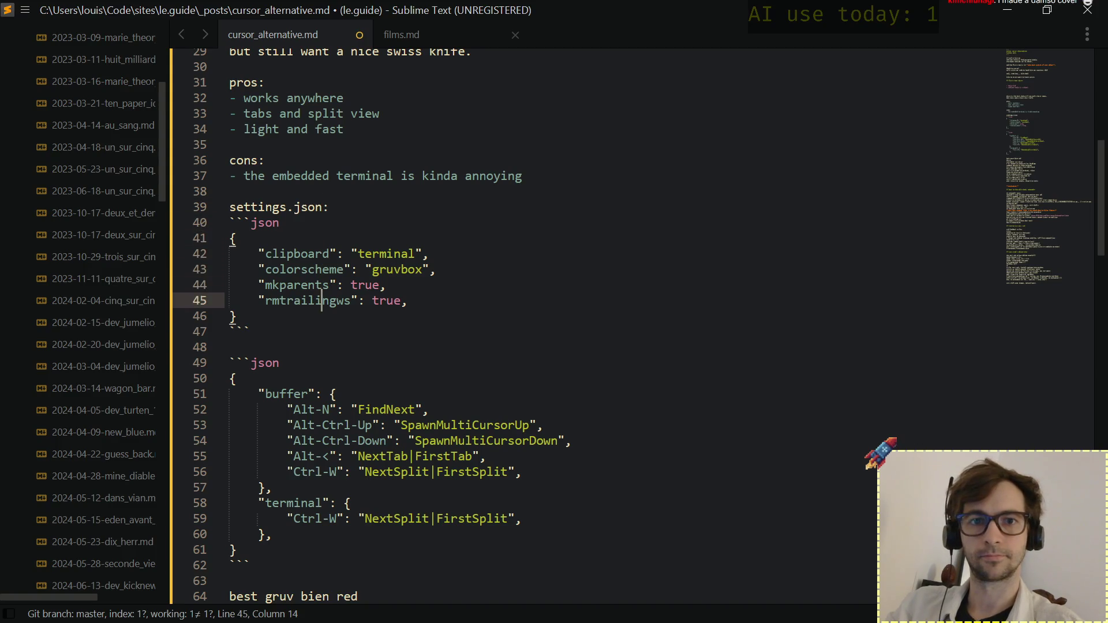
{"action": "key", "text": "Down"}
{"action": "key", "text": "Down"}
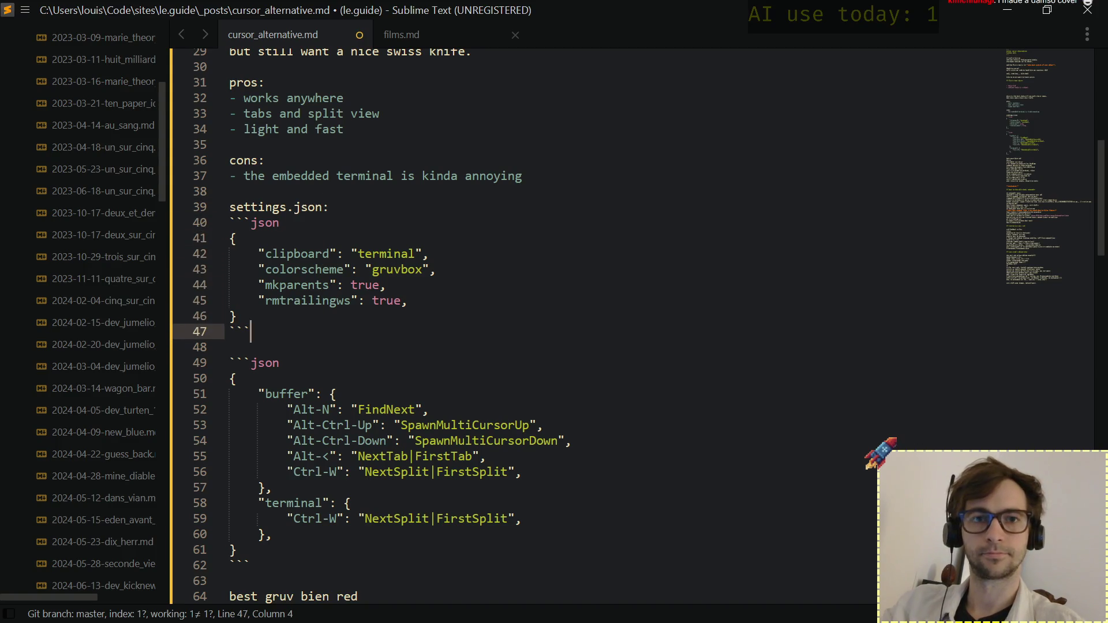
{"action": "key", "text": "Down"}
{"action": "key", "text": "Return"}
{"action": "key", "text": "Return"}
{"action": "key", "text": "Up"}
{"action": "key", "text": "Up"}
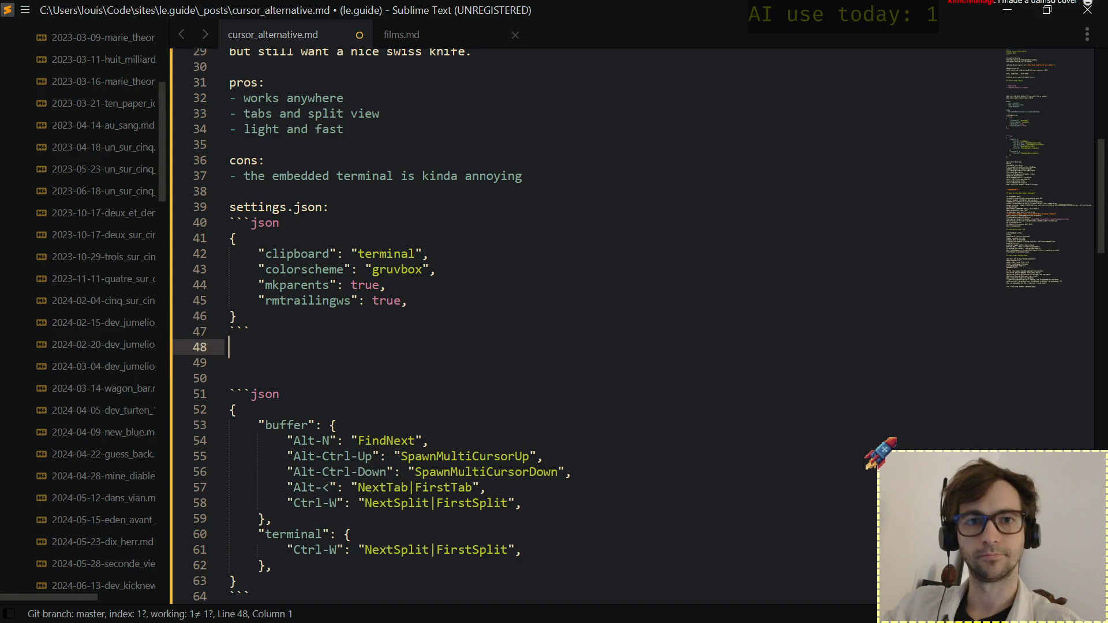
{"action": "key", "text": "Return"}
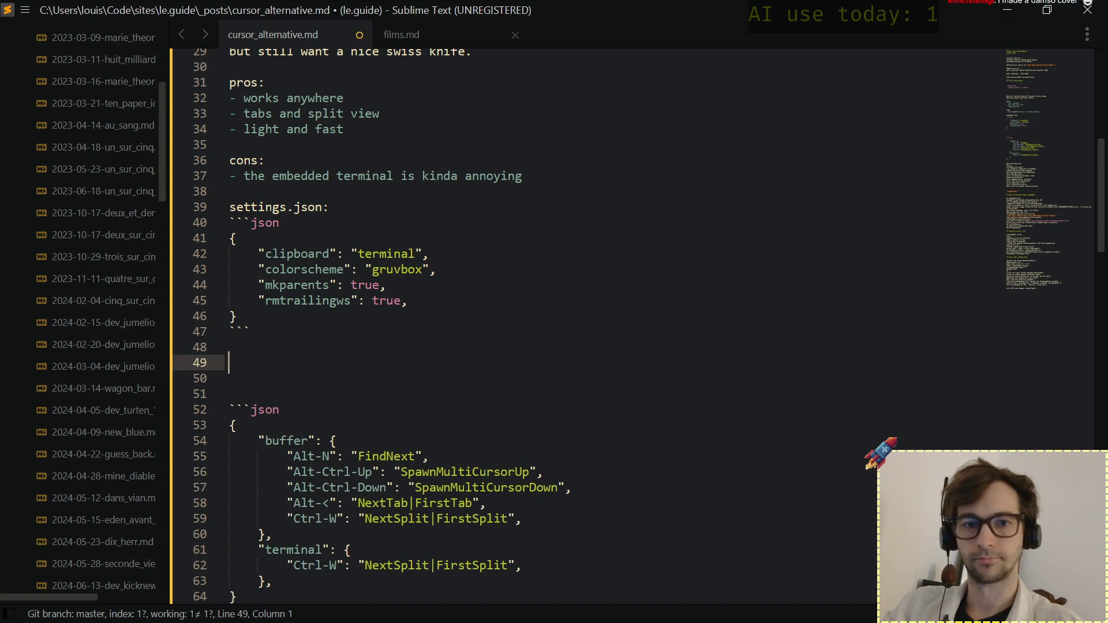
{"action": "type", "text": "i ju"}
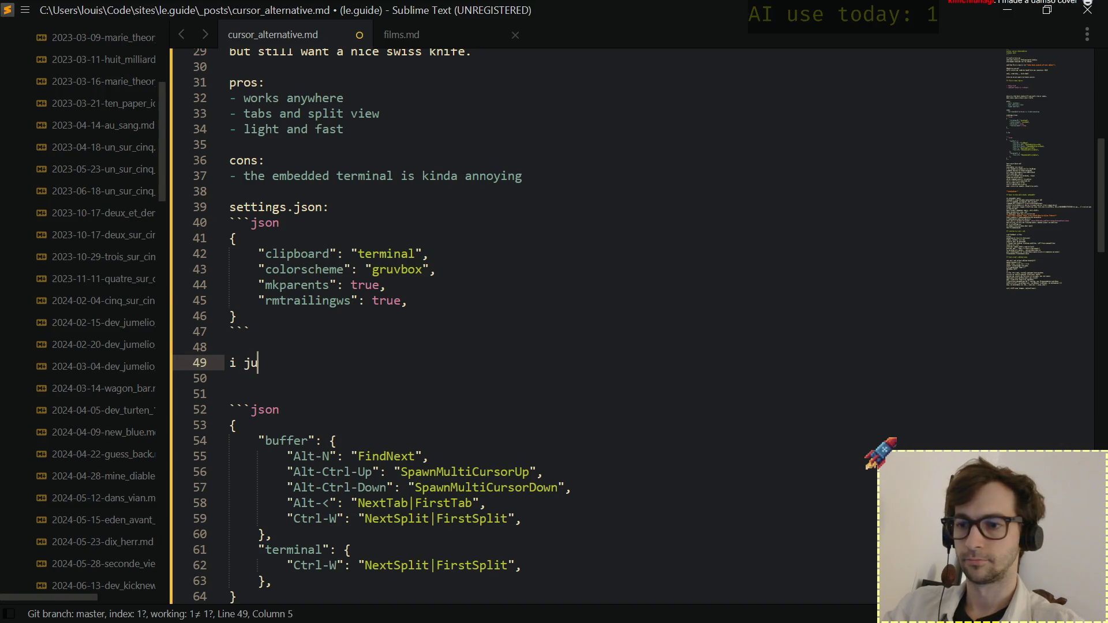
{"action": "type", "text": "st love mic"}
Write the line 'i just love micro's gruvbox:' below the settings block.
{"action": "key", "text": "BackSpace"}
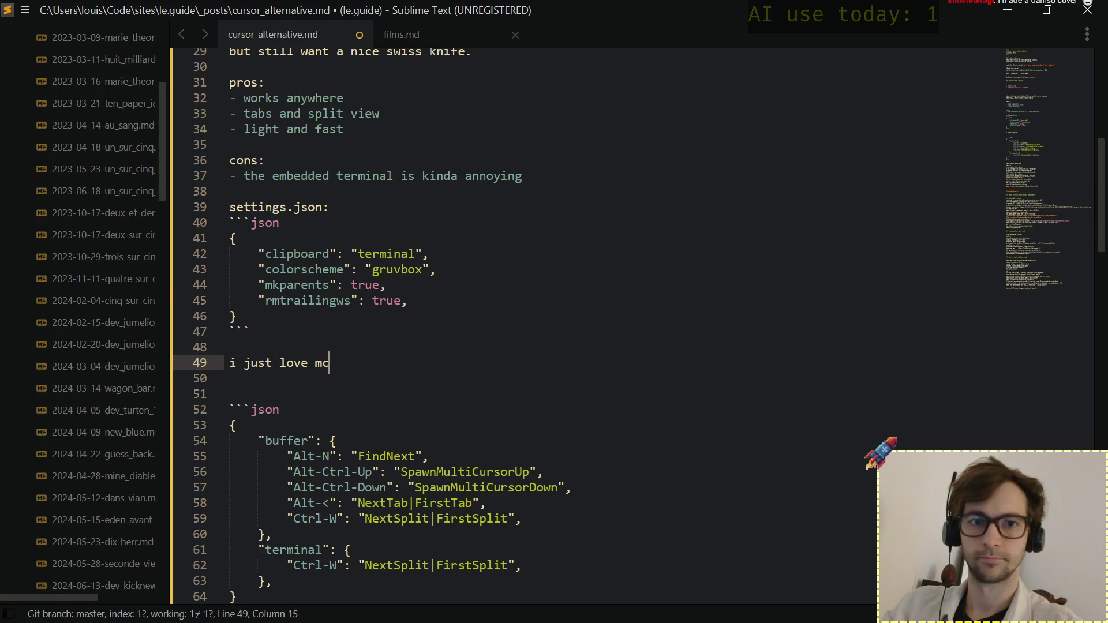
{"action": "key", "text": "BackSpace"}
{"action": "type", "text": "icro's "}
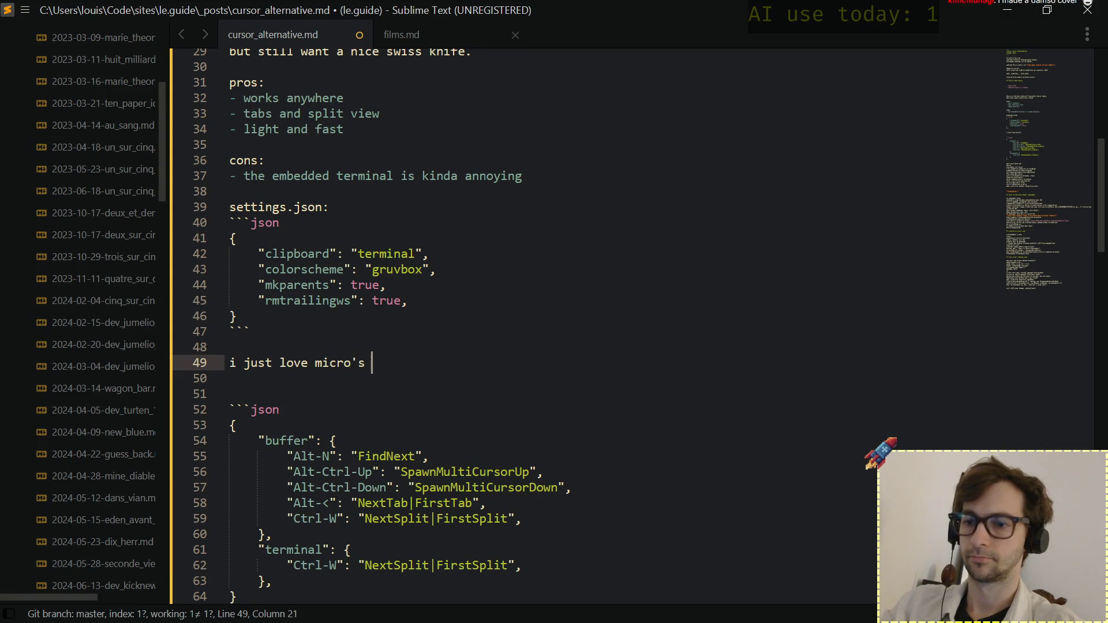
{"action": "type", "text": "gruv"}
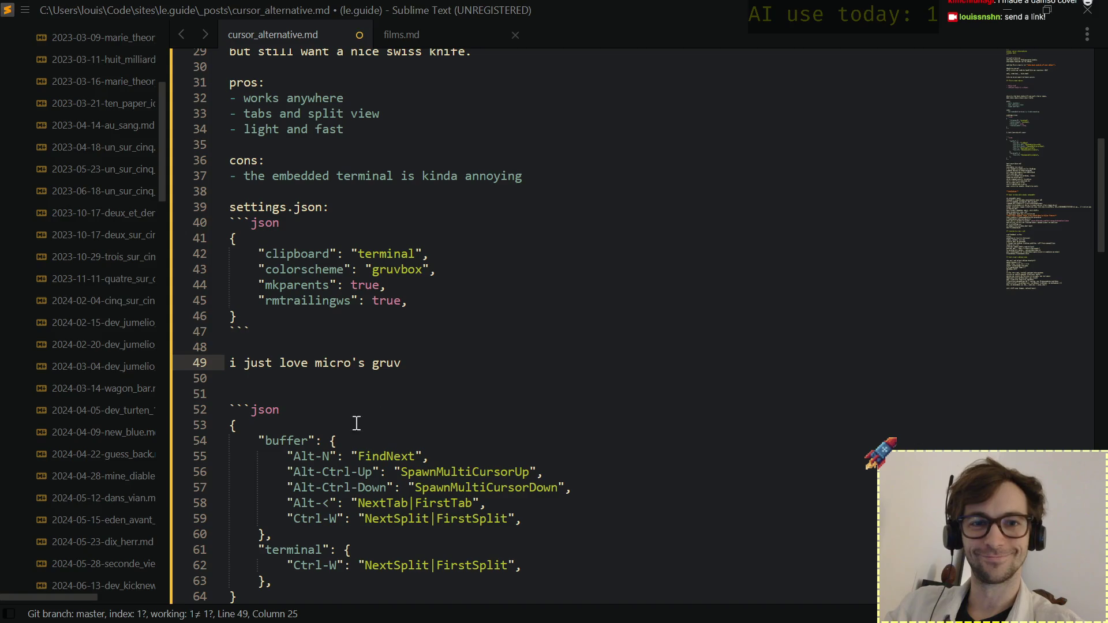
{"action": "type", "text": "box"}
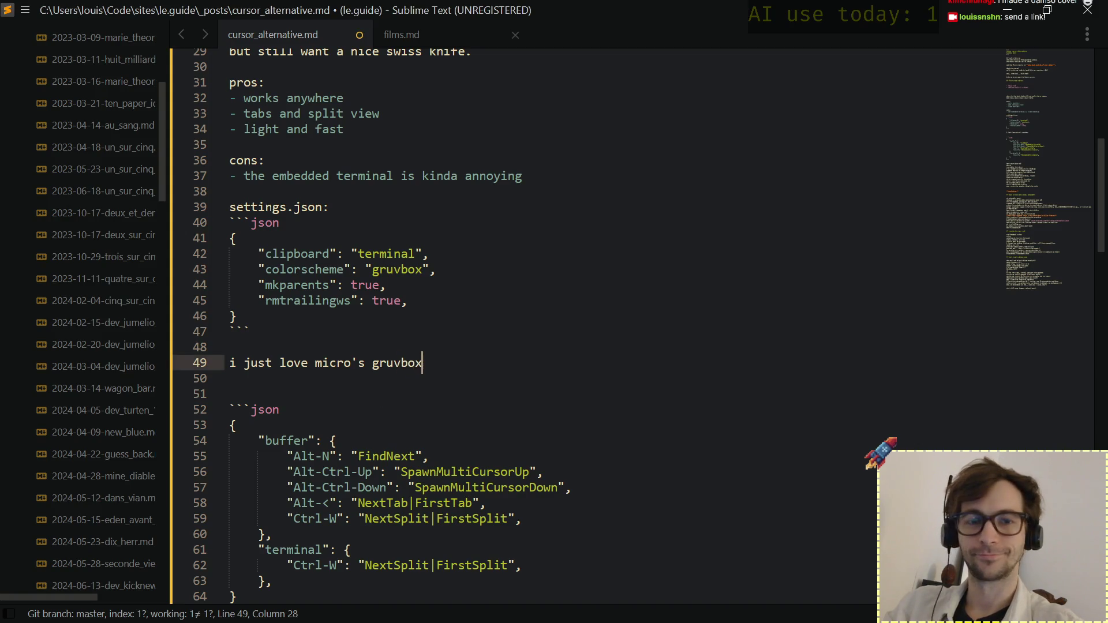
{"action": "key", "text": "Return"}
{"action": "key", "text": "BackSpace"}
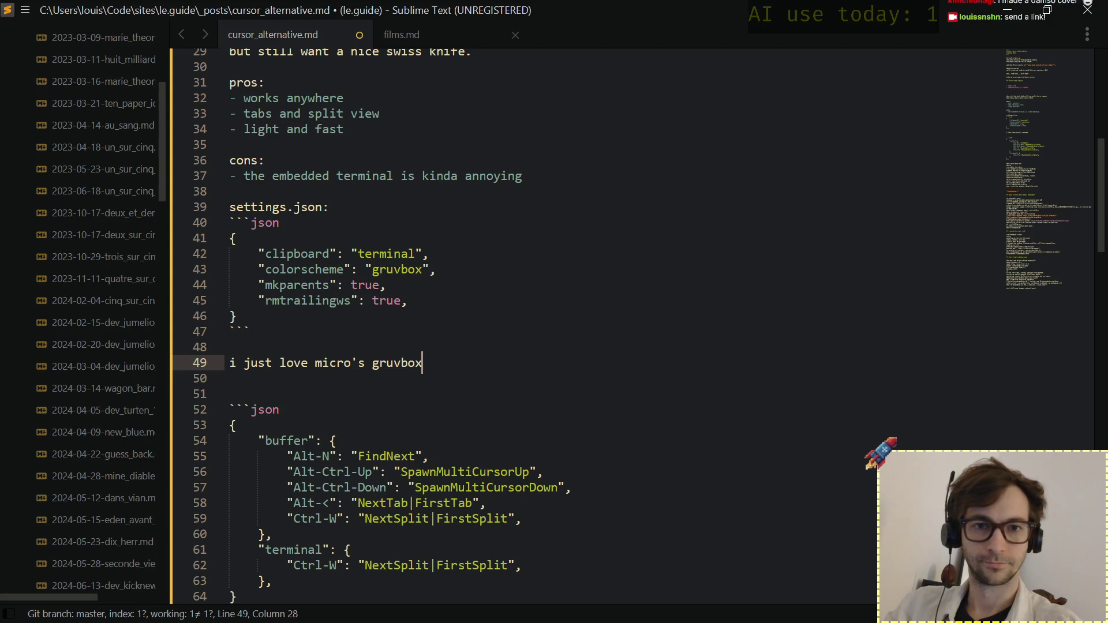
{"action": "type", "text": ":"}
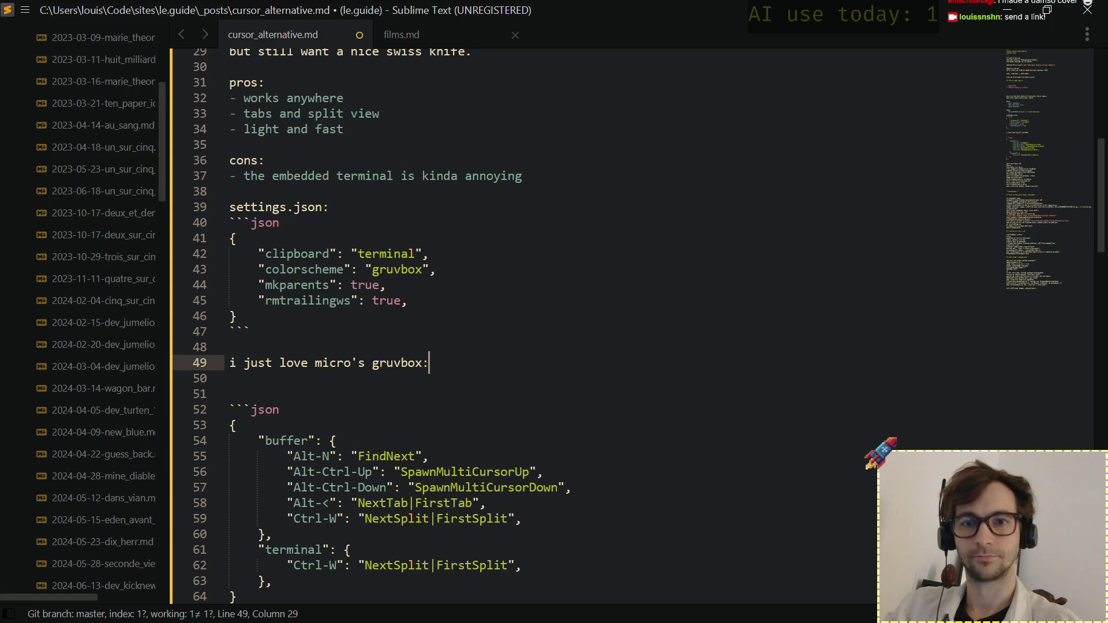
Add the line 'the deep bleedy red is *chef's kiss*.' beneath it.
{"action": "key", "text": "Return"}
{"action": "type", "text": "th"}
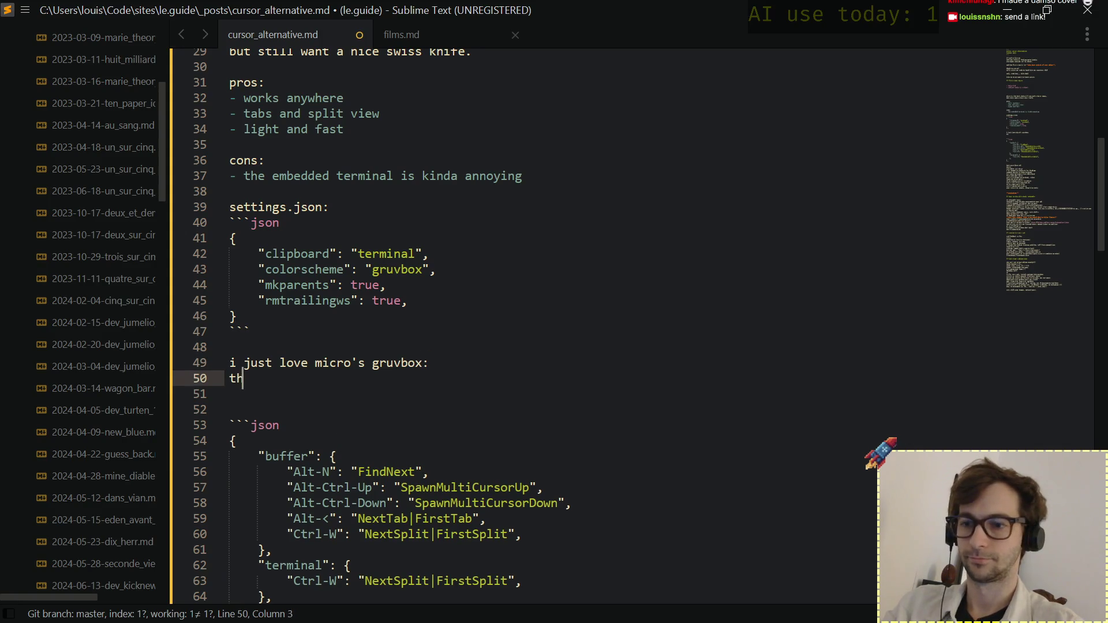
{"action": "type", "text": "e nice"}
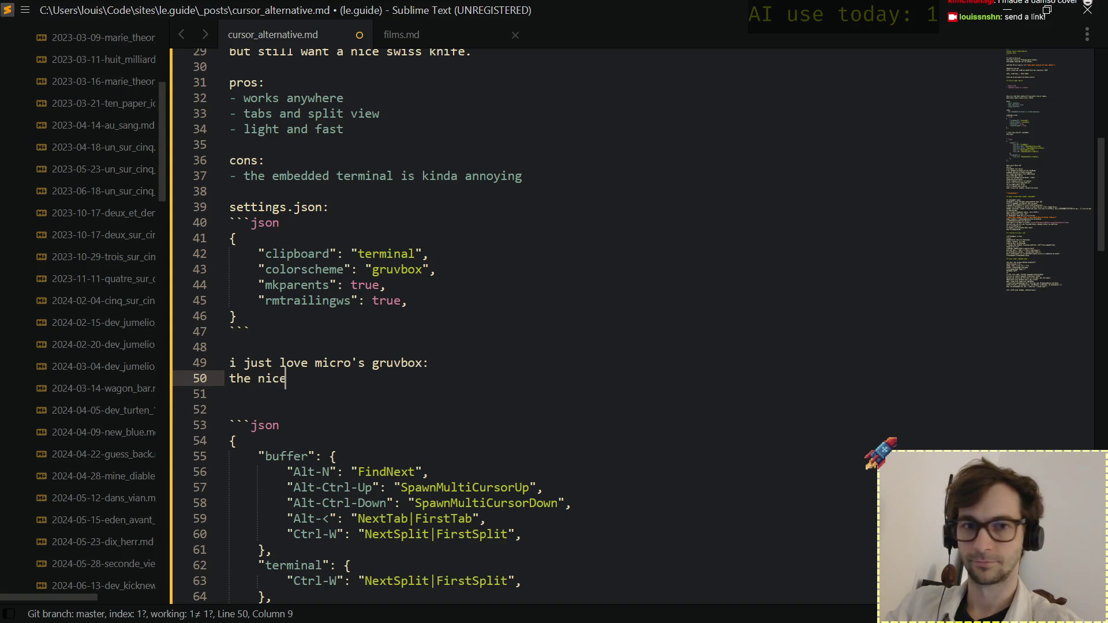
{"action": "key", "text": "BackSpace"}
{"action": "key", "text": "BackSpace"}
{"action": "key", "text": "BackSpace"}
{"action": "key", "text": "BackSpace"}
{"action": "key", "text": "BackSpace"}
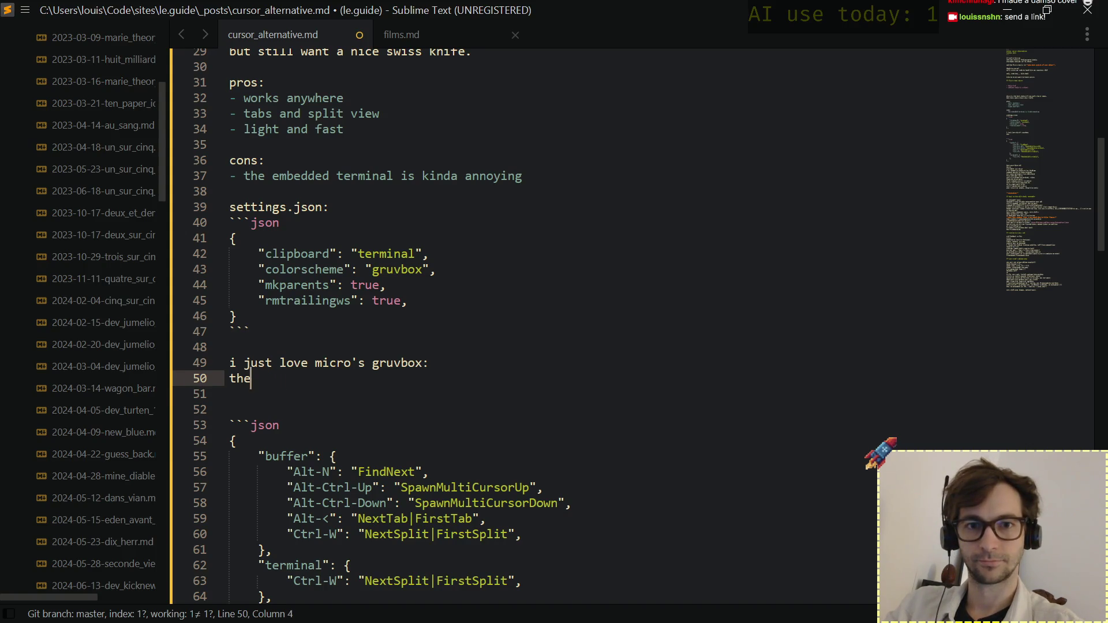
{"action": "key", "text": "BackSpace"}
{"action": "key", "text": "BackSpace"}
{"action": "key", "text": "BackSpace"}
{"action": "type", "text": "the"}
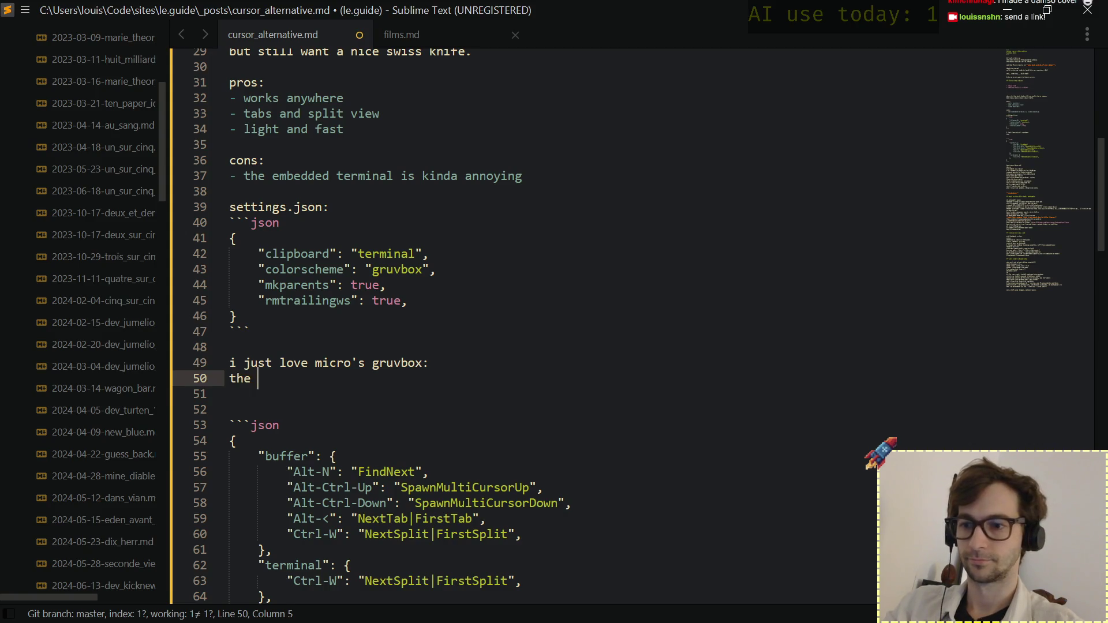
{"action": "type", "text": " deep blee"}
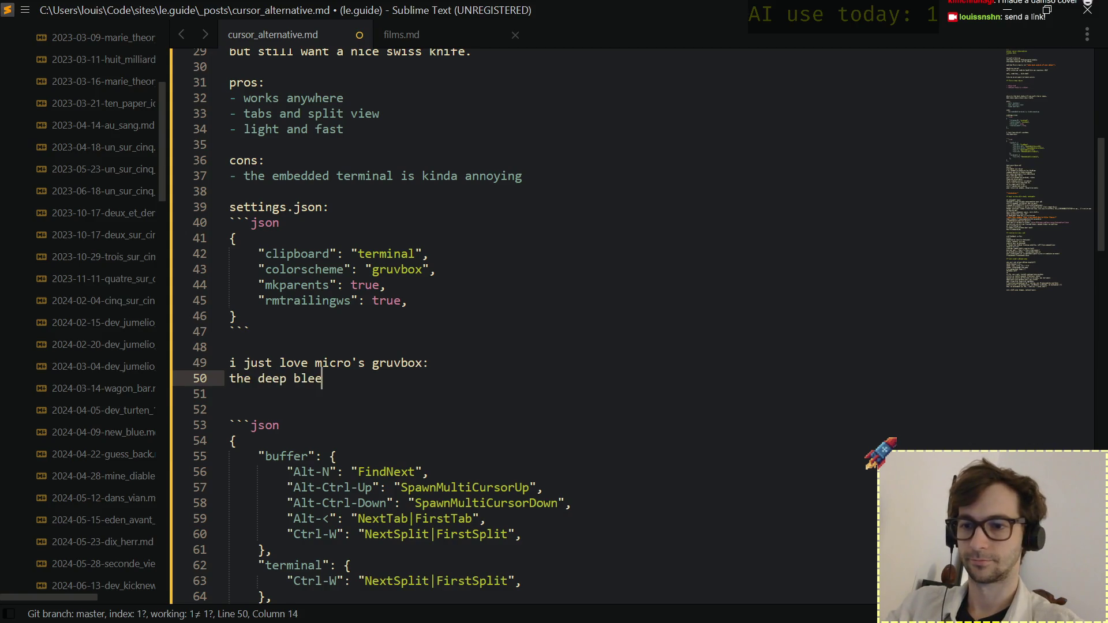
{"action": "type", "text": "dy red i"}
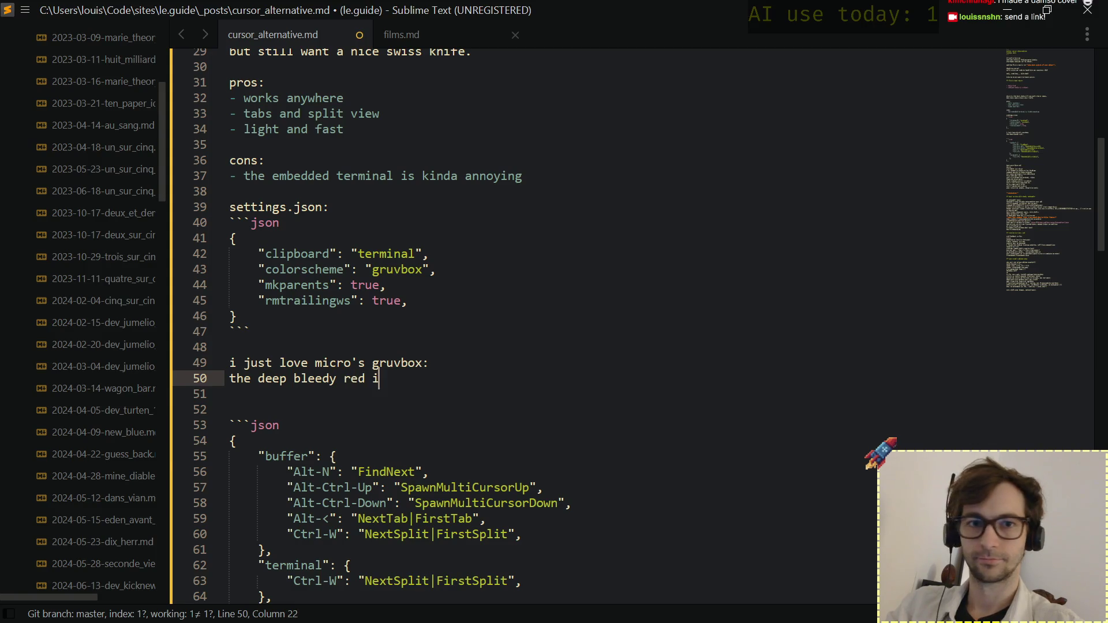
{"action": "type", "text": "s "}
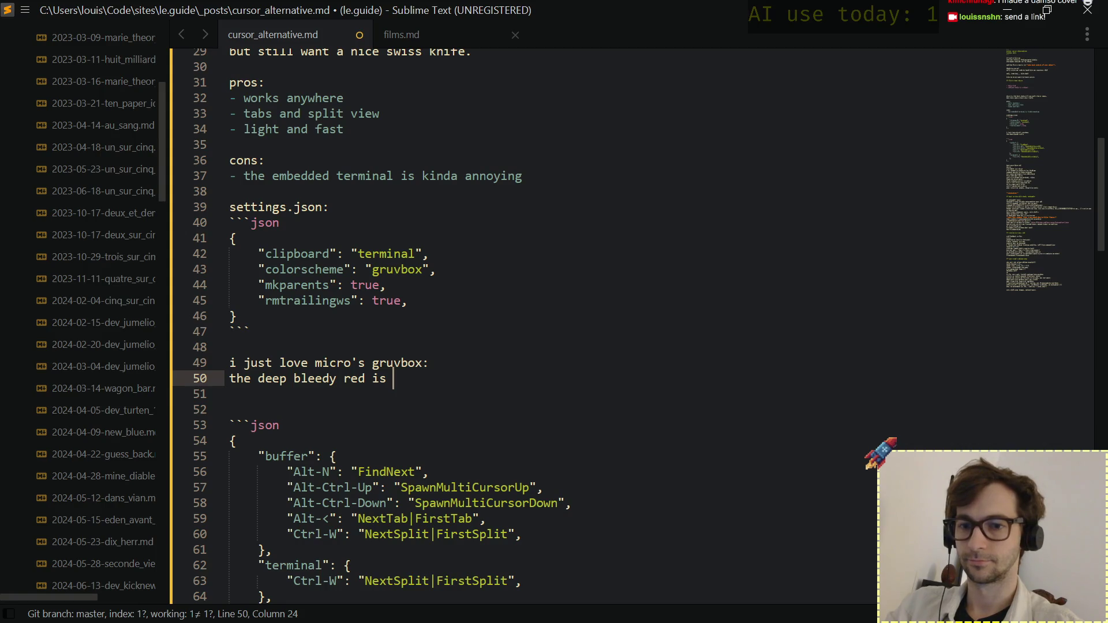
{"action": "type", "text": "*chef'"}
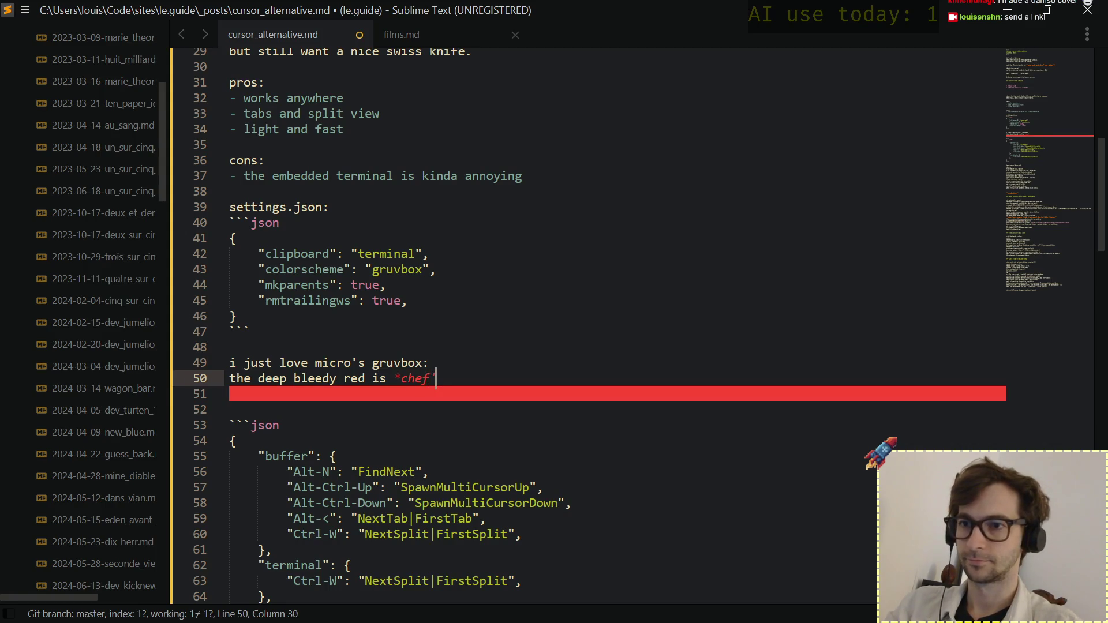
{"action": "type", "text": "s kiss"}
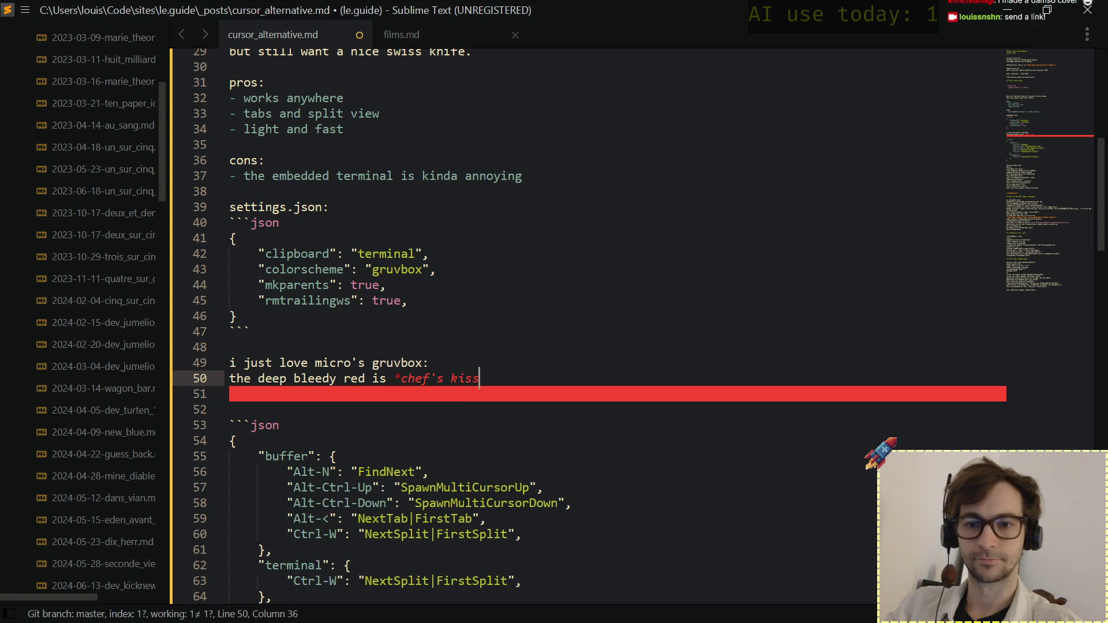
{"action": "type", "text": "*"}
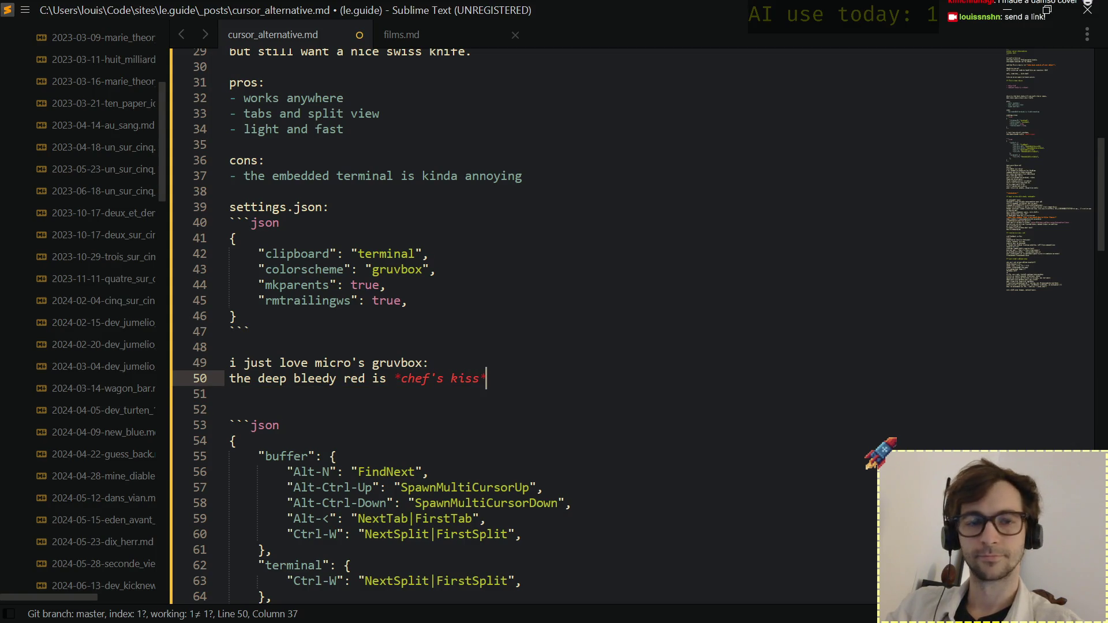
{"action": "type", "text": "."}
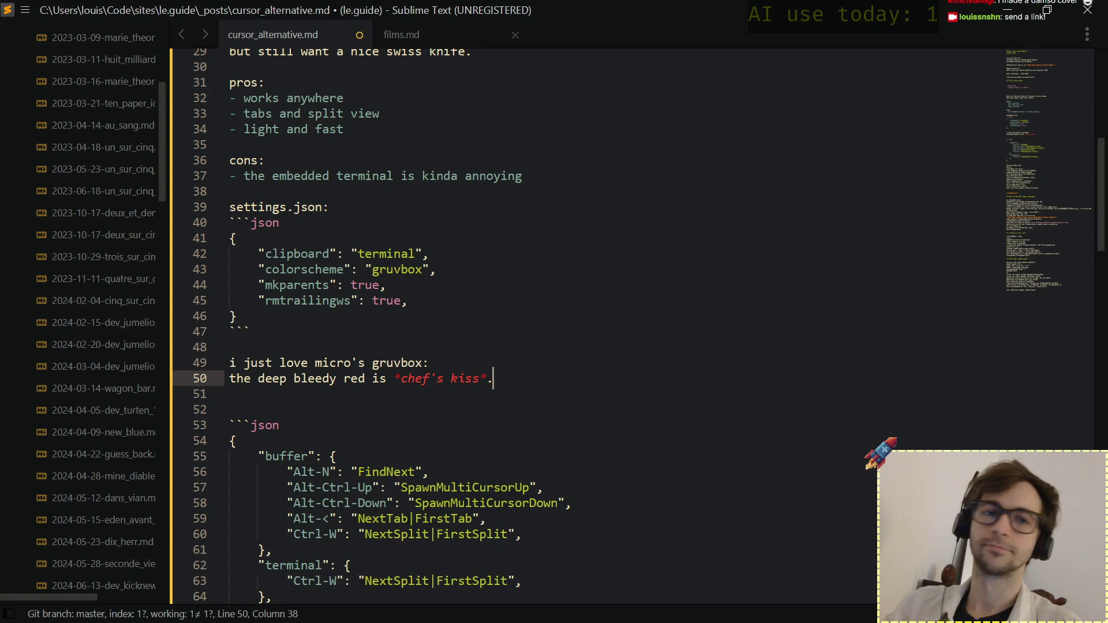
{"action": "key", "text": "Down"}
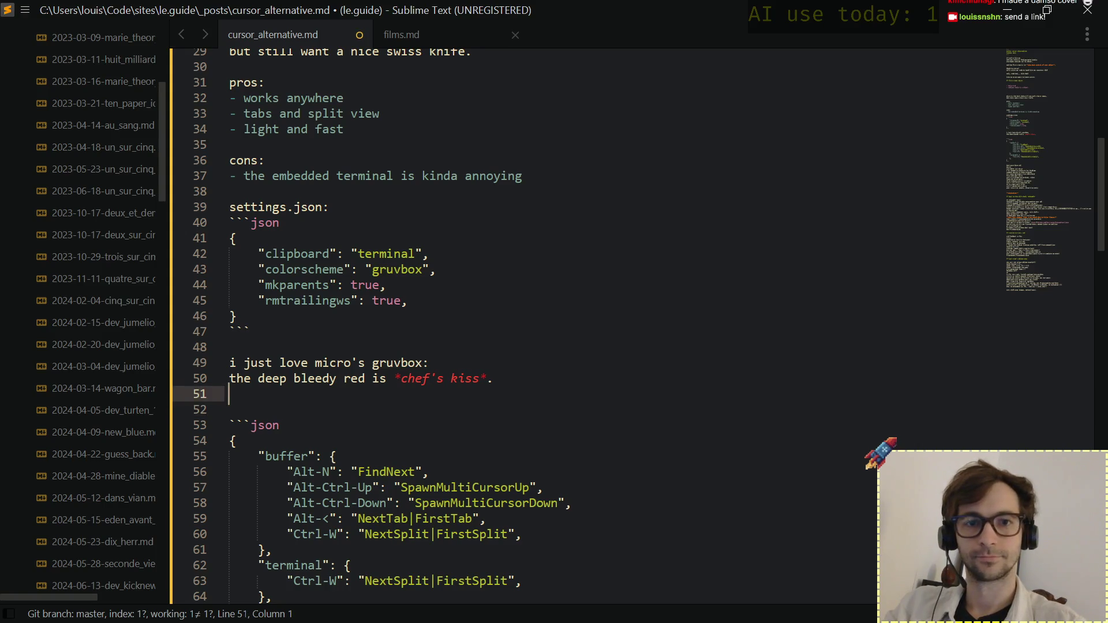
Remove the extra blank line and start a new sentence 'the best part is "clipboard"' after the chef's kiss line.
{"action": "key", "text": "Down"}
{"action": "key", "text": "BackSpace"}
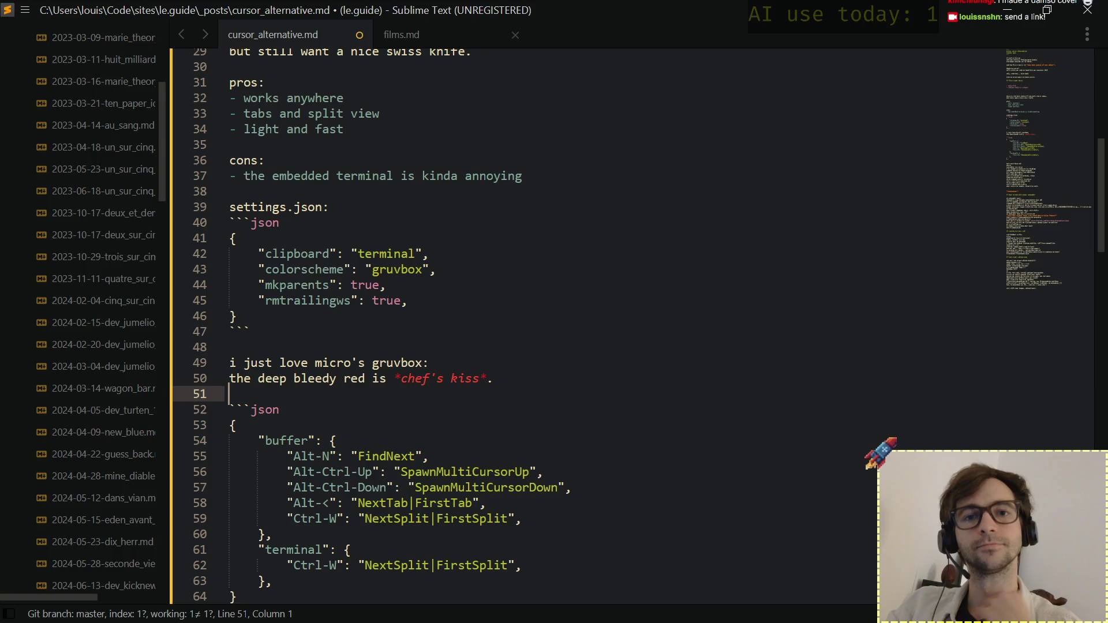
{"action": "key", "text": "Up"}
{"action": "key", "text": "Up"}
{"action": "key", "text": "Up"}
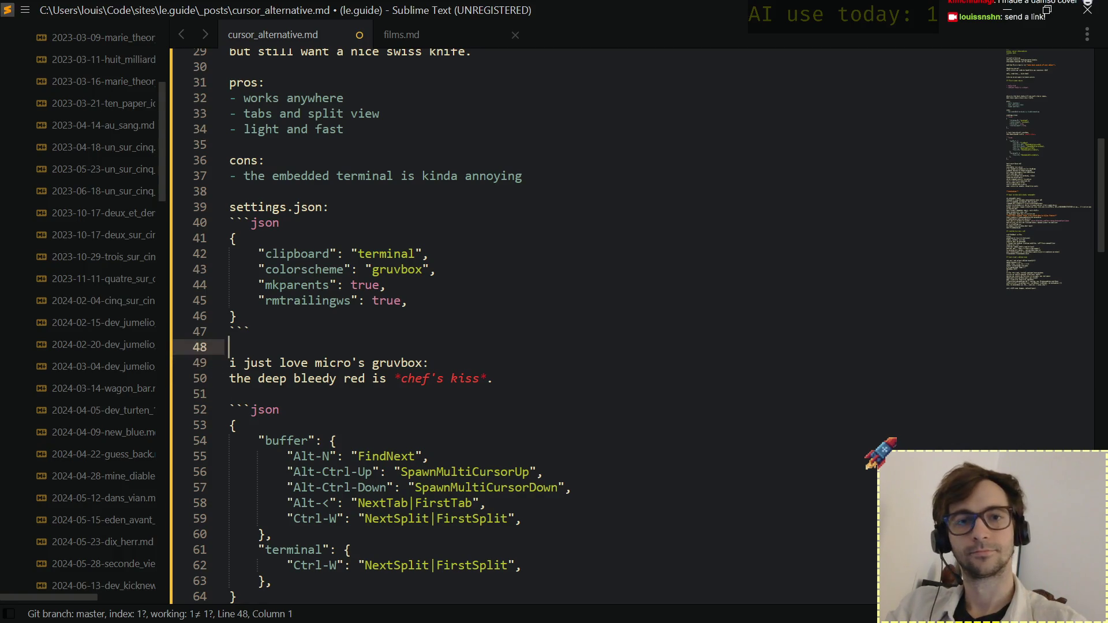
{"action": "key", "text": "Up"}
{"action": "key", "text": "Down"}
{"action": "key", "text": "Down"}
{"action": "key", "text": "Down"}
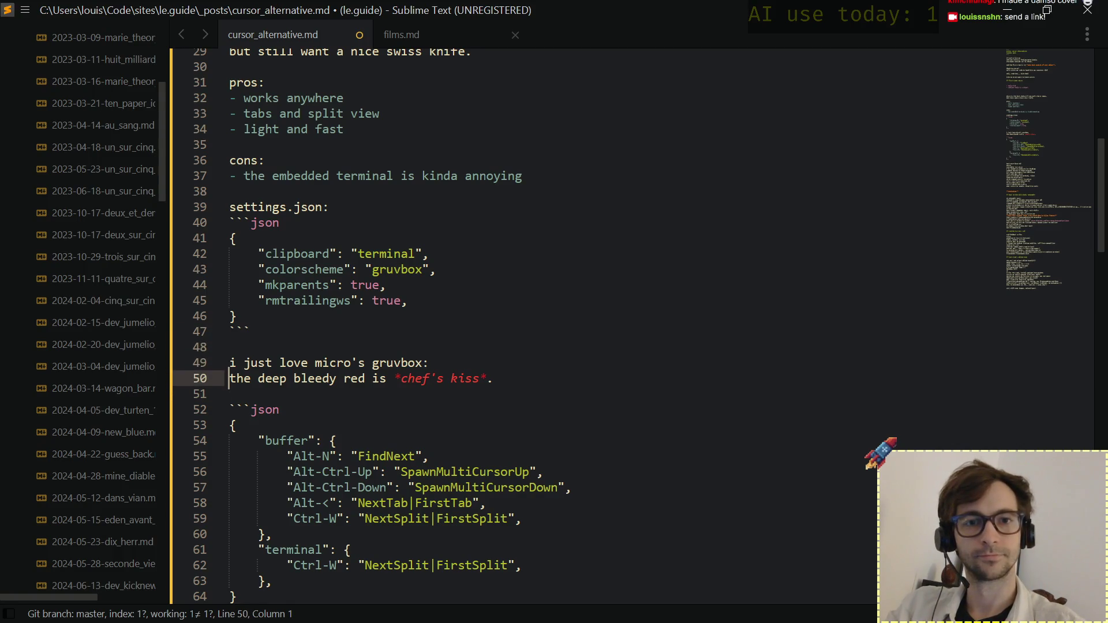
{"action": "key", "text": "End"}
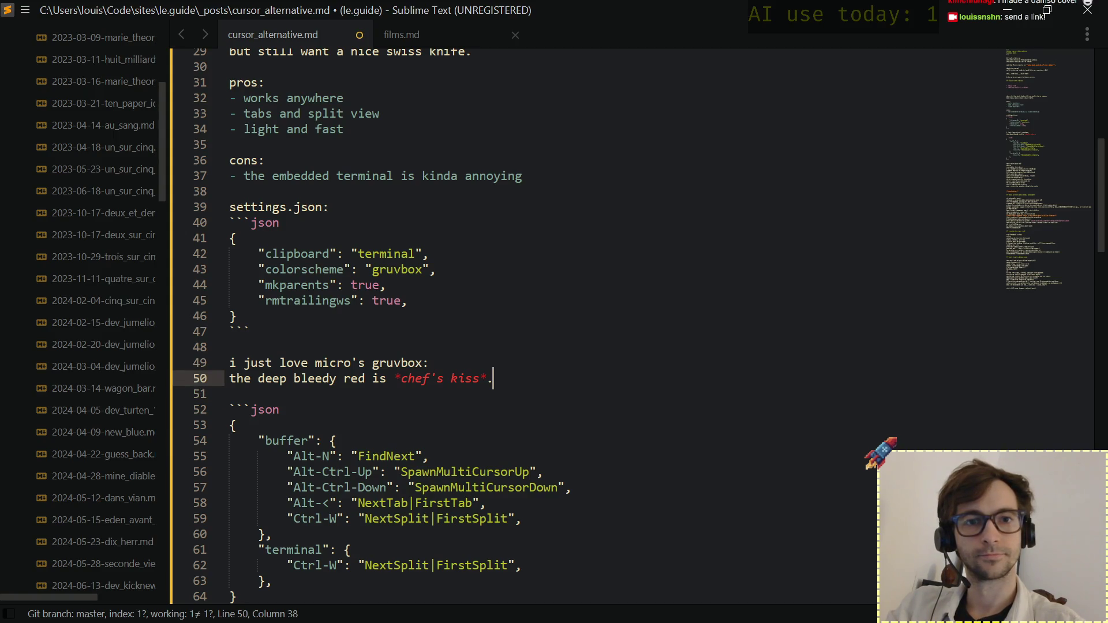
{"action": "key", "text": "Return"}
{"action": "key", "text": "Return"}
{"action": "type", "text": "the"}
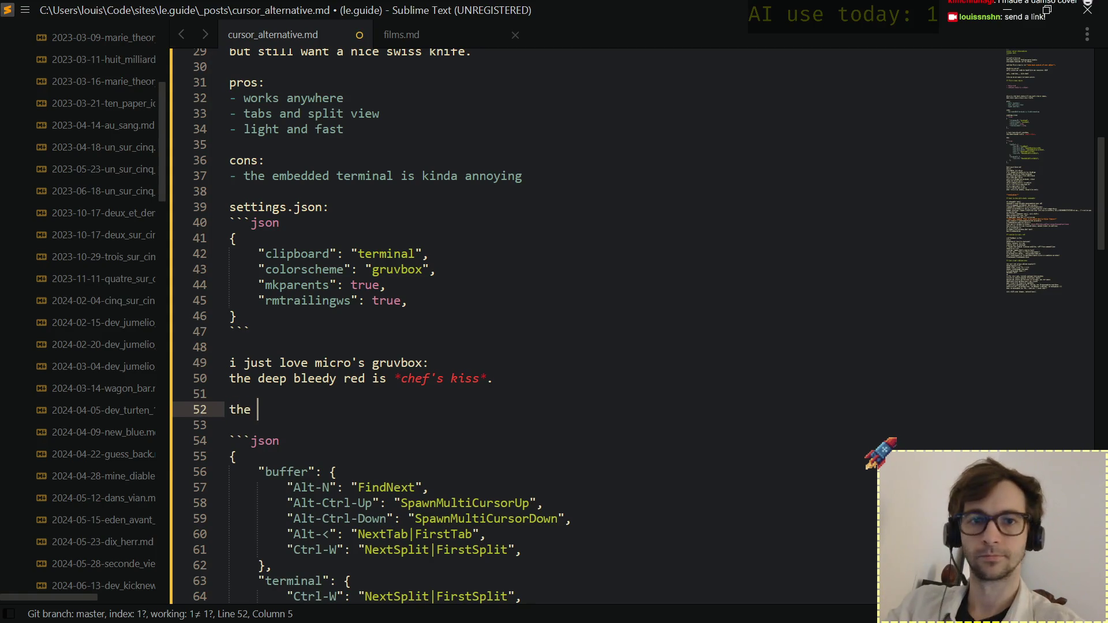
{"action": "type", "text": " best"}
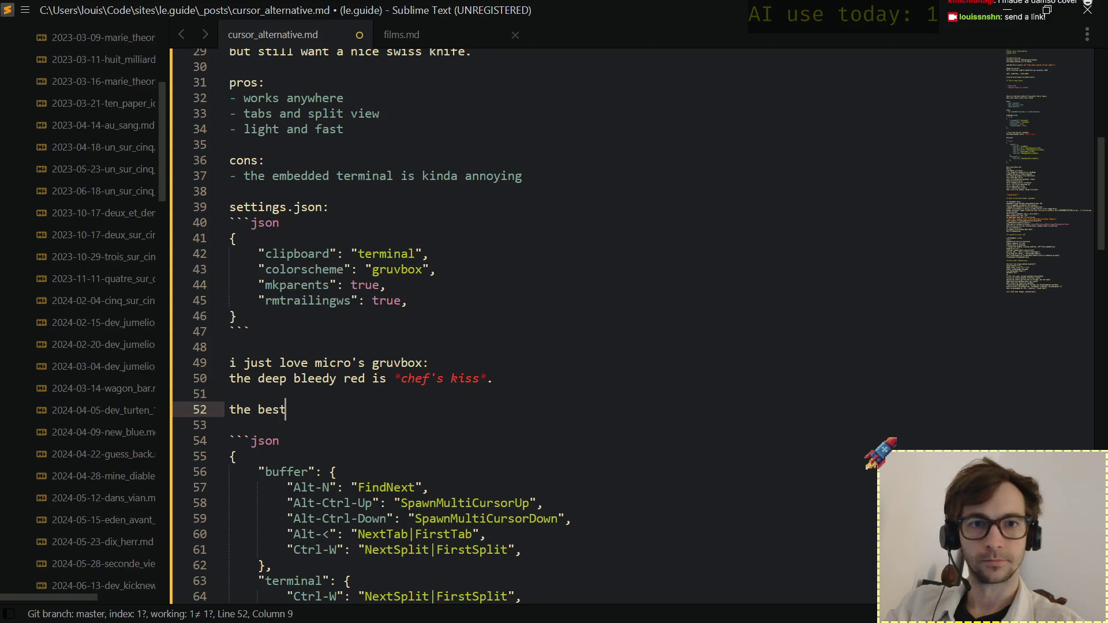
{"action": "type", "text": " part i"}
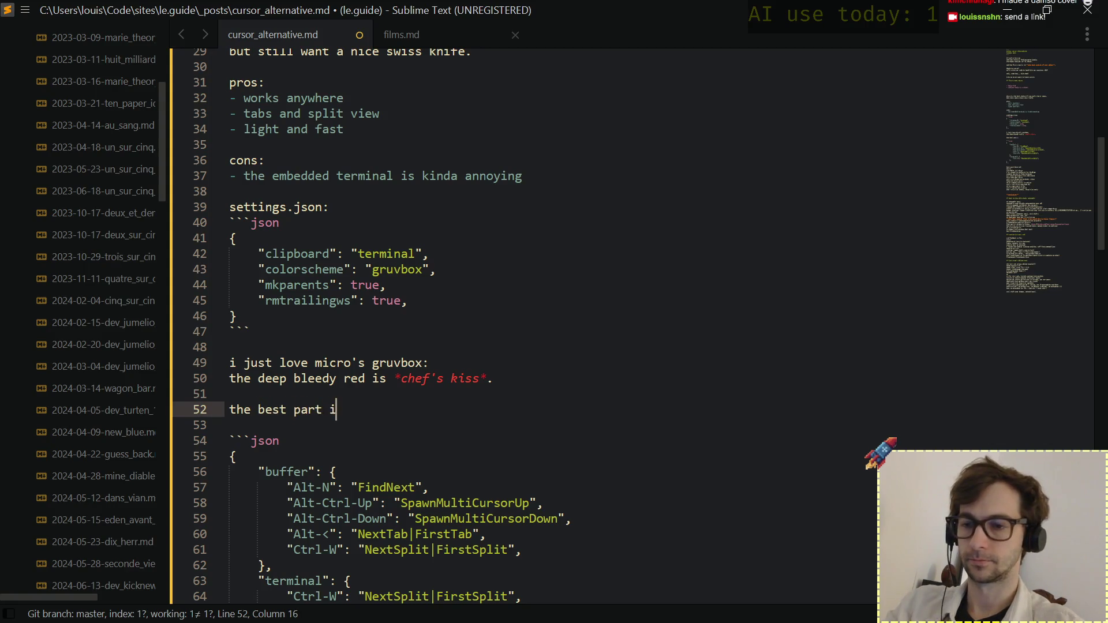
{"action": "type", "text": "s \""}
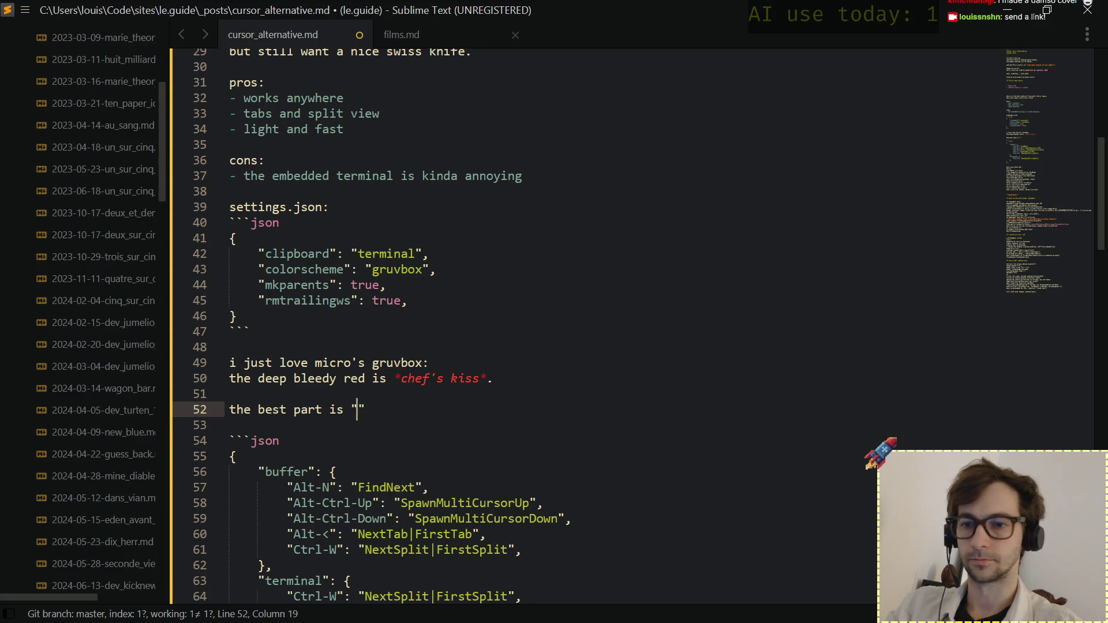
{"action": "type", "text": "clipboard"}
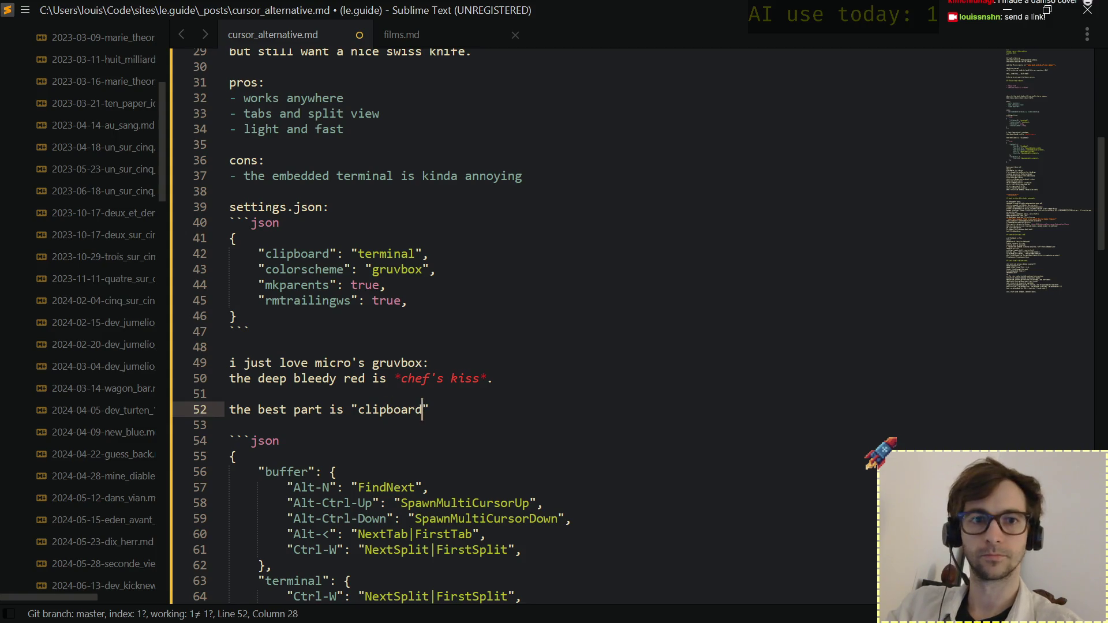
{"action": "type", "text": "\""}
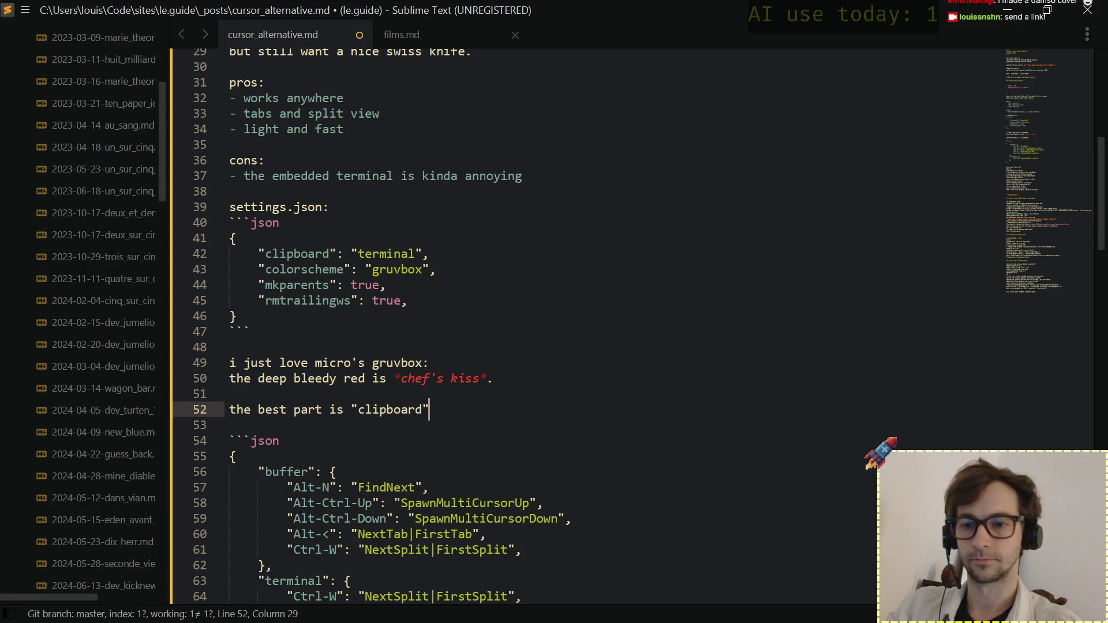
Finish the sentence: being able to copy/paste from anywhere to anywhere is a life savior.
{"action": "key", "text": "Down"}
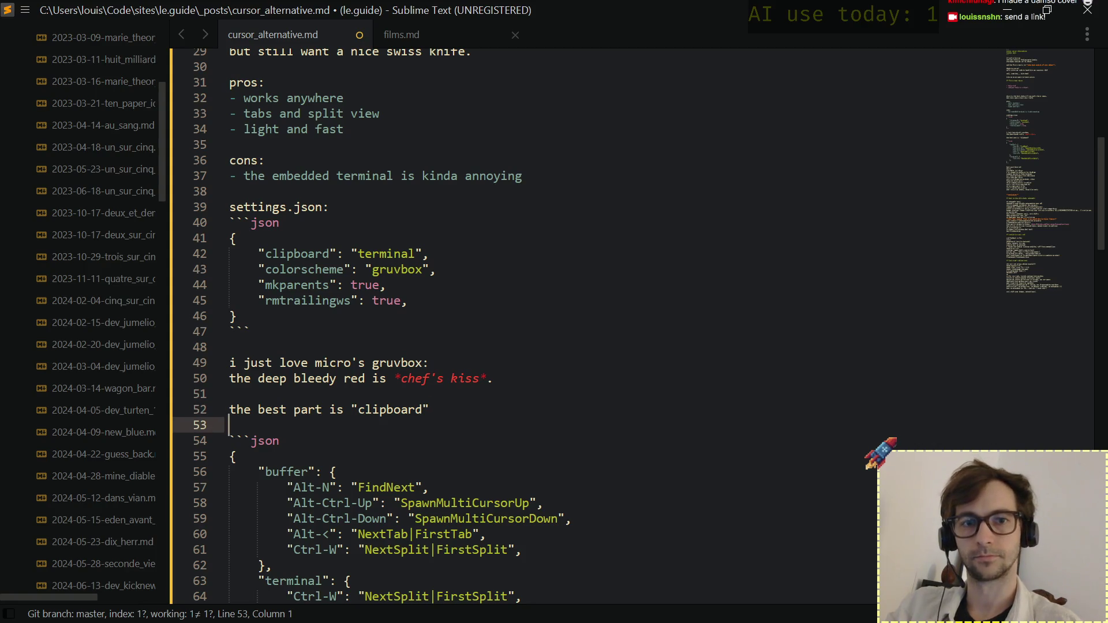
{"action": "key", "text": "Up"}
{"action": "type", "text": ":"}
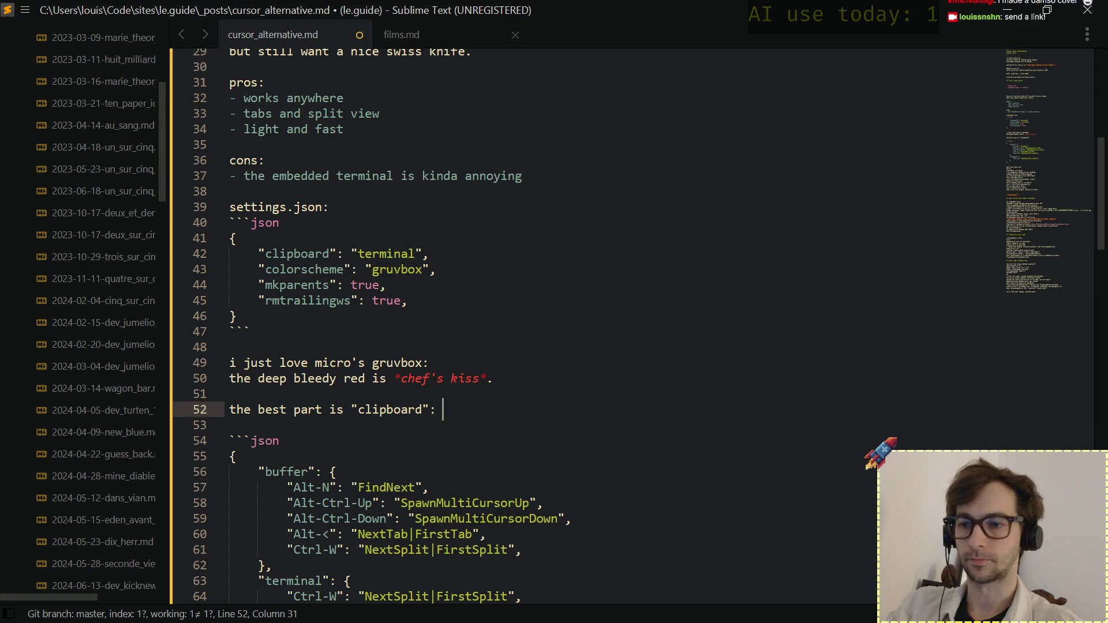
{"action": "type", "text": " being able"}
{"action": "type", "text": "to"}
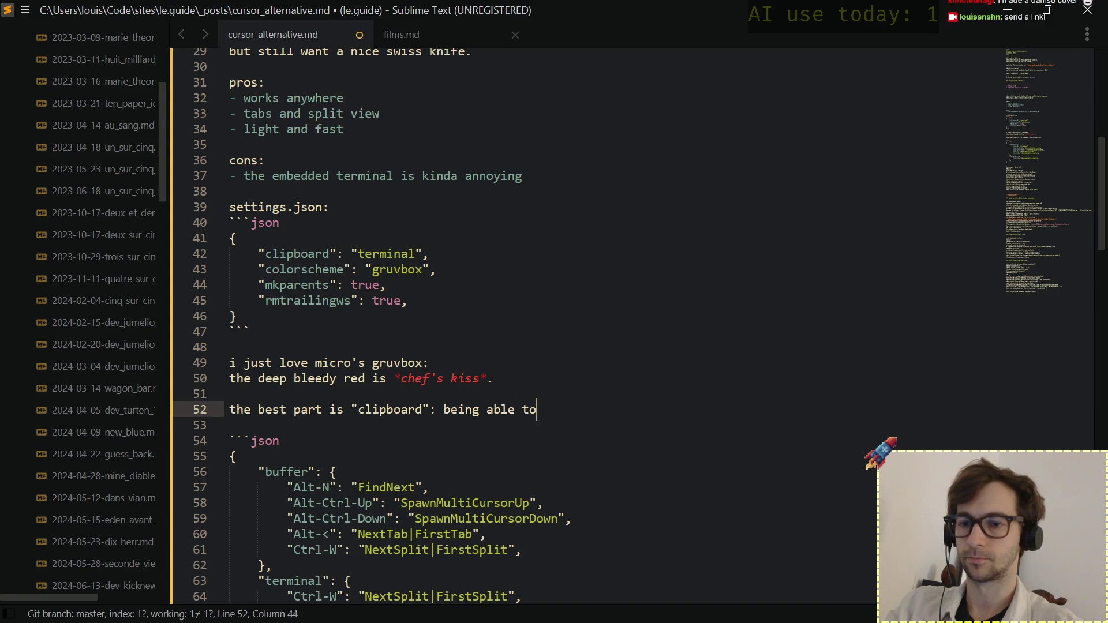
{"action": "type", "text": " copy/past"}
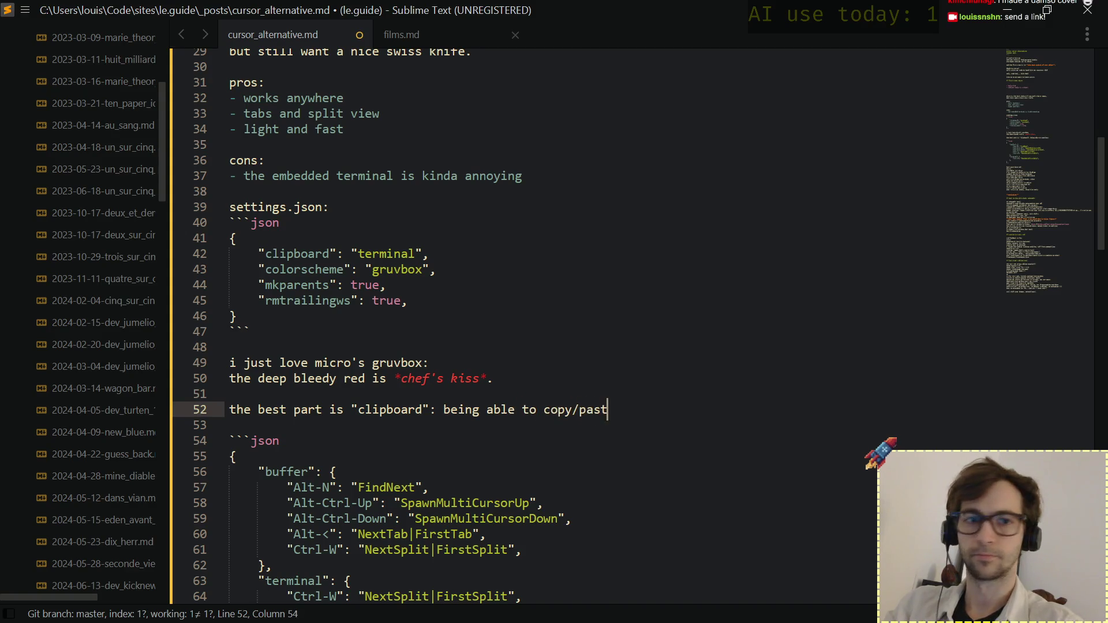
{"action": "type", "text": "e"}
{"action": "key", "text": "Return"}
{"action": "type", "text": "from"}
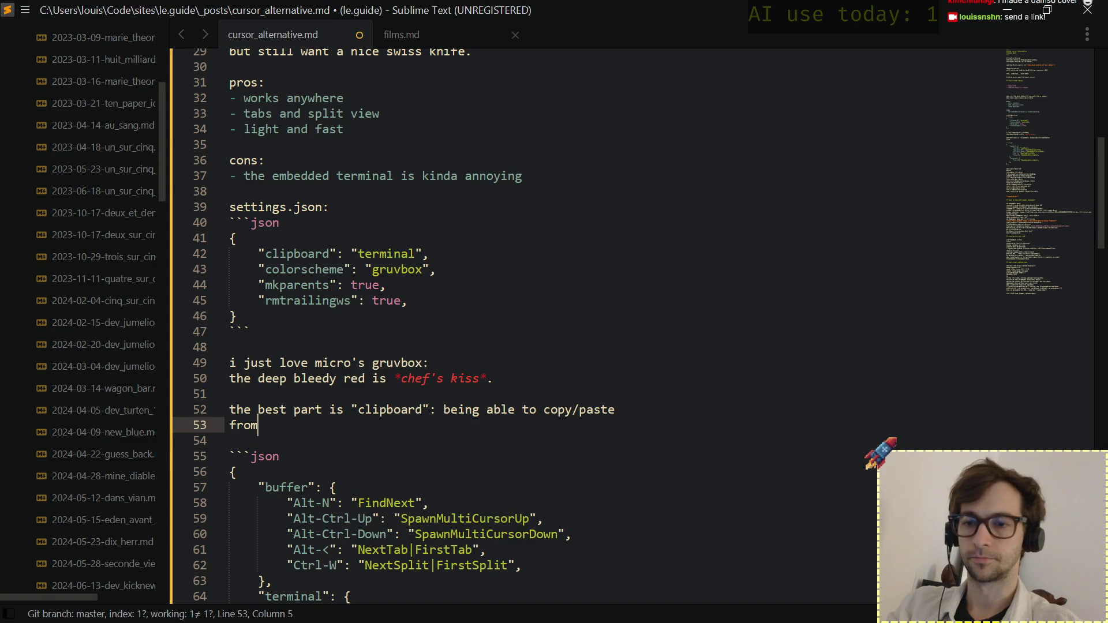
{"action": "type", "text": " anyw"}
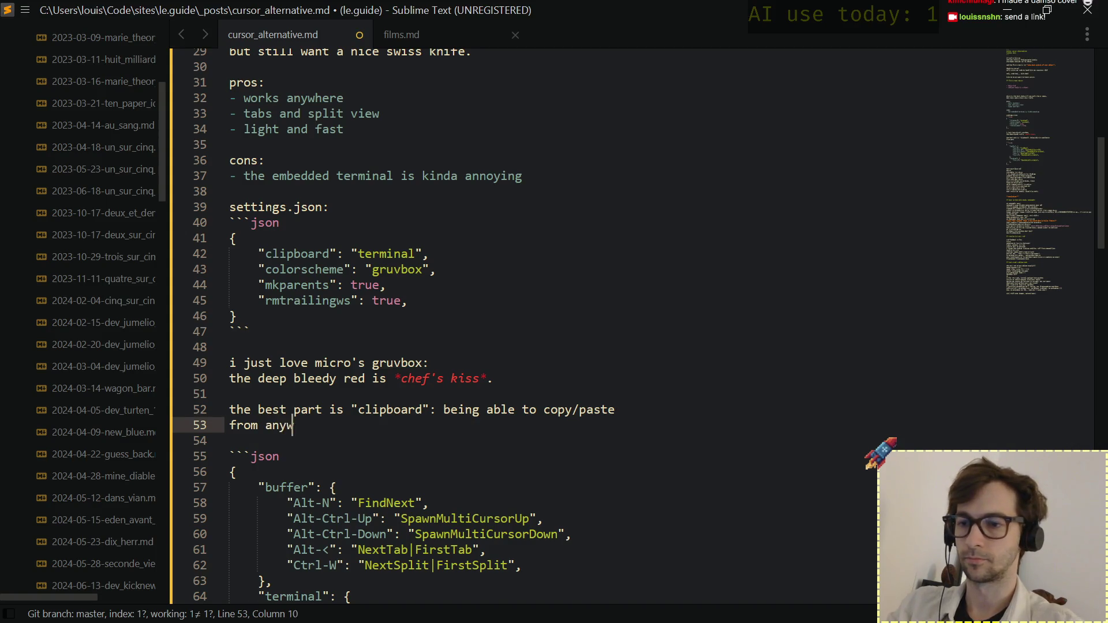
{"action": "type", "text": "here to anywher"}
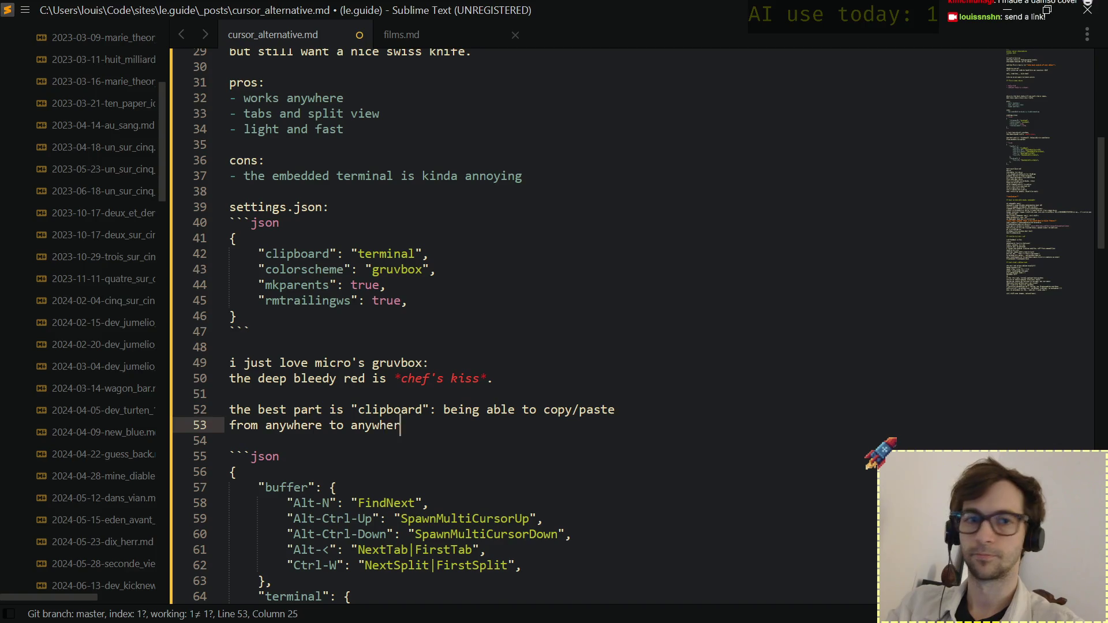
{"action": "type", "text": "e"}
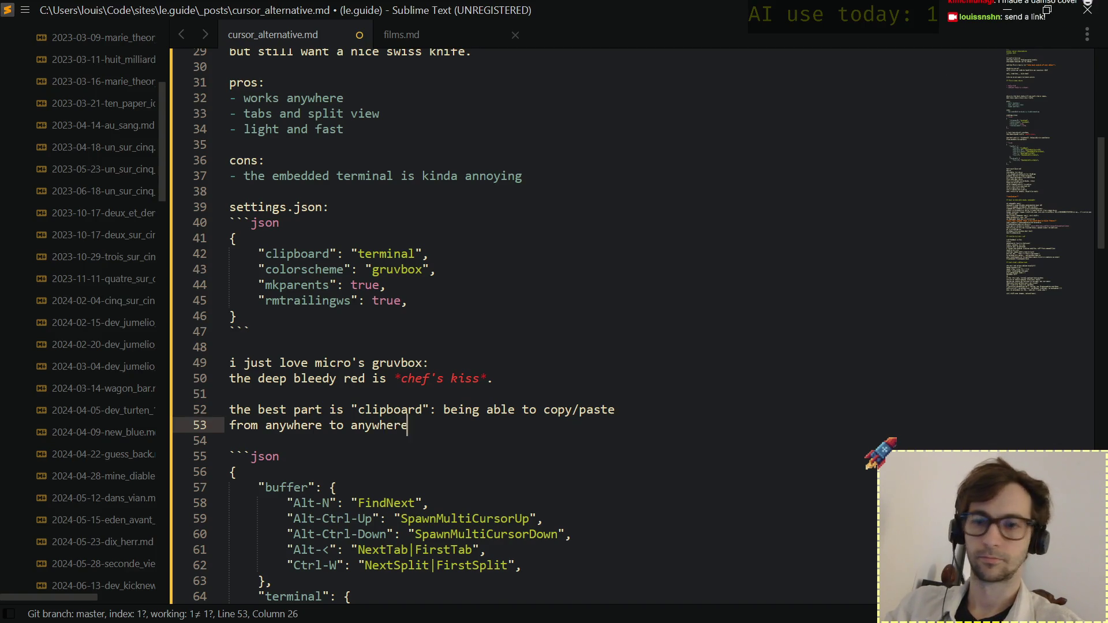
{"action": "type", "text": " is a big"}
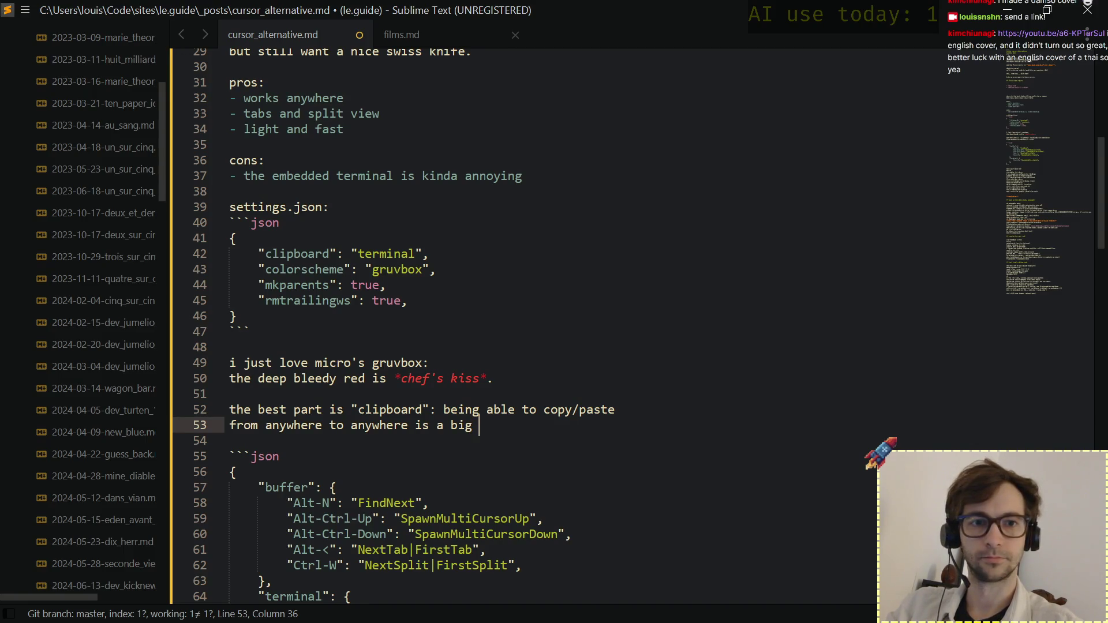
{"action": "key", "text": "BackSpace"}
{"action": "key", "text": "BackSpace"}
{"action": "key", "text": "BackSpace"}
{"action": "type", "text": "life"}
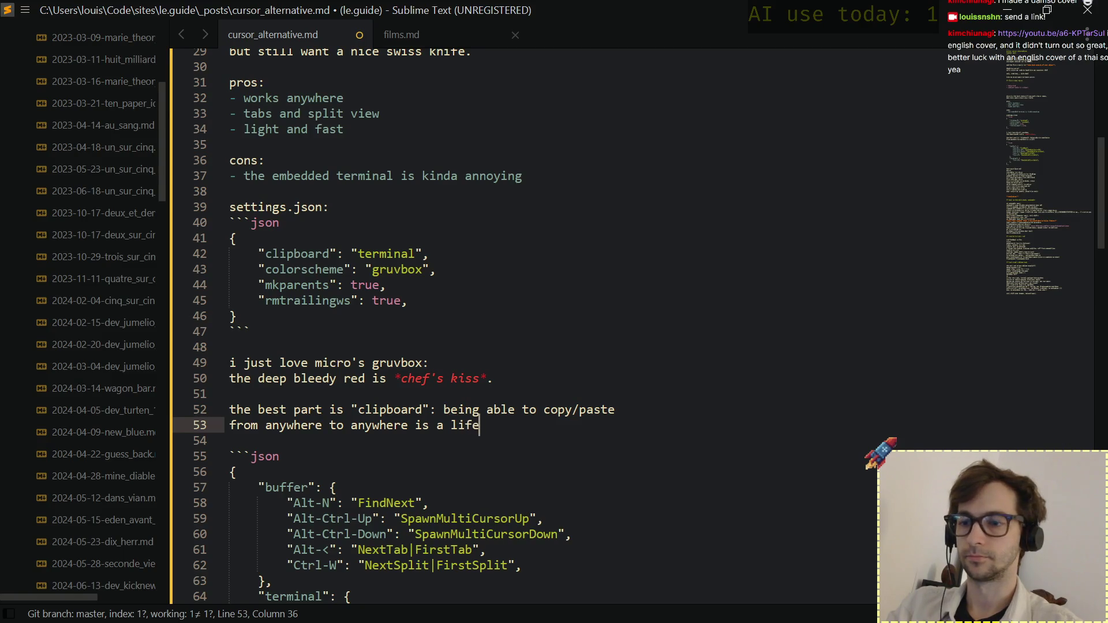
{"action": "type", "text": " savior."}
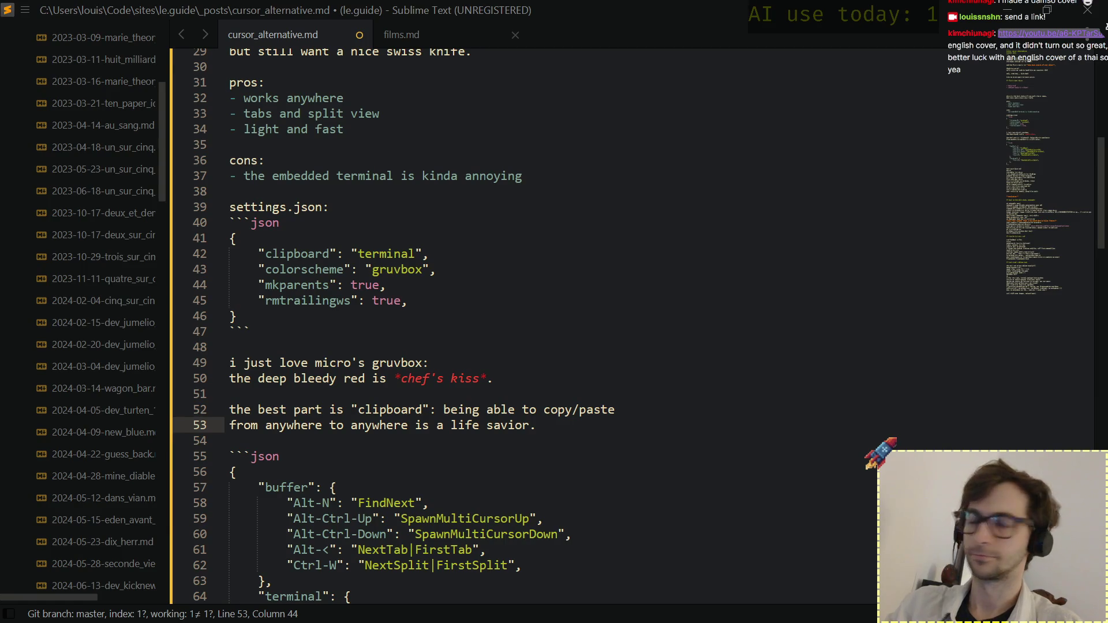
{"action": "key", "text": "alt+Tab"}
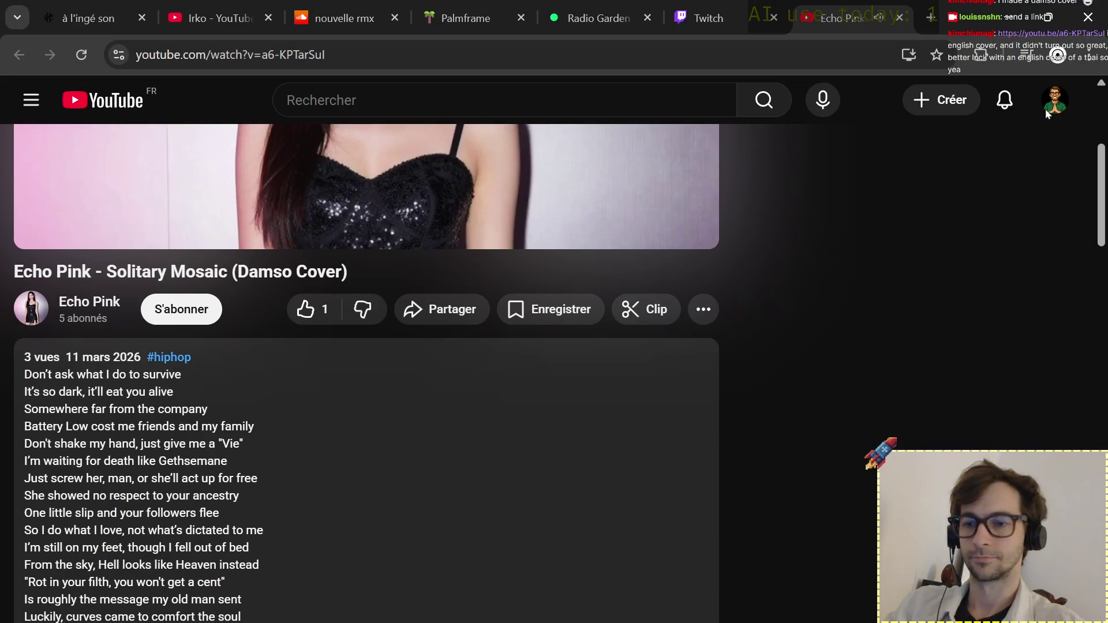
Search 'genius mosaique solitaire' in a new Chrome window snapped to the right half.
{"action": "key", "text": "ctrl+n"}
{"action": "key", "text": "ctrl+w"}
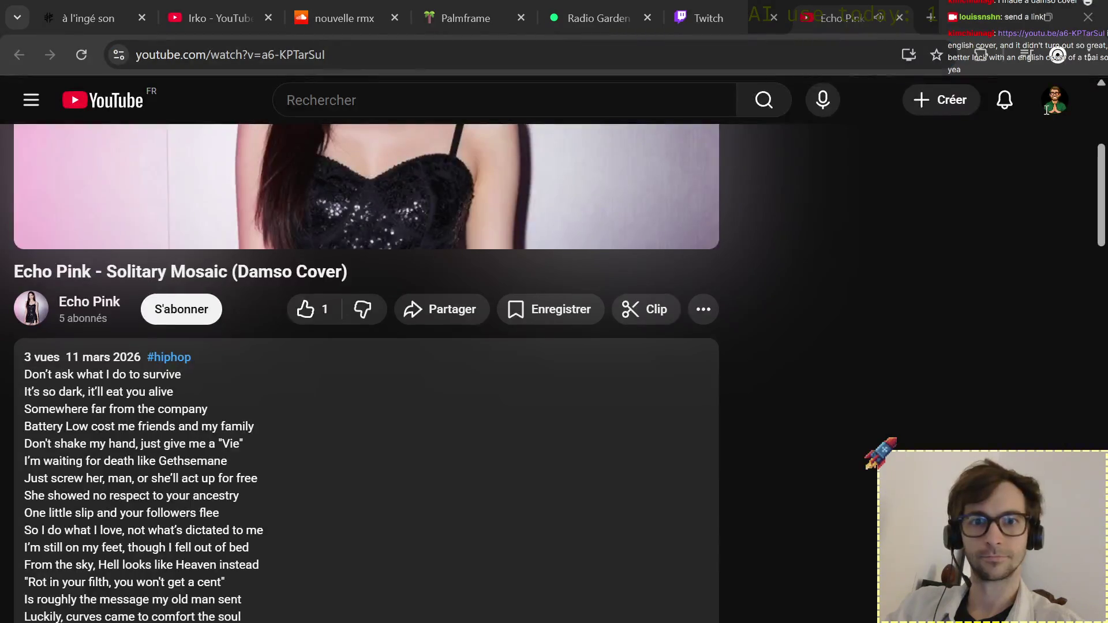
{"action": "key", "text": "ctrl+n"}
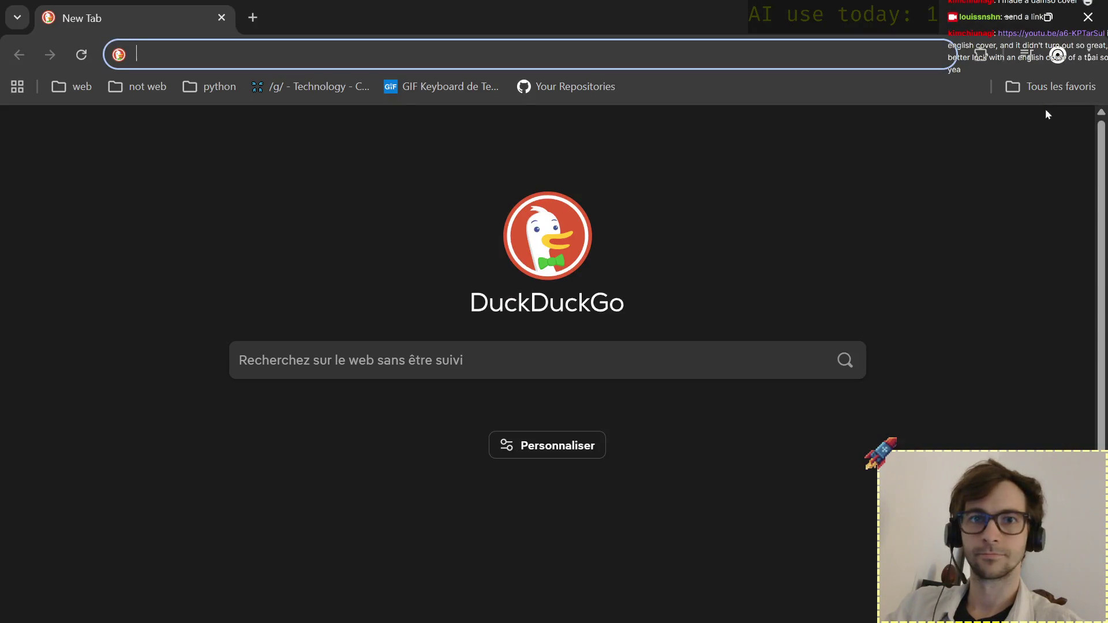
{"action": "type", "text": "genius mosaiq"}
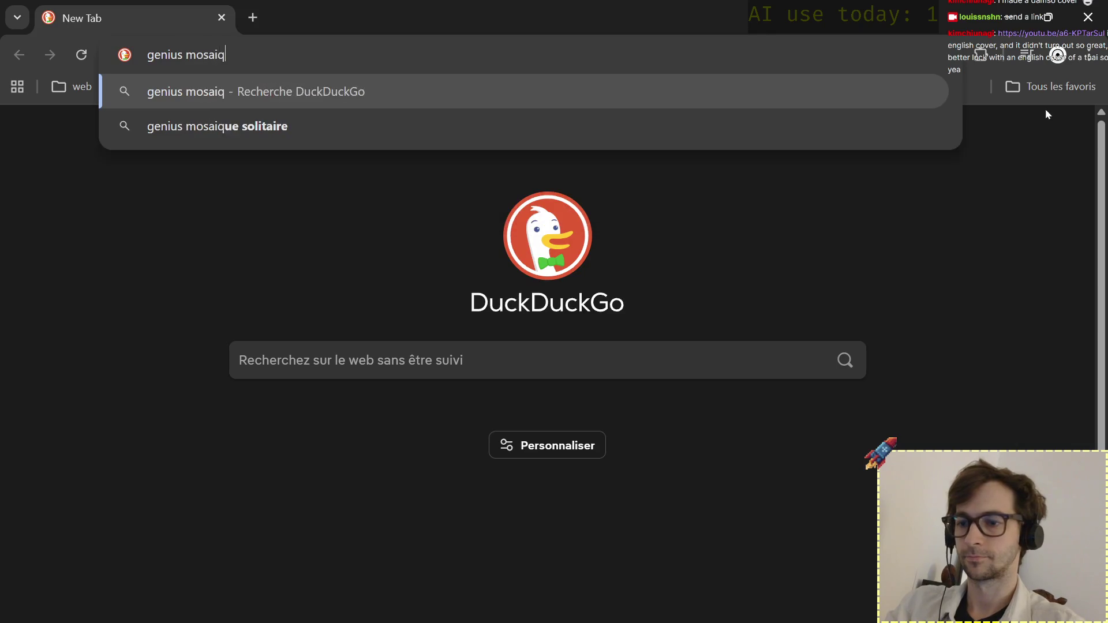
{"action": "type", "text": "ue solitaire"}
{"action": "key", "text": "Return"}
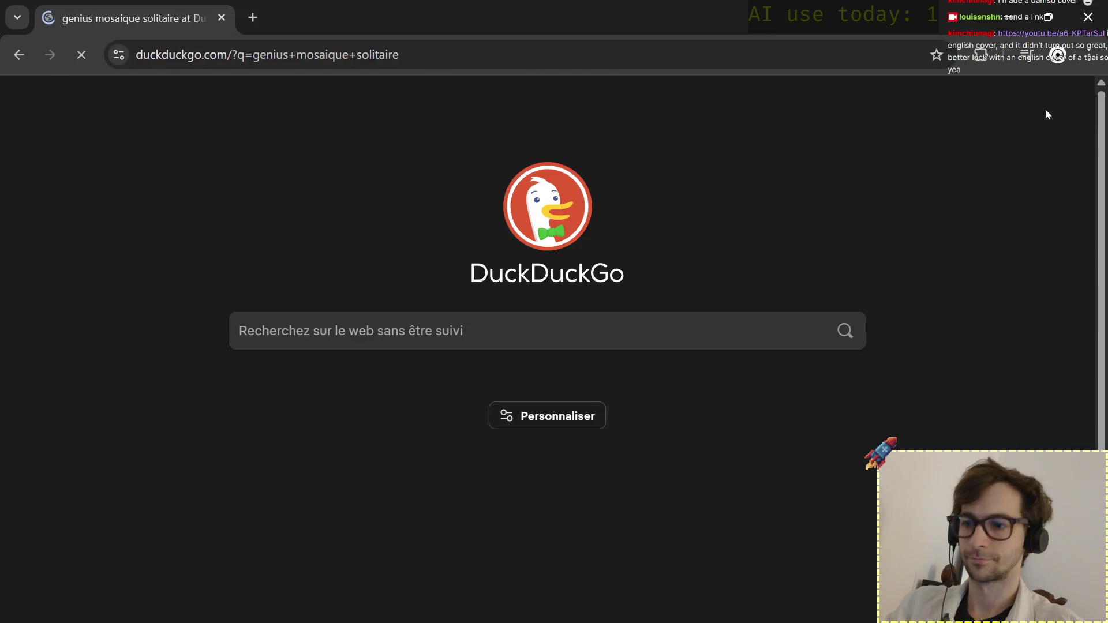
{"action": "key", "text": "super+Right"}
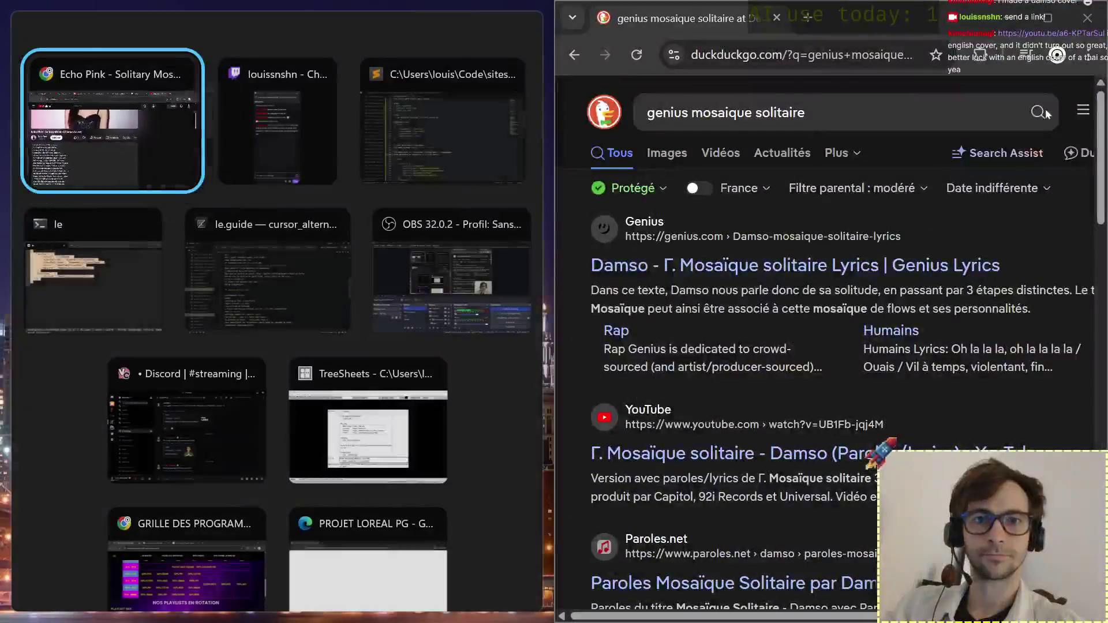
Snap the Echo Pink cover to the left half and open the Mosaïque solitaire Genius result.
{"action": "left_click", "coordinate": [100, 162]}
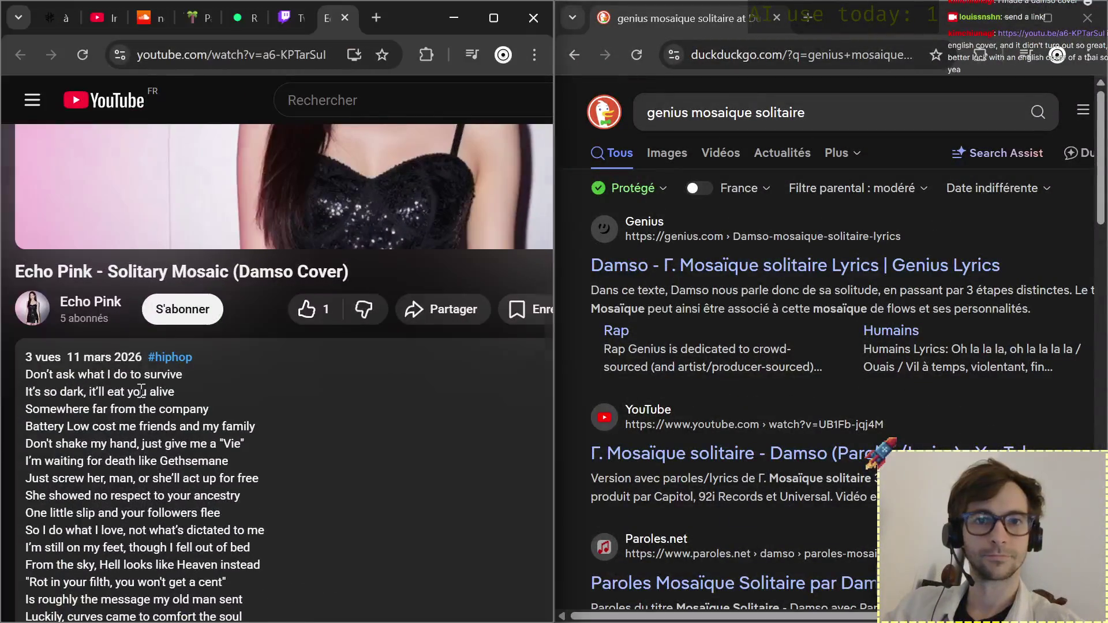
{"action": "scroll", "coordinate": [140, 392], "scroll_direction": "down", "scroll_amount": 3}
{"action": "scroll", "coordinate": [141, 392], "scroll_direction": "down", "scroll_amount": 1}
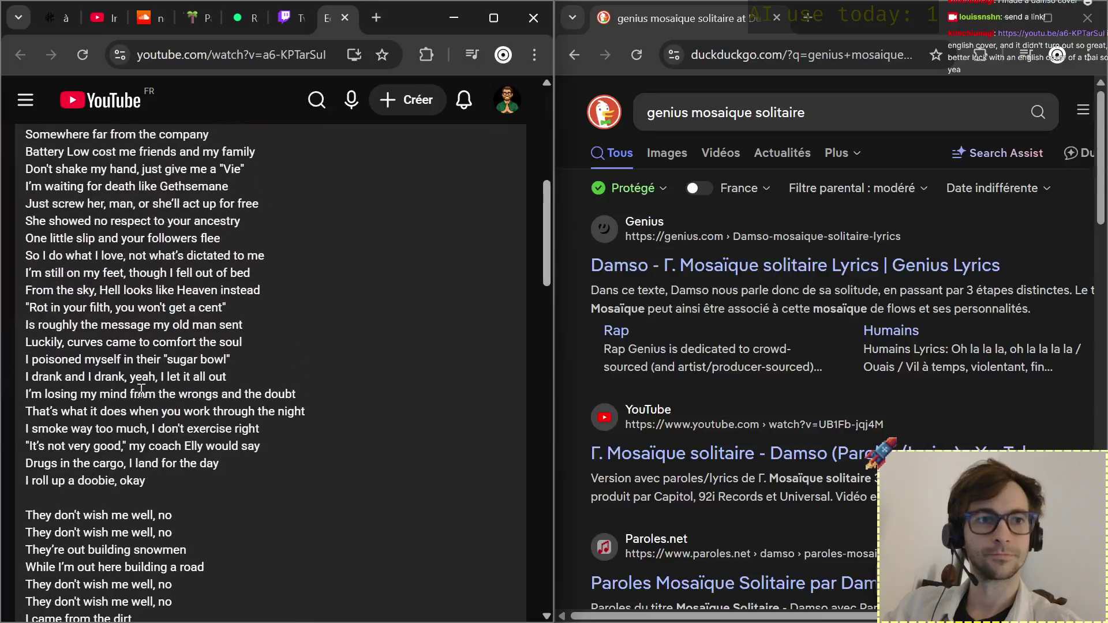
{"action": "left_click", "coordinate": [702, 272]}
{"action": "scroll", "coordinate": [299, 381], "scroll_direction": "up", "scroll_amount": 5}
{"action": "scroll", "coordinate": [299, 382], "scroll_direction": "up", "scroll_amount": 3}
{"action": "scroll", "coordinate": [299, 382], "scroll_direction": "up", "scroll_amount": 2}
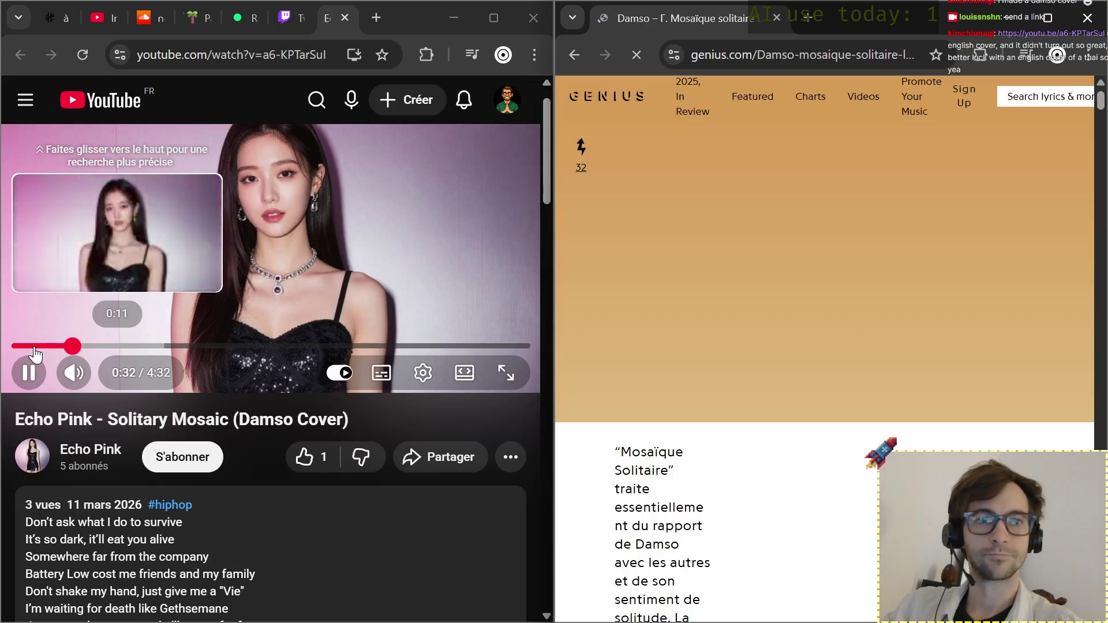
Restart the cover video and dismiss the Genius cookie consent to reveal the French lyrics.
{"action": "left_click", "coordinate": [22, 347]}
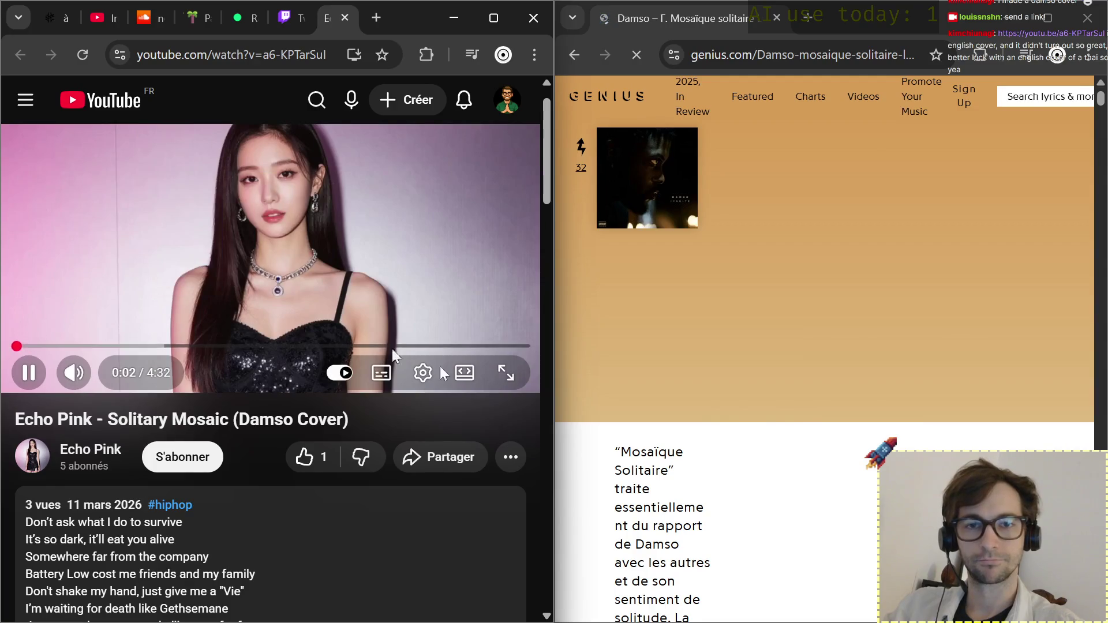
{"action": "scroll", "coordinate": [810, 199], "scroll_direction": "down", "scroll_amount": 3}
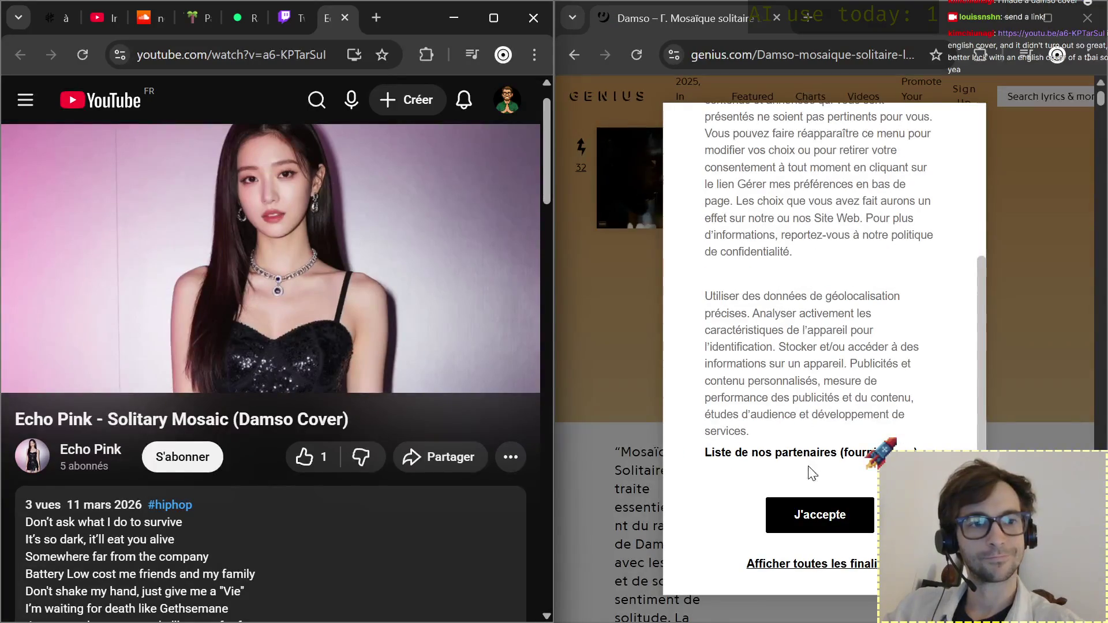
{"action": "left_click", "coordinate": [796, 564]}
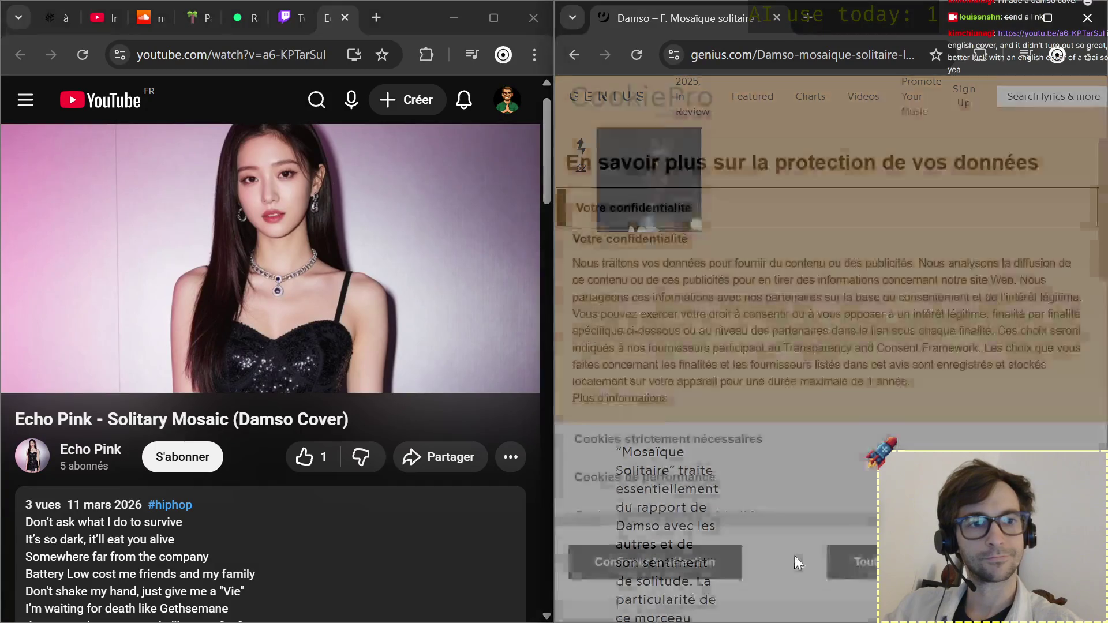
{"action": "left_click", "coordinate": [852, 568]}
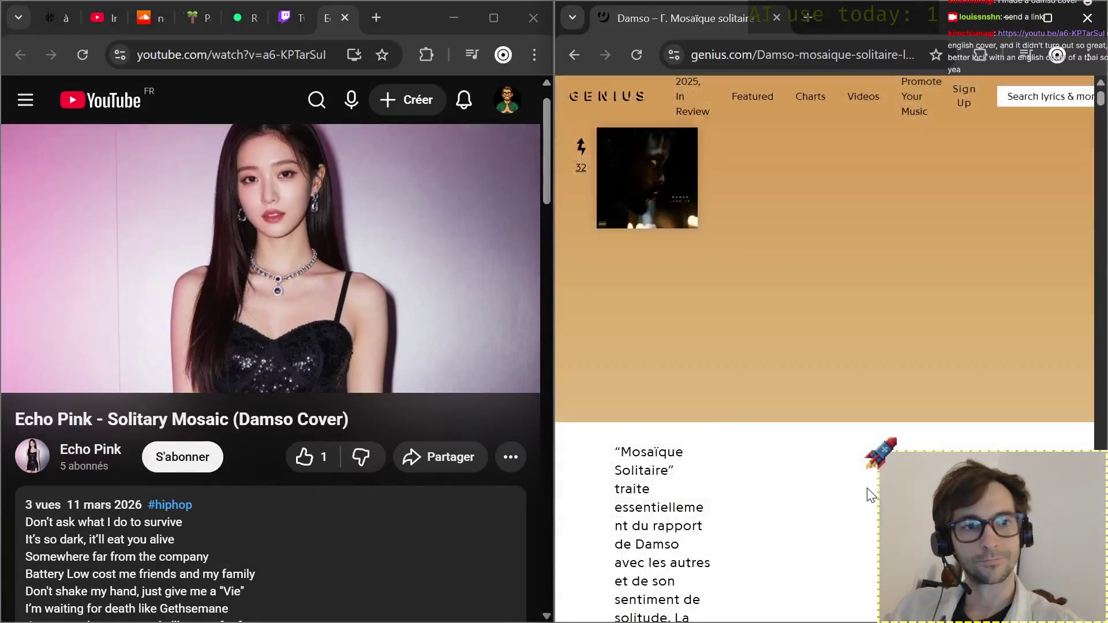
{"action": "scroll", "coordinate": [870, 495], "scroll_direction": "down", "scroll_amount": 5}
{"action": "scroll", "coordinate": [871, 496], "scroll_direction": "down", "scroll_amount": 5}
{"action": "scroll", "coordinate": [870, 495], "scroll_direction": "down", "scroll_amount": 2}
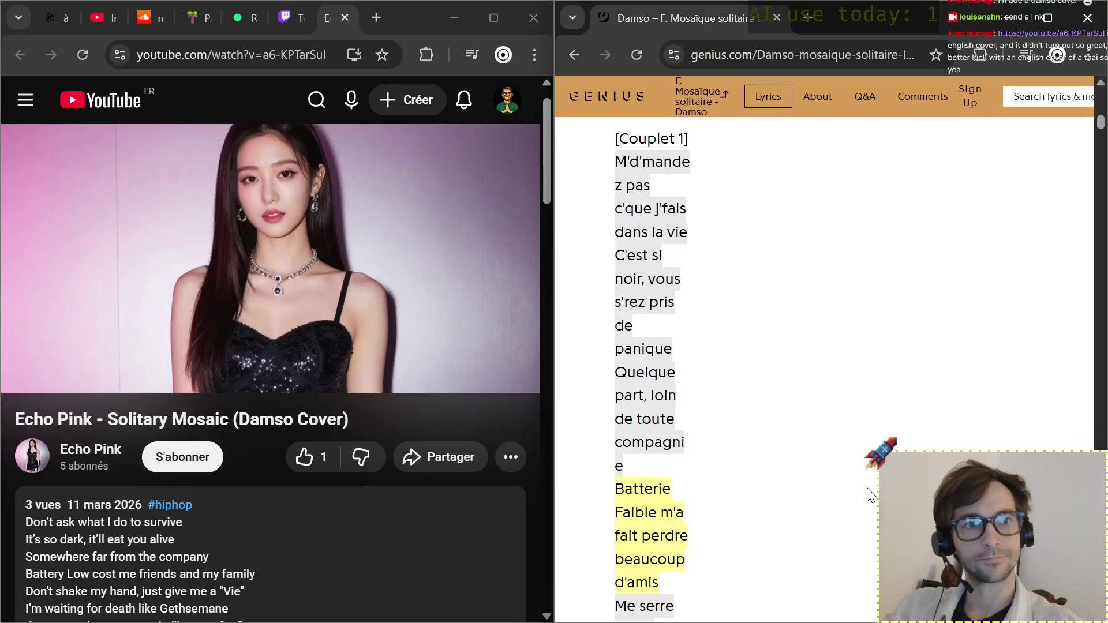
{"action": "scroll", "coordinate": [827, 394], "scroll_direction": "down", "scroll_amount": 1}
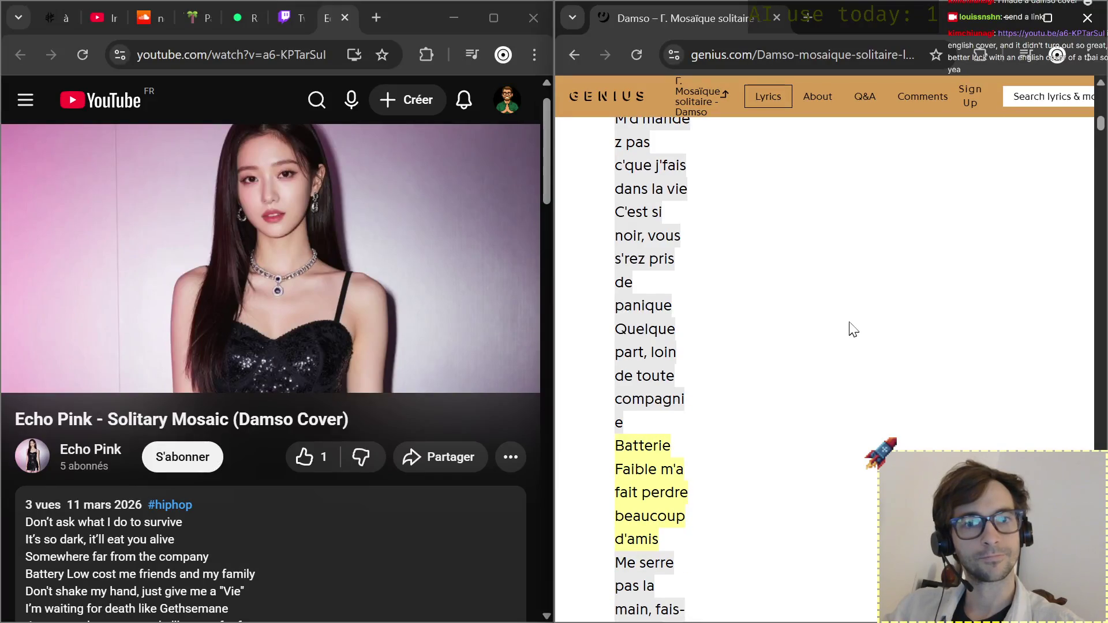
{"action": "scroll", "coordinate": [406, 507], "scroll_direction": "down", "scroll_amount": 3}
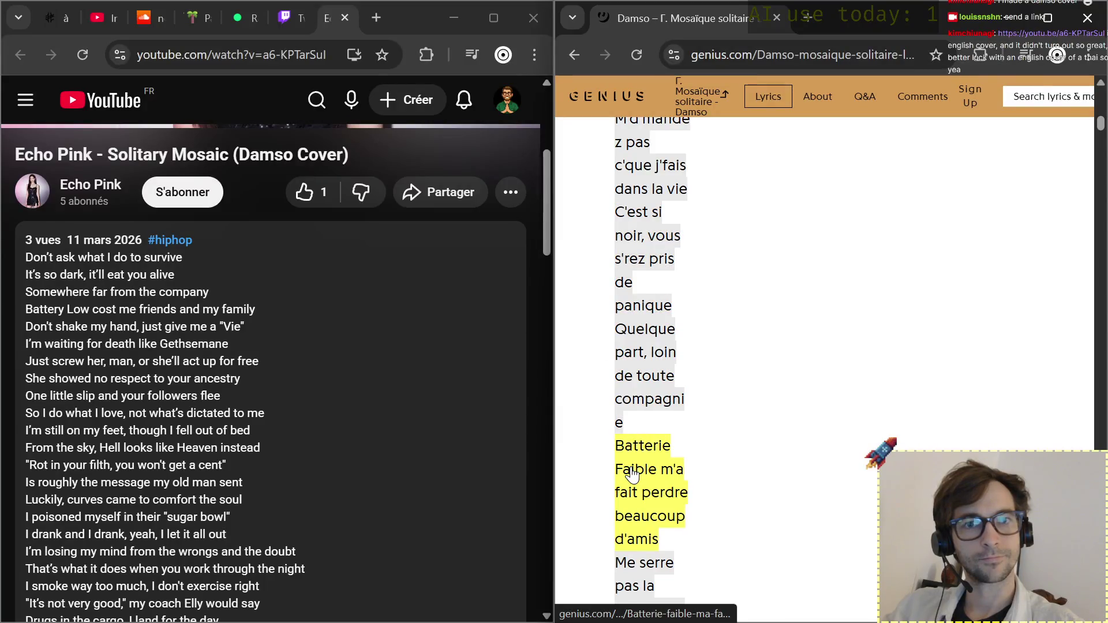
{"action": "scroll", "coordinate": [321, 436], "scroll_direction": "down", "scroll_amount": 1}
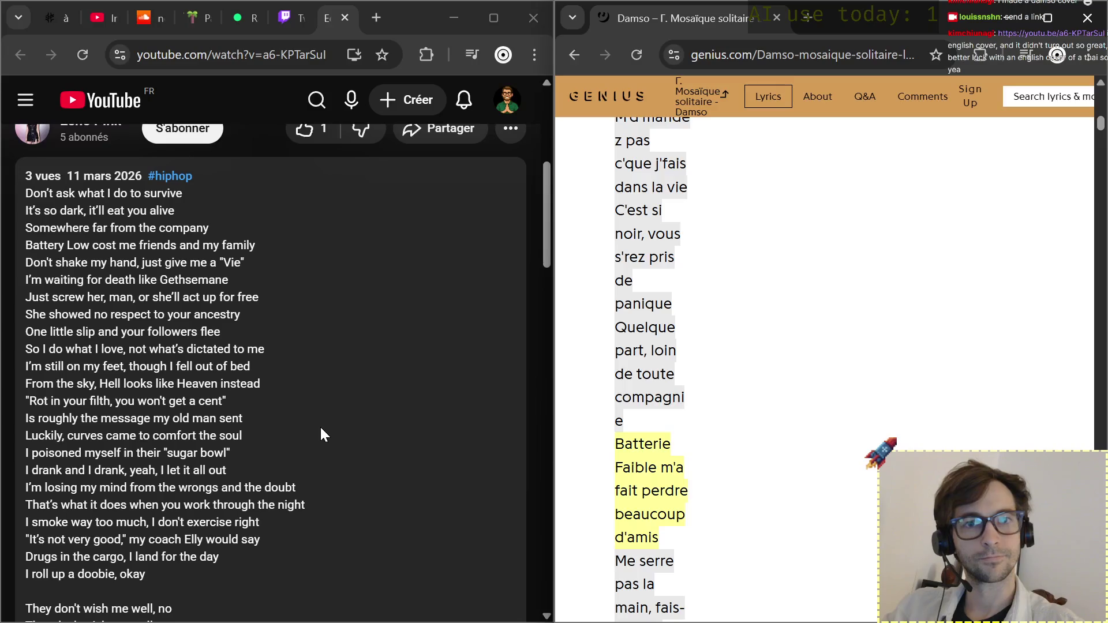
{"action": "scroll", "coordinate": [705, 483], "scroll_direction": "down", "scroll_amount": 3}
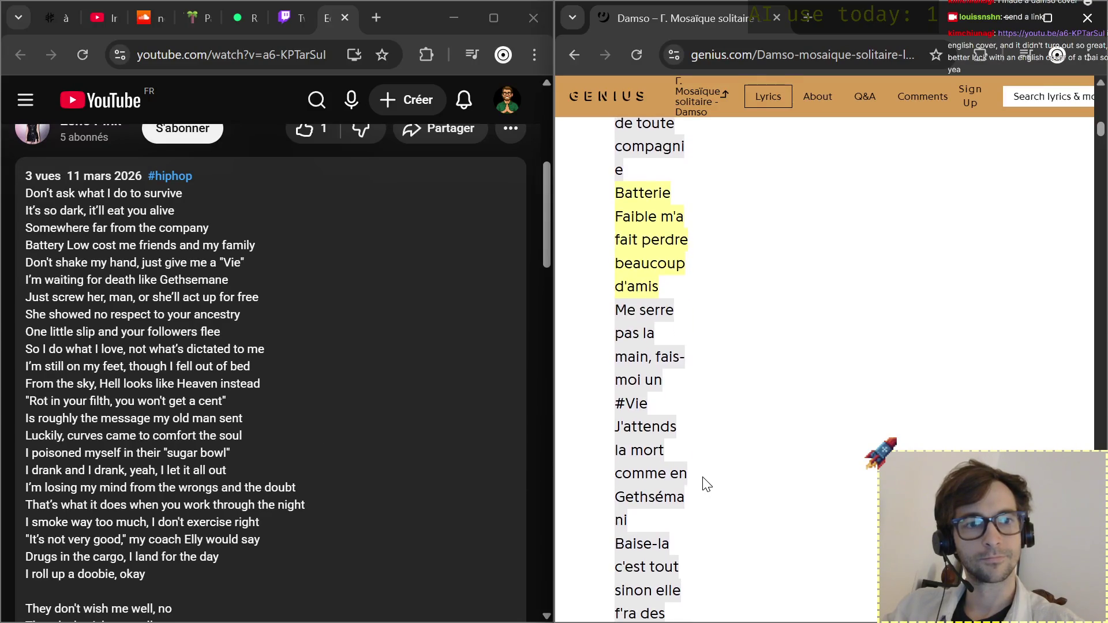
{"action": "scroll", "coordinate": [778, 440], "scroll_direction": "down", "scroll_amount": 1}
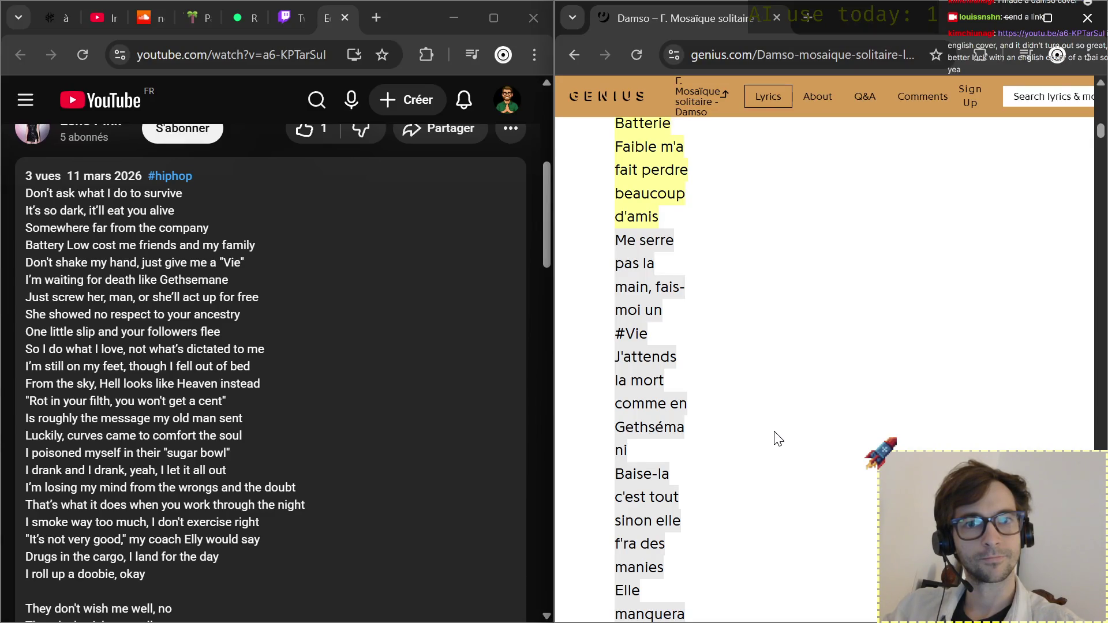
{"action": "scroll", "coordinate": [777, 439], "scroll_direction": "down", "scroll_amount": 1}
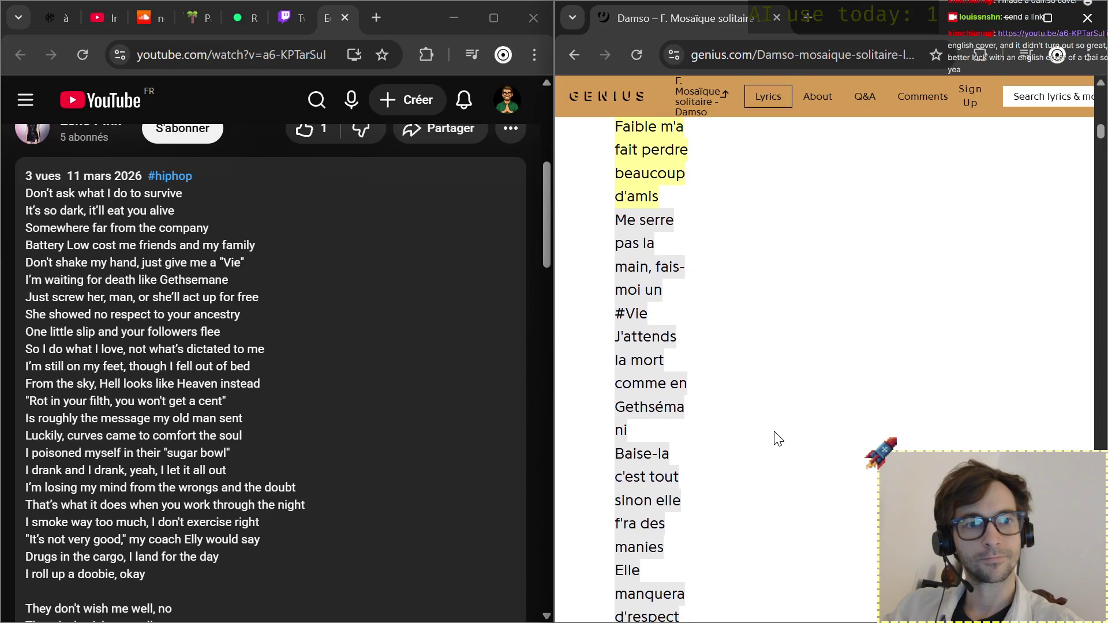
{"action": "scroll", "coordinate": [777, 438], "scroll_direction": "down", "scroll_amount": 1}
{"action": "scroll", "coordinate": [776, 439], "scroll_direction": "down", "scroll_amount": 2}
{"action": "scroll", "coordinate": [777, 439], "scroll_direction": "down", "scroll_amount": 1}
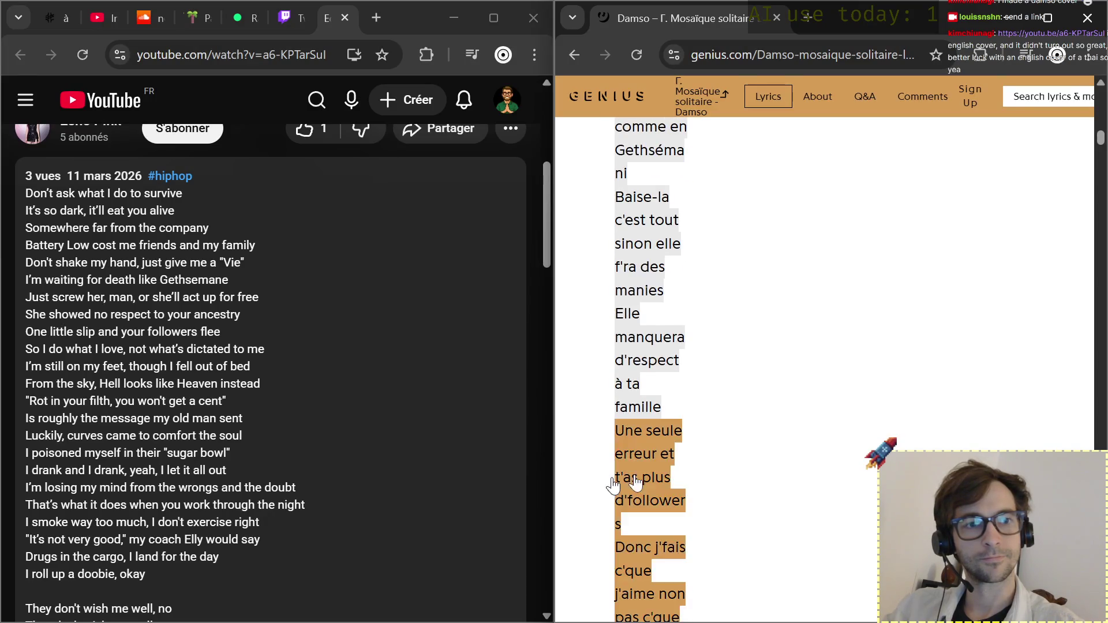
{"action": "scroll", "coordinate": [634, 490], "scroll_direction": "down", "scroll_amount": 3}
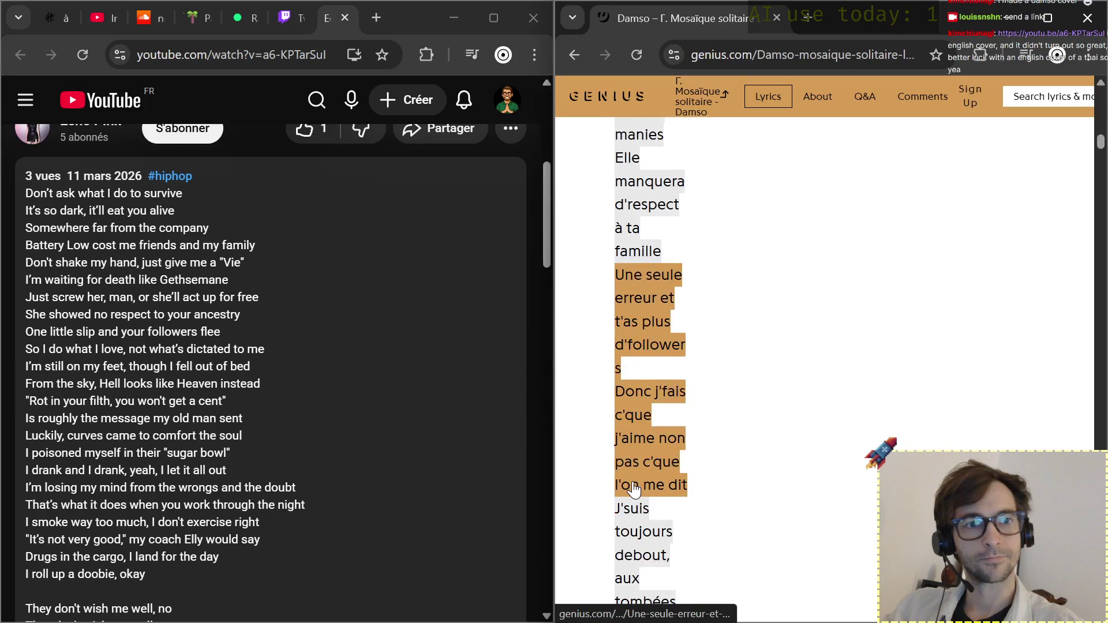
{"action": "scroll", "coordinate": [665, 500], "scroll_direction": "down", "scroll_amount": 2}
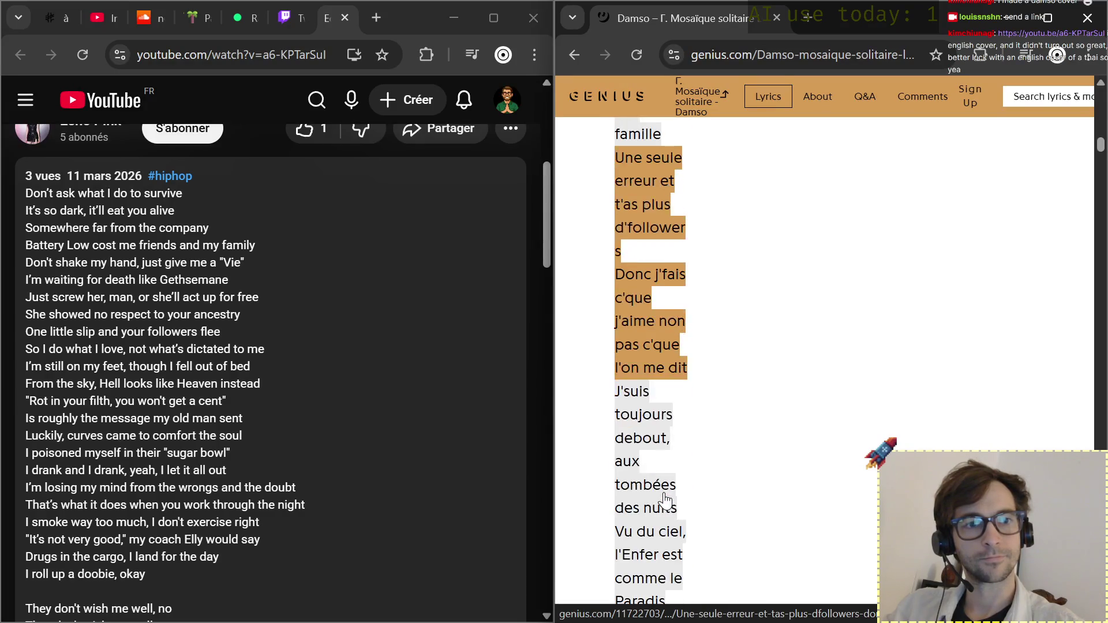
{"action": "scroll", "coordinate": [645, 454], "scroll_direction": "down", "scroll_amount": 1}
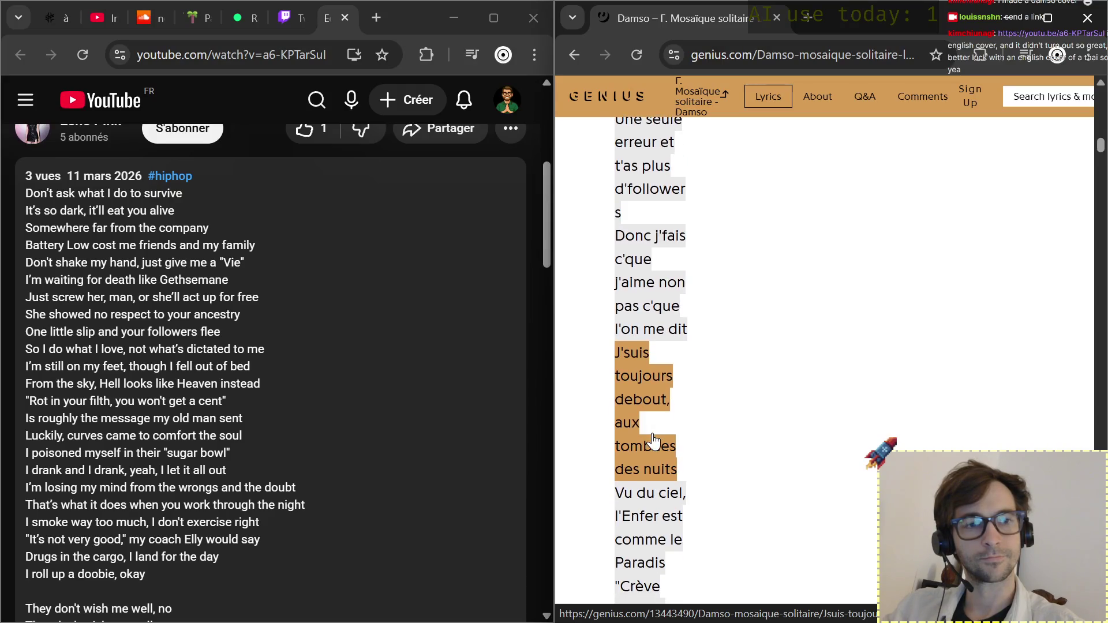
{"action": "scroll", "coordinate": [650, 449], "scroll_direction": "down", "scroll_amount": 1}
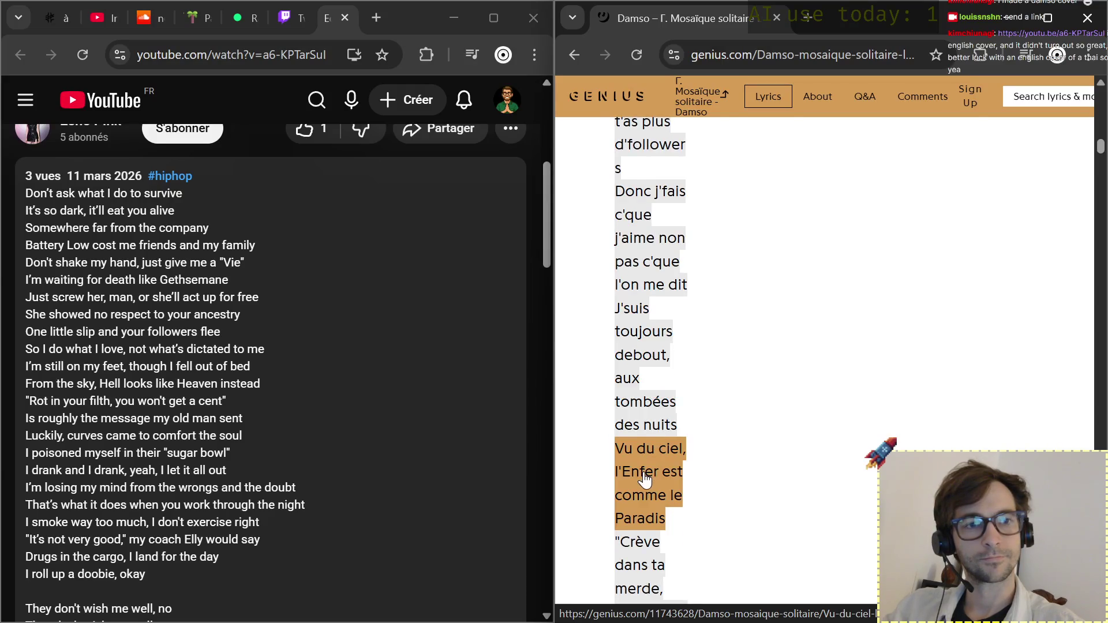
{"action": "scroll", "coordinate": [645, 476], "scroll_direction": "down", "scroll_amount": 2}
{"action": "scroll", "coordinate": [645, 476], "scroll_direction": "down", "scroll_amount": 1}
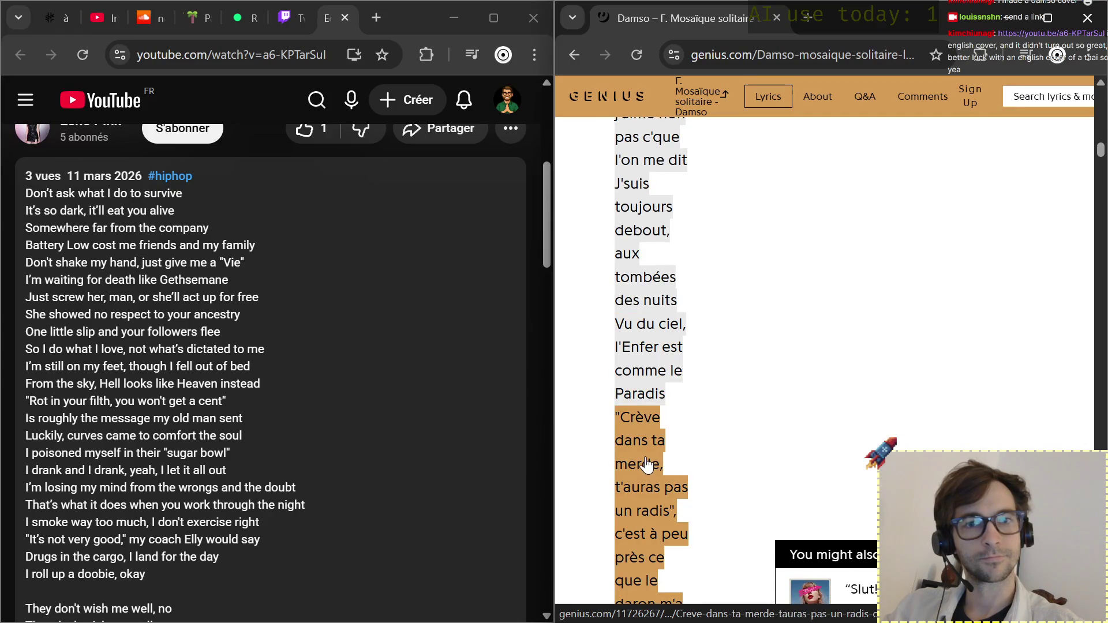
{"action": "scroll", "coordinate": [647, 468], "scroll_direction": "down", "scroll_amount": 1}
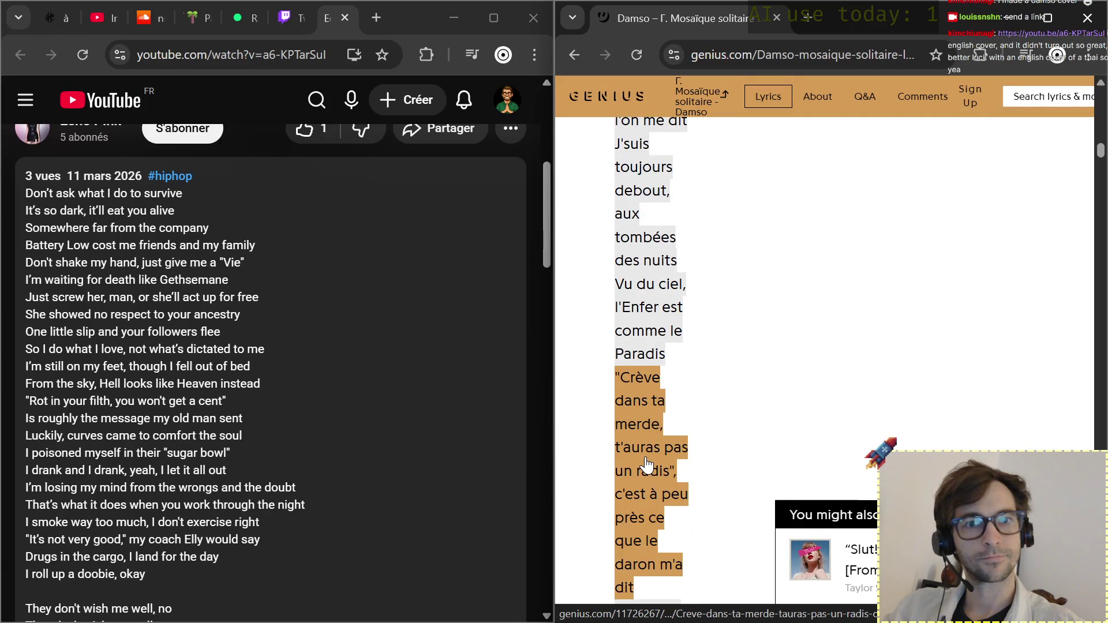
{"action": "scroll", "coordinate": [645, 468], "scroll_direction": "down", "scroll_amount": 1}
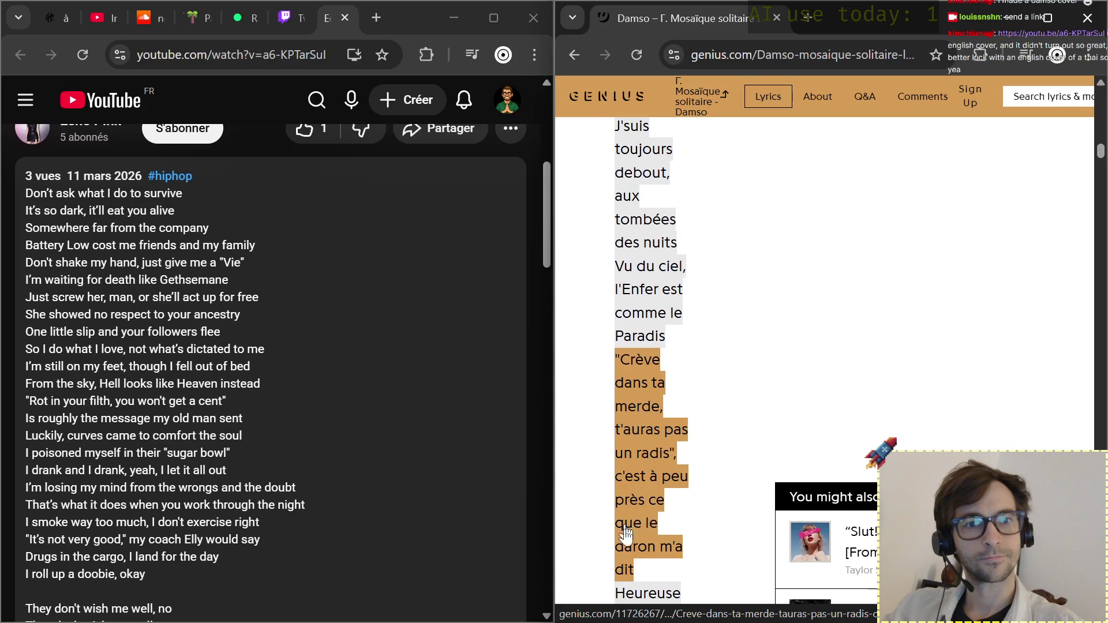
{"action": "scroll", "coordinate": [627, 552], "scroll_direction": "down", "scroll_amount": 3}
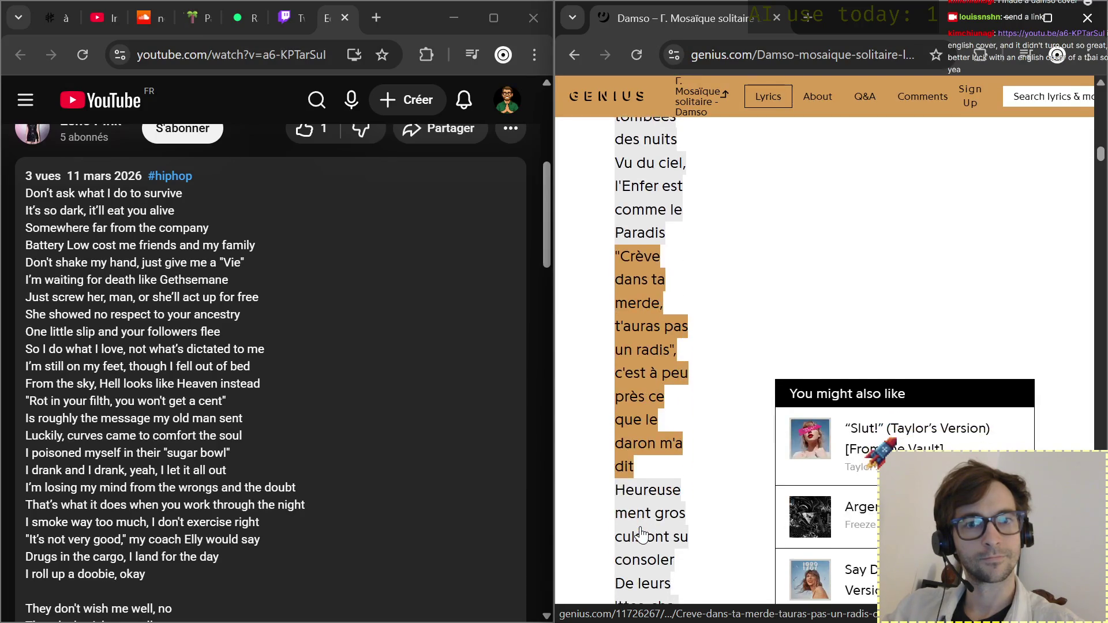
{"action": "scroll", "coordinate": [645, 537], "scroll_direction": "down", "scroll_amount": 2}
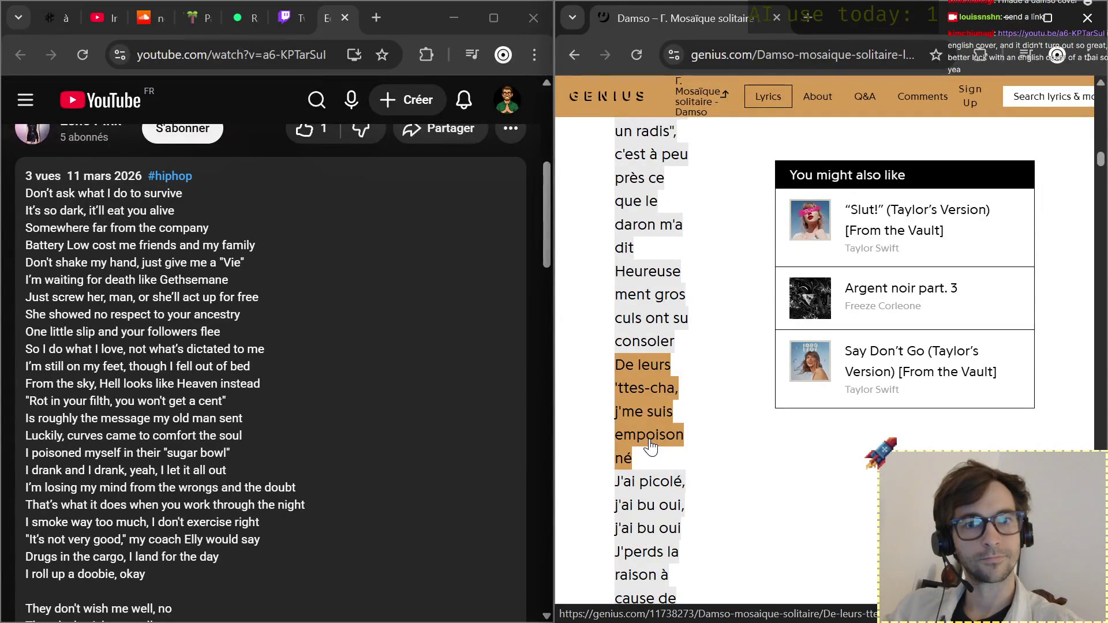
{"action": "scroll", "coordinate": [662, 450], "scroll_direction": "down", "scroll_amount": 1}
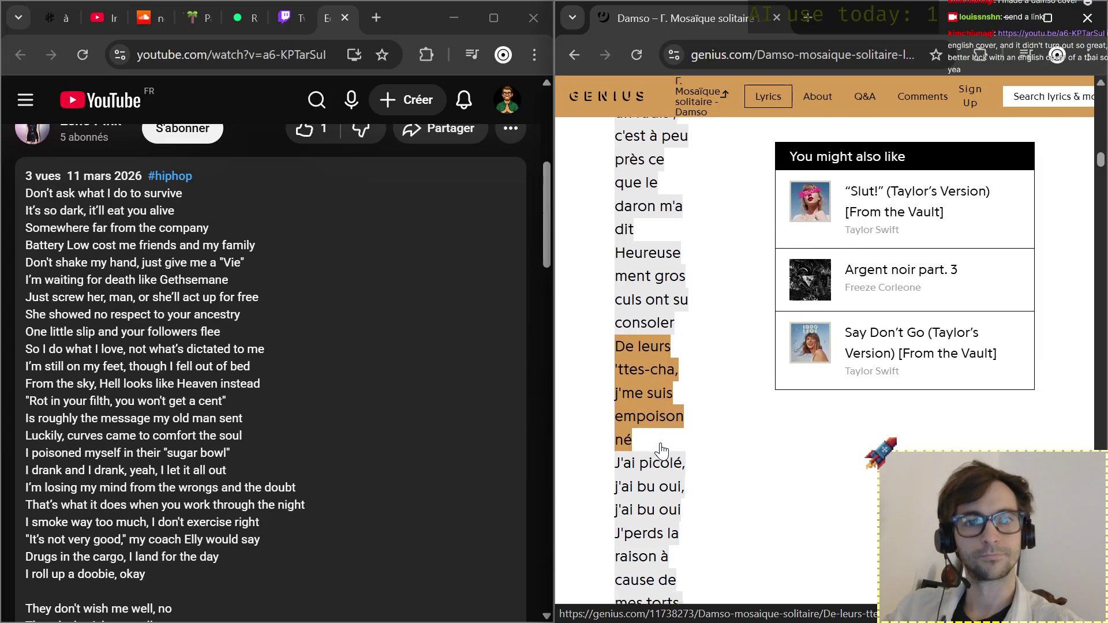
{"action": "scroll", "coordinate": [662, 449], "scroll_direction": "down", "scroll_amount": 1}
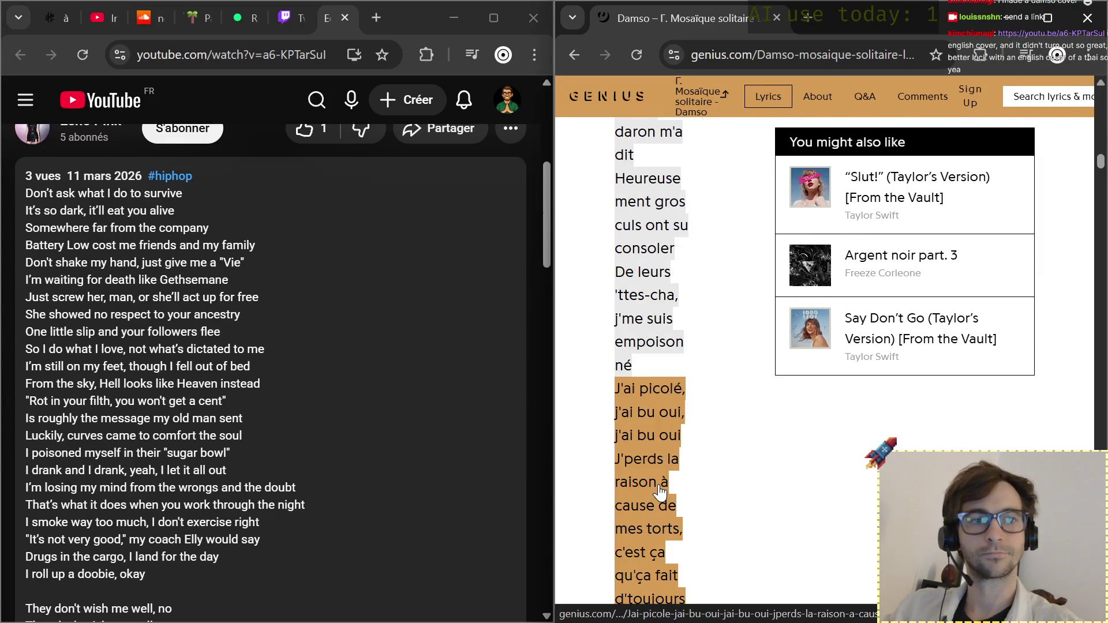
{"action": "scroll", "coordinate": [658, 491], "scroll_direction": "down", "scroll_amount": 2}
{"action": "scroll", "coordinate": [655, 495], "scroll_direction": "down", "scroll_amount": 2}
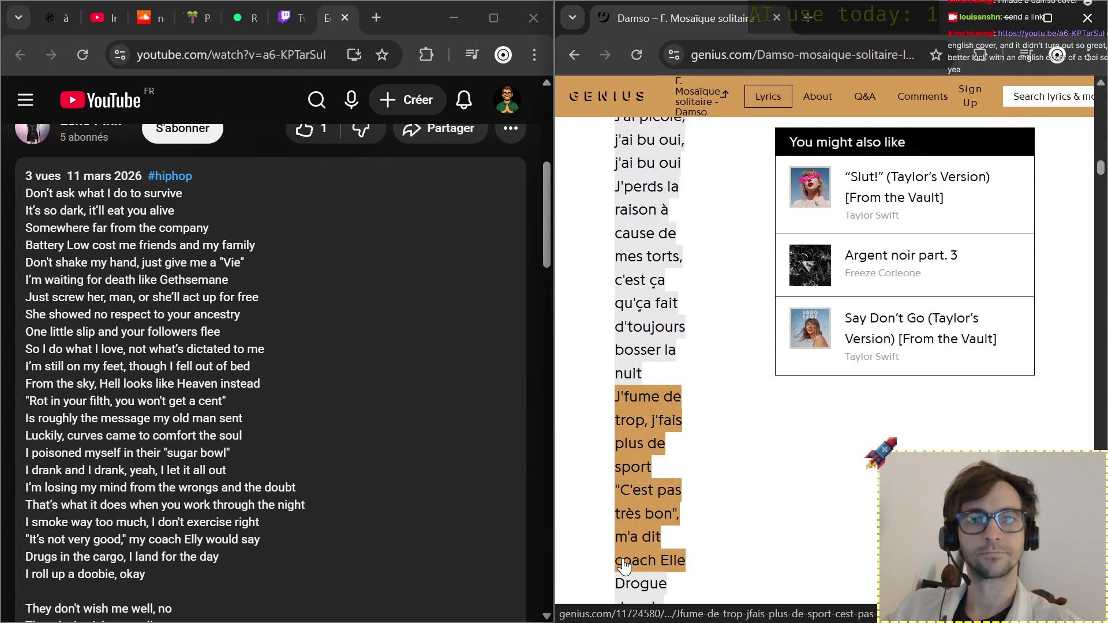
{"action": "scroll", "coordinate": [624, 567], "scroll_direction": "down", "scroll_amount": 3}
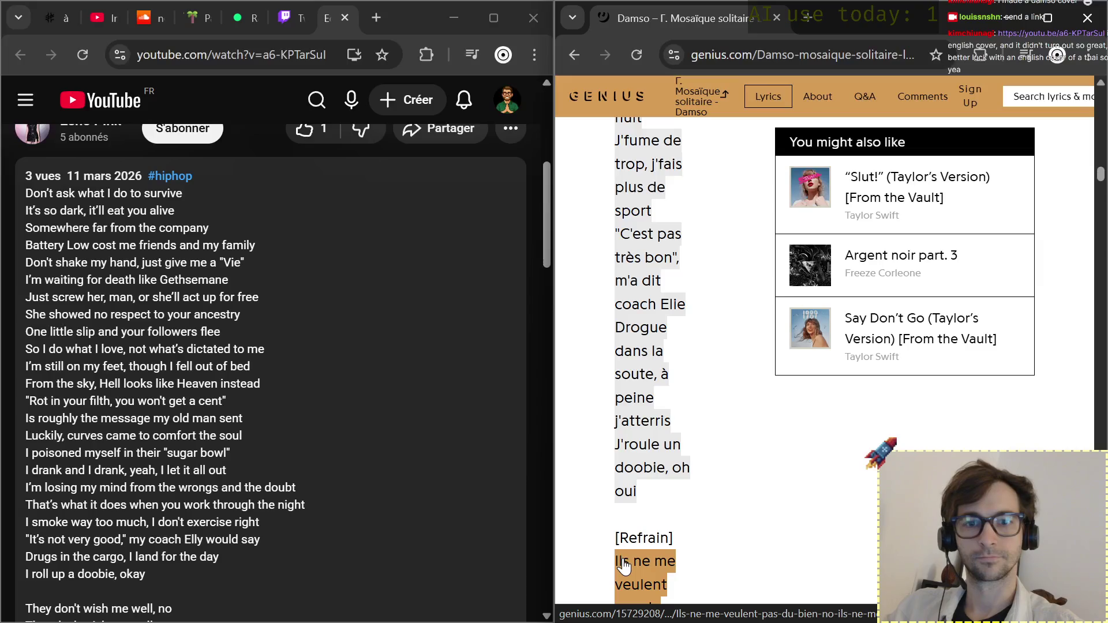
{"action": "scroll", "coordinate": [404, 503], "scroll_direction": "down", "scroll_amount": 2}
{"action": "scroll", "coordinate": [405, 503], "scroll_direction": "down", "scroll_amount": 1}
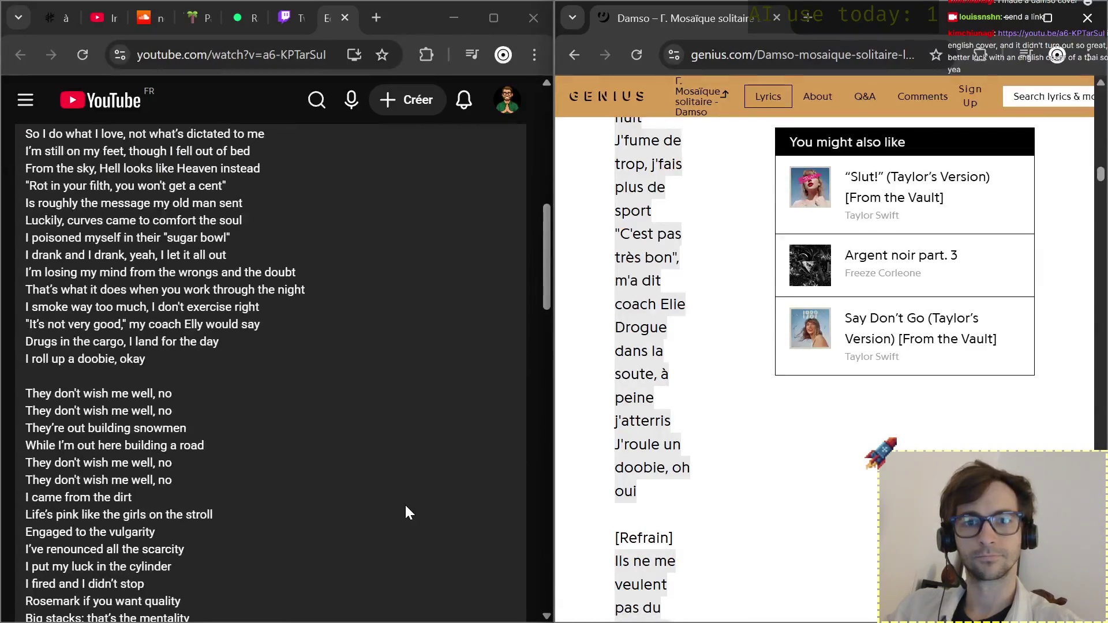
{"action": "scroll", "coordinate": [407, 514], "scroll_direction": "down", "scroll_amount": 1}
{"action": "scroll", "coordinate": [404, 513], "scroll_direction": "down", "scroll_amount": 1}
{"action": "scroll", "coordinate": [404, 513], "scroll_direction": "down", "scroll_amount": 1}
{"action": "scroll", "coordinate": [404, 513], "scroll_direction": "down", "scroll_amount": 1}
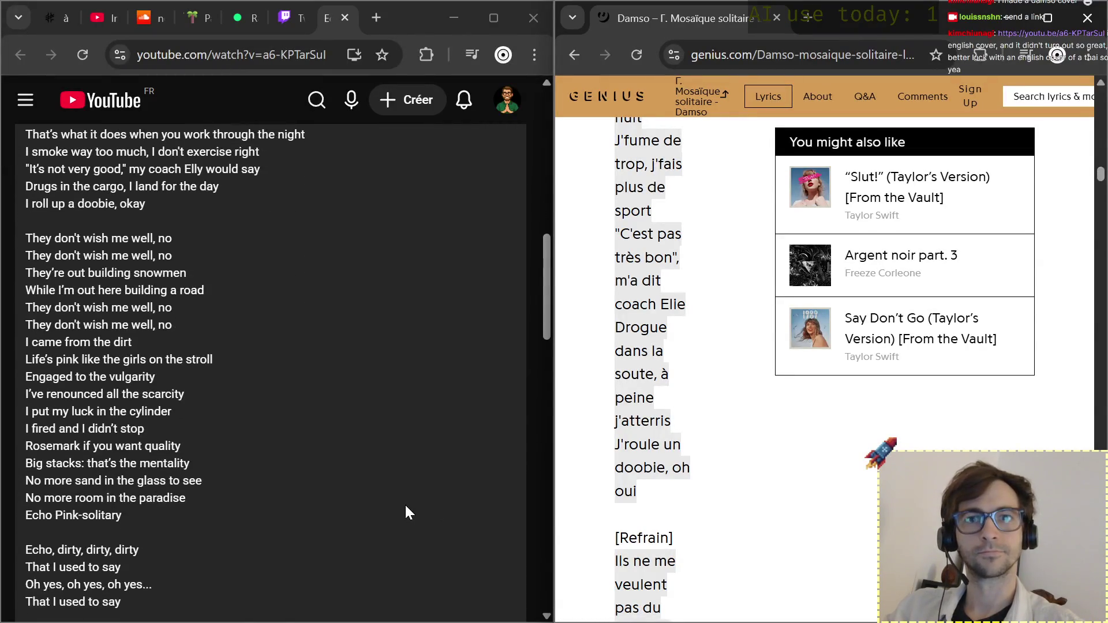
{"action": "scroll", "coordinate": [404, 513], "scroll_direction": "down", "scroll_amount": 1}
{"action": "scroll", "coordinate": [407, 513], "scroll_direction": "down", "scroll_amount": 1}
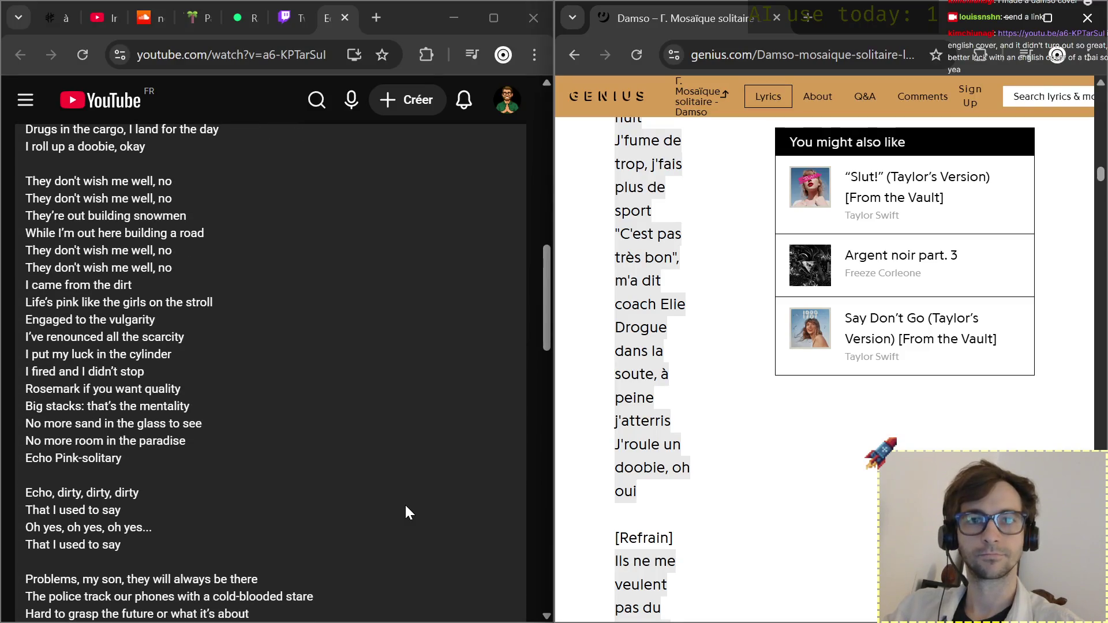
{"action": "scroll", "coordinate": [404, 513], "scroll_direction": "down", "scroll_amount": 1}
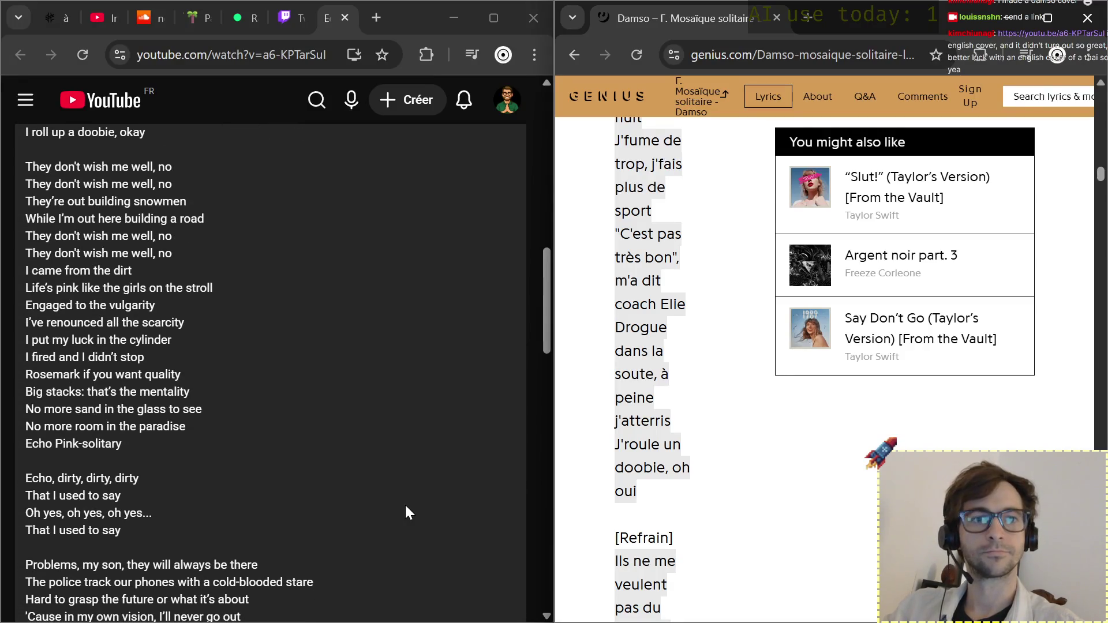
{"action": "scroll", "coordinate": [404, 512], "scroll_direction": "down", "scroll_amount": 1}
{"action": "scroll", "coordinate": [404, 513], "scroll_direction": "down", "scroll_amount": 1}
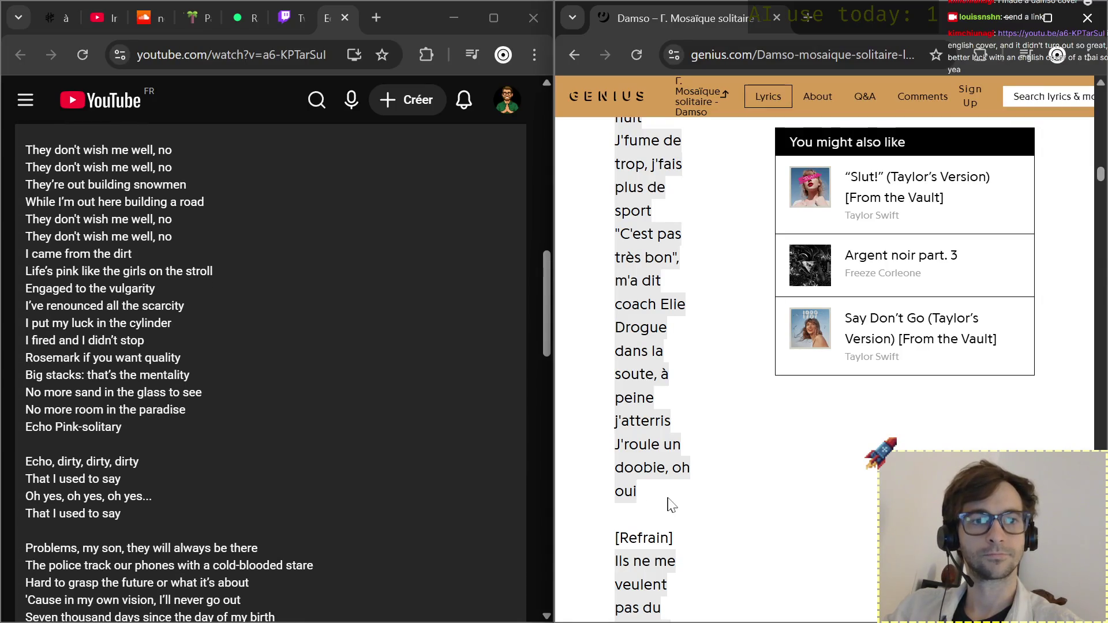
{"action": "scroll", "coordinate": [671, 504], "scroll_direction": "down", "scroll_amount": 3}
{"action": "scroll", "coordinate": [671, 505], "scroll_direction": "down", "scroll_amount": 1}
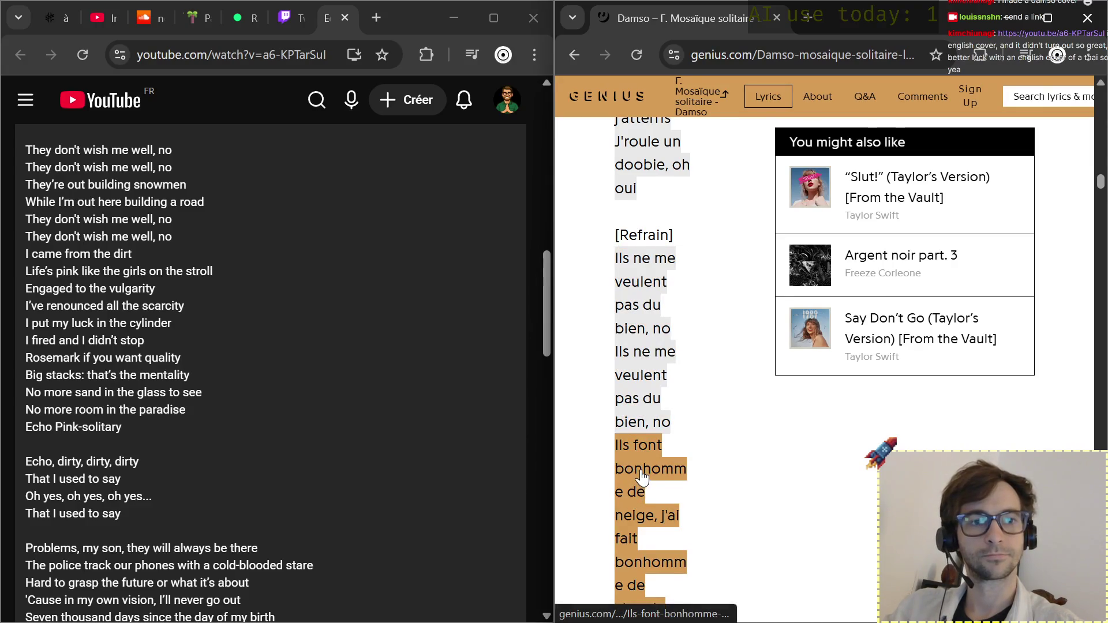
{"action": "scroll", "coordinate": [642, 479], "scroll_direction": "down", "scroll_amount": 1}
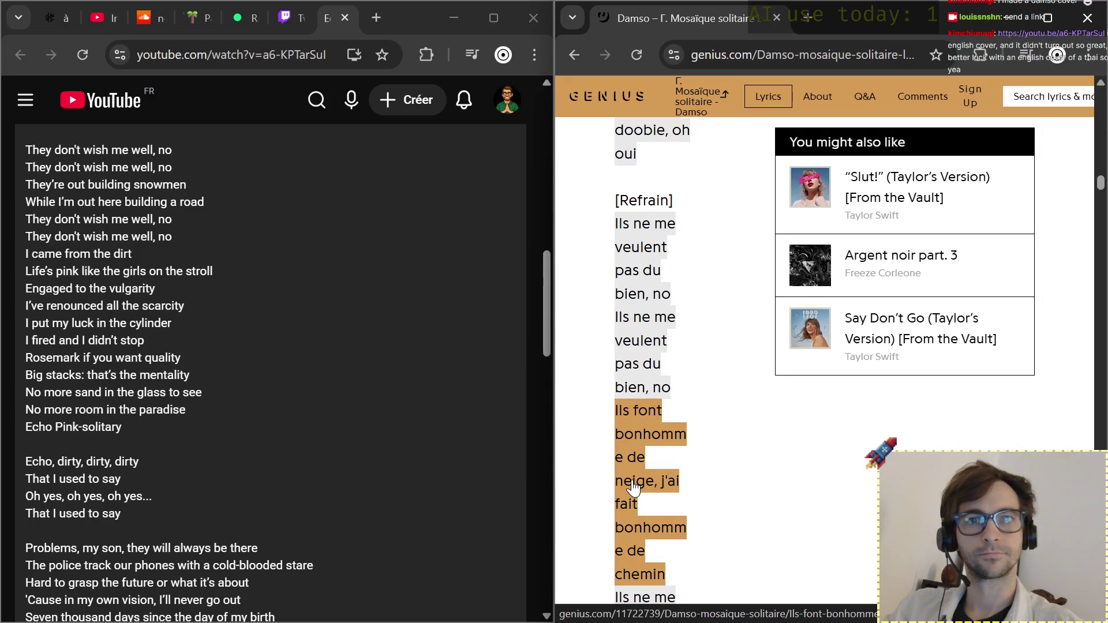
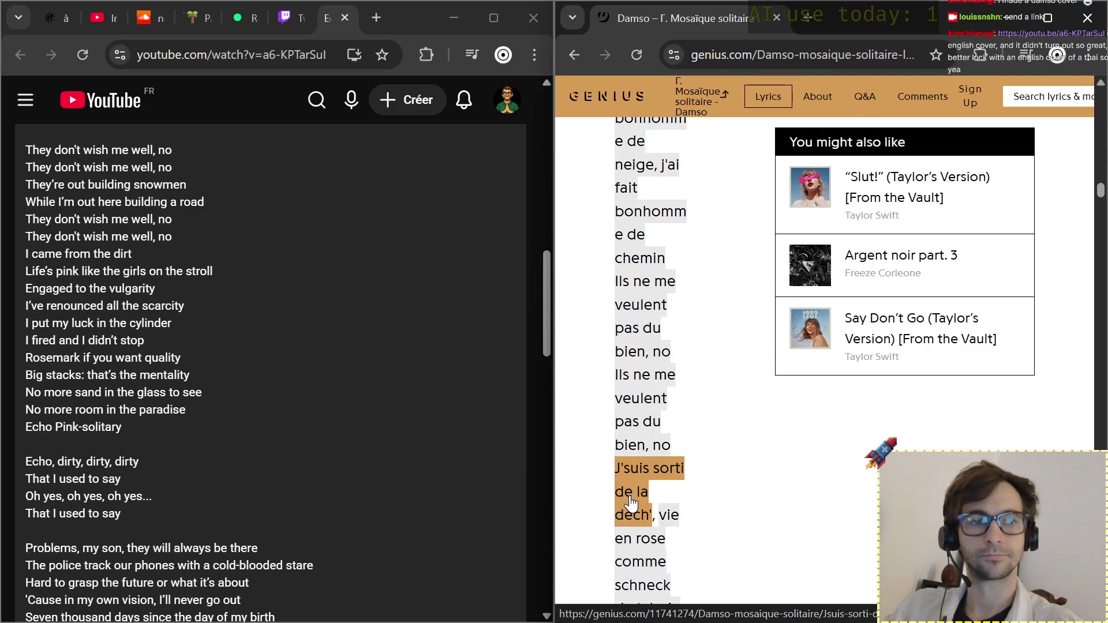
{"action": "scroll", "coordinate": [637, 481], "scroll_direction": "down", "scroll_amount": 1}
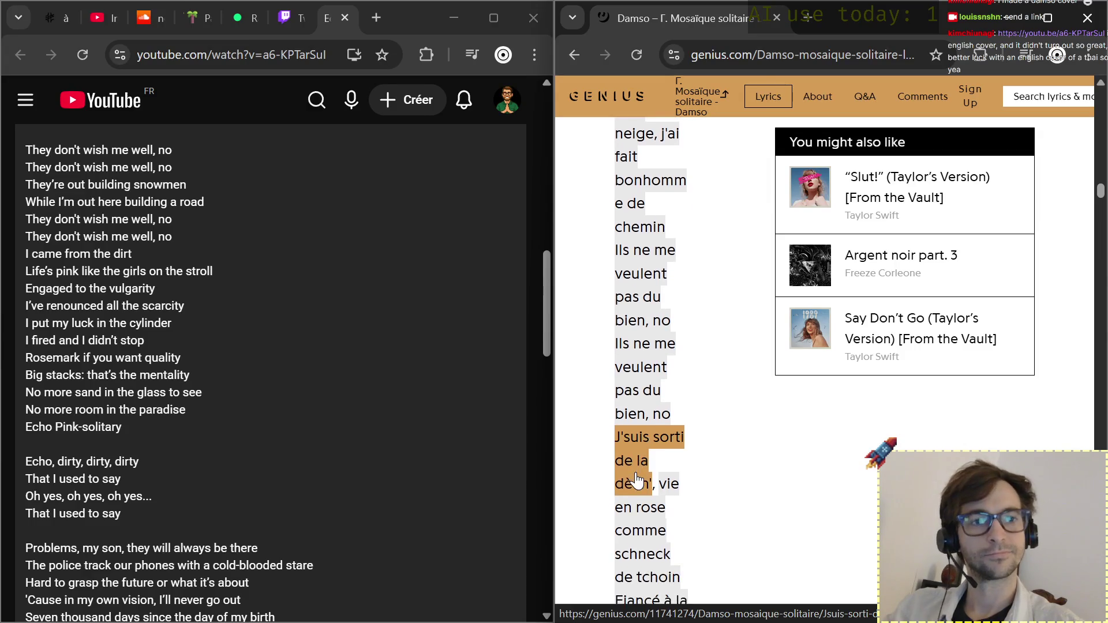
{"action": "scroll", "coordinate": [650, 485], "scroll_direction": "down", "scroll_amount": 1}
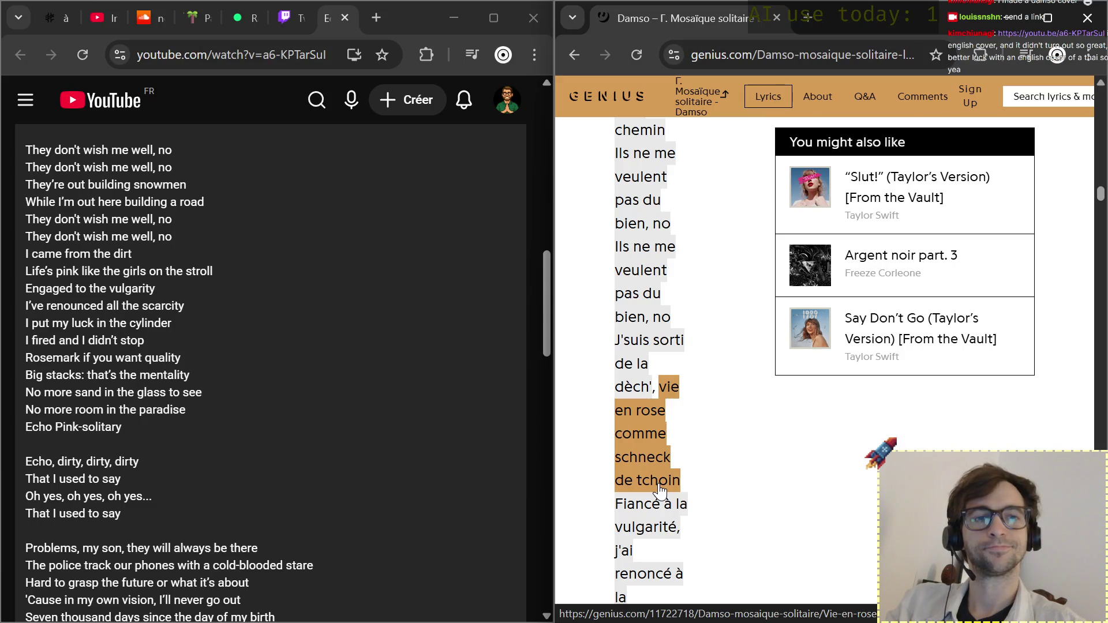
{"action": "scroll", "coordinate": [645, 524], "scroll_direction": "down", "scroll_amount": 2}
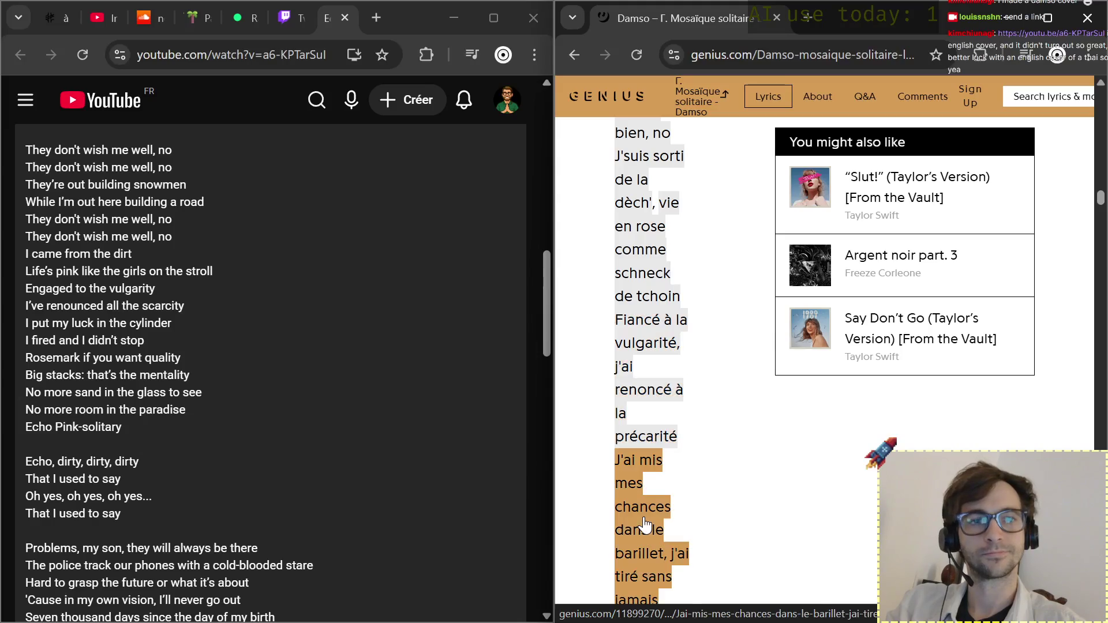
{"action": "scroll", "coordinate": [642, 548], "scroll_direction": "down", "scroll_amount": 2}
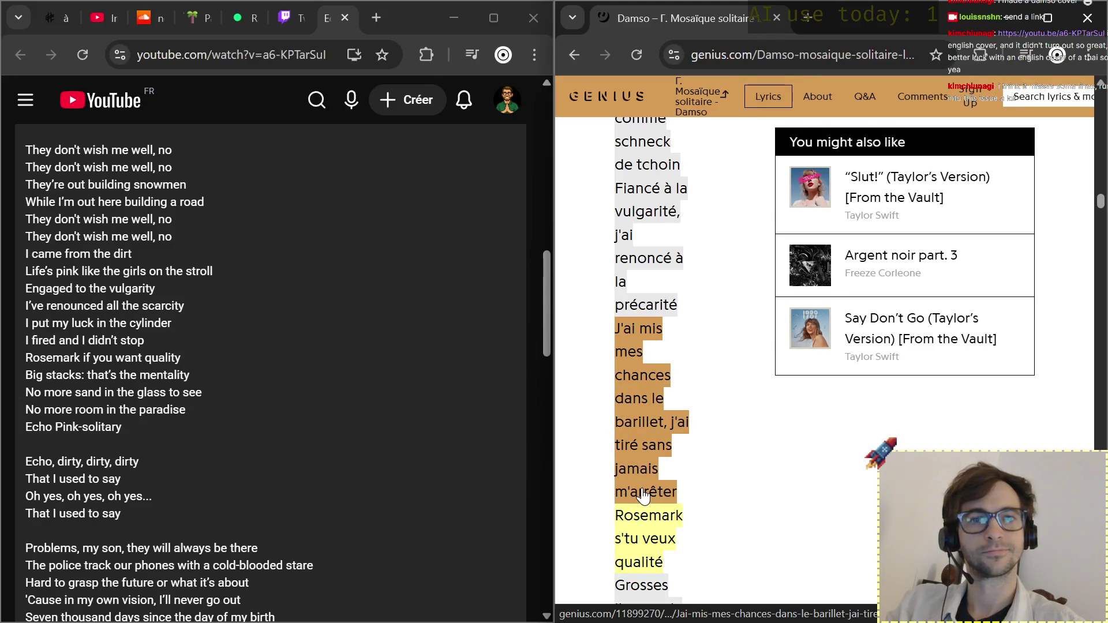
{"action": "scroll", "coordinate": [643, 495], "scroll_direction": "down", "scroll_amount": 3}
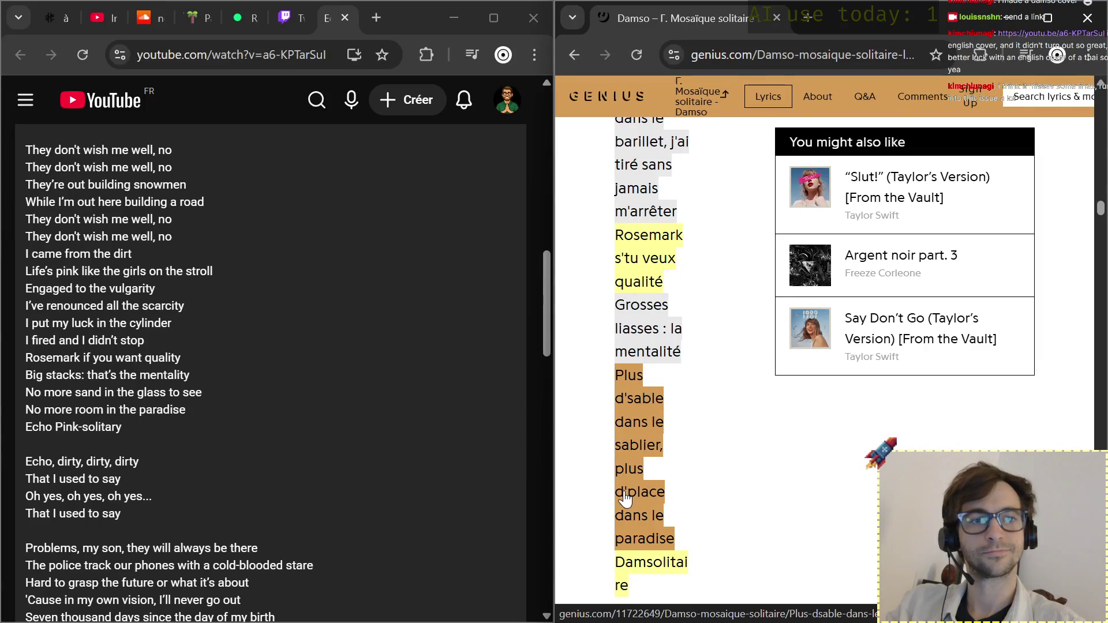
{"action": "scroll", "coordinate": [627, 498], "scroll_direction": "down", "scroll_amount": 1}
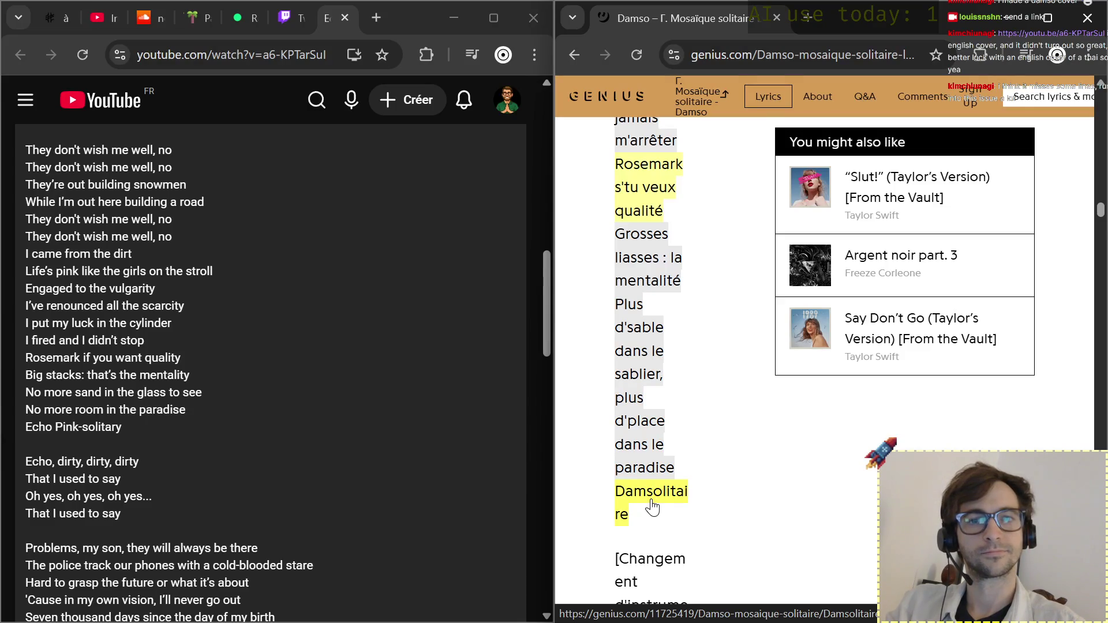
{"action": "scroll", "coordinate": [652, 508], "scroll_direction": "down", "scroll_amount": 2}
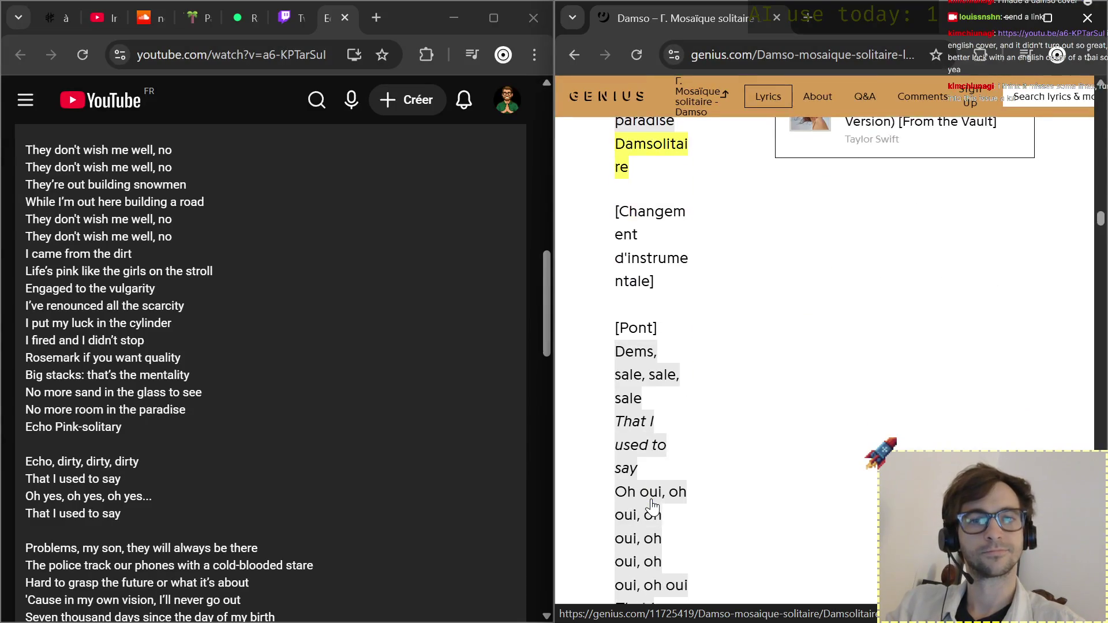
{"action": "scroll", "coordinate": [652, 508], "scroll_direction": "down", "scroll_amount": 2}
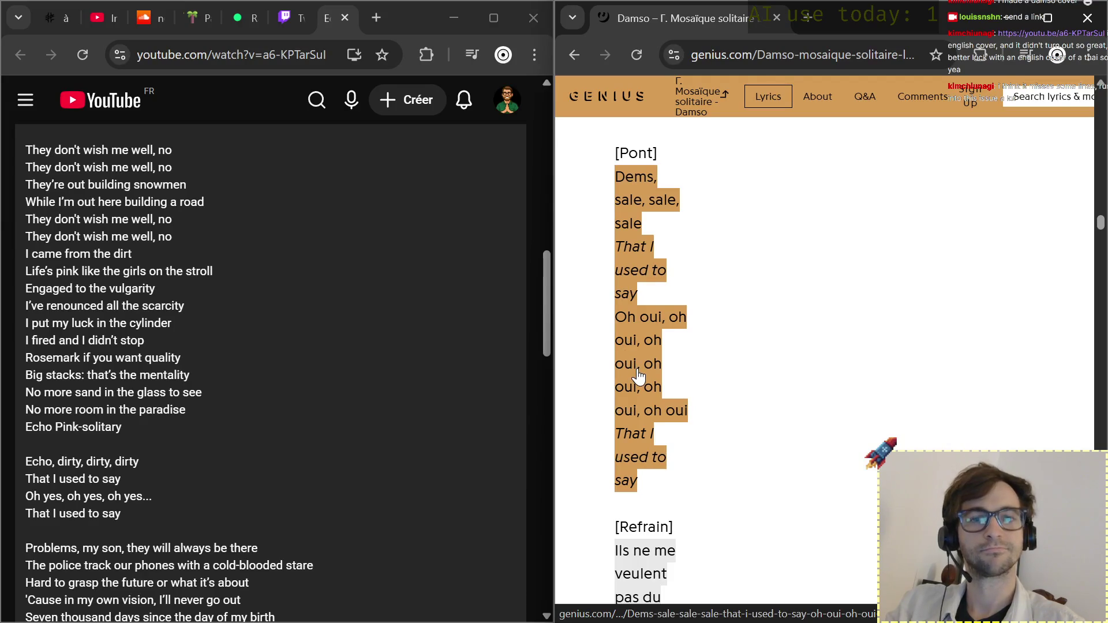
{"action": "scroll", "coordinate": [639, 374], "scroll_direction": "down", "scroll_amount": 2}
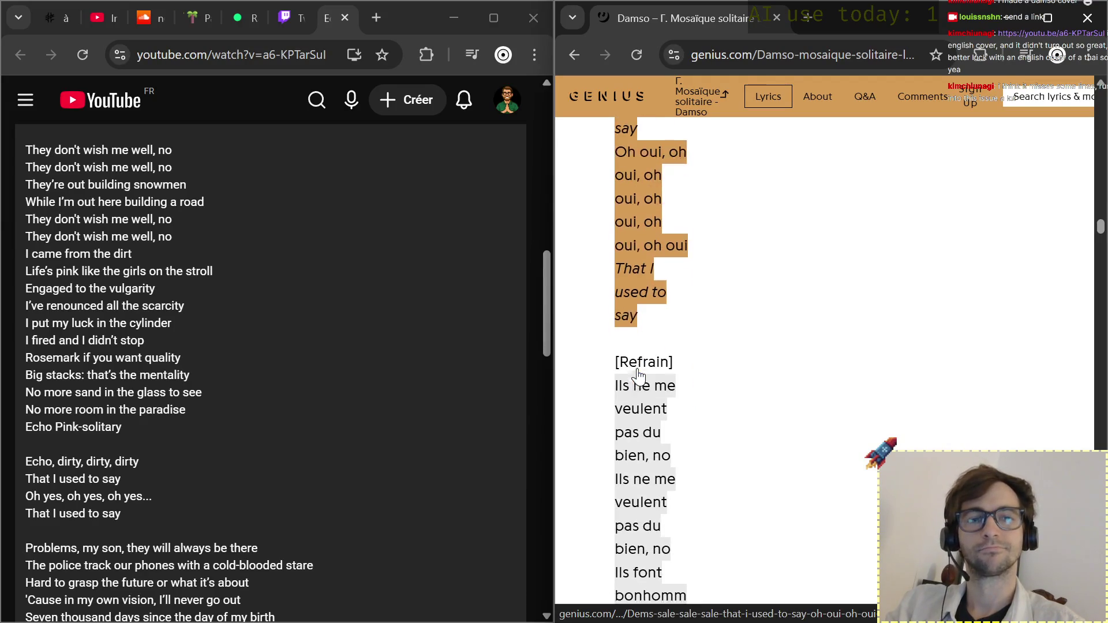
{"action": "scroll", "coordinate": [638, 368], "scroll_direction": "down", "scroll_amount": 2}
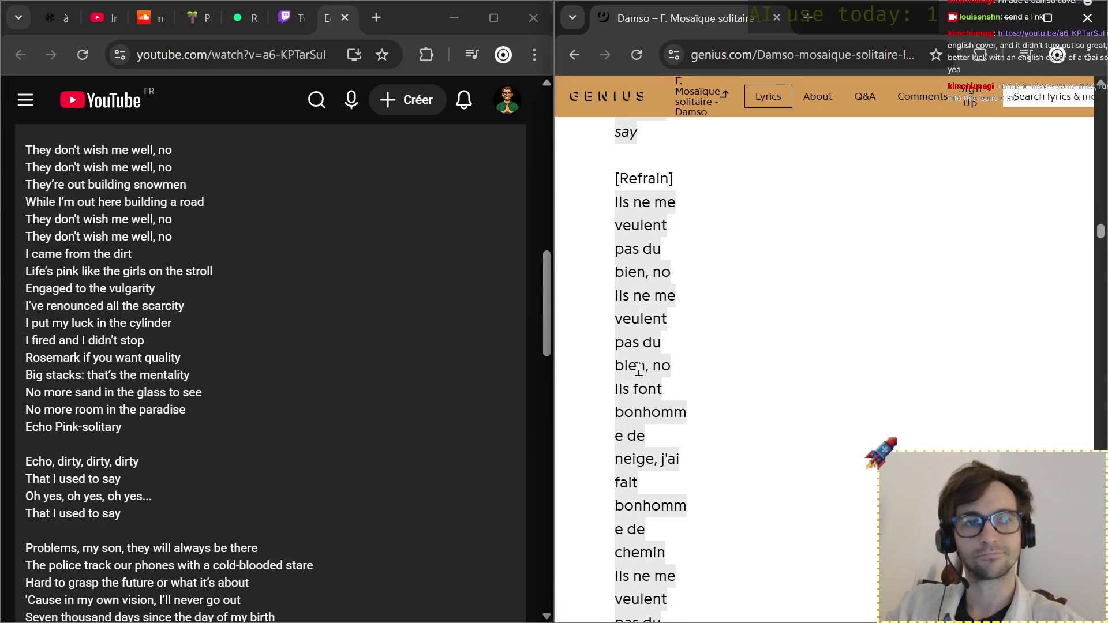
{"action": "scroll", "coordinate": [638, 368], "scroll_direction": "up", "scroll_amount": 2}
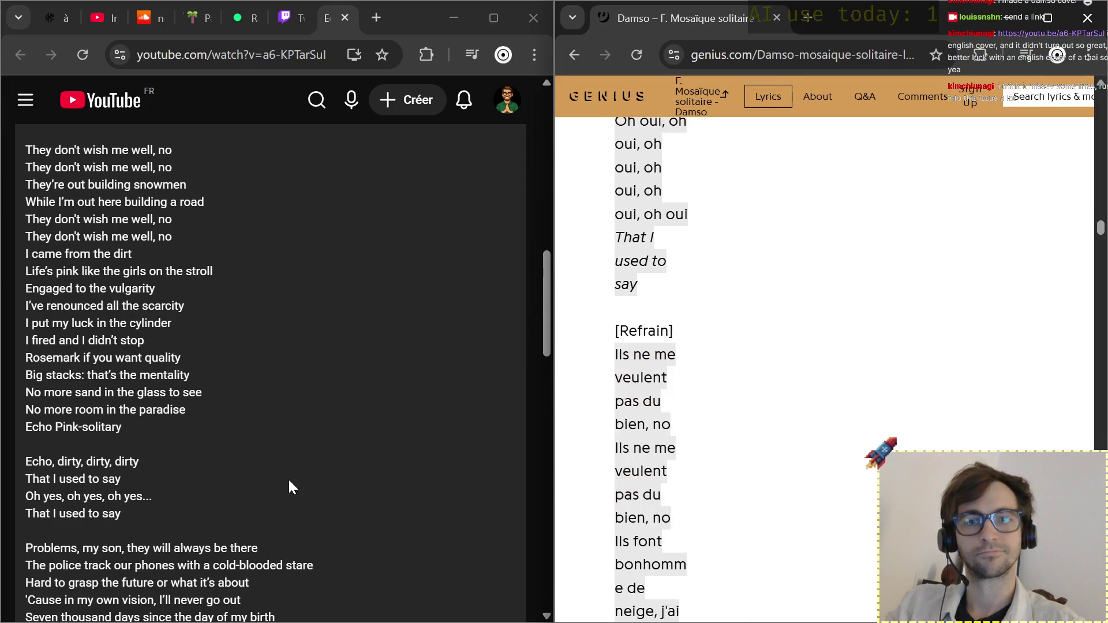
{"action": "scroll", "coordinate": [289, 478], "scroll_direction": "down", "scroll_amount": 2}
{"action": "scroll", "coordinate": [288, 478], "scroll_direction": "down", "scroll_amount": 1}
{"action": "scroll", "coordinate": [289, 480], "scroll_direction": "down", "scroll_amount": 1}
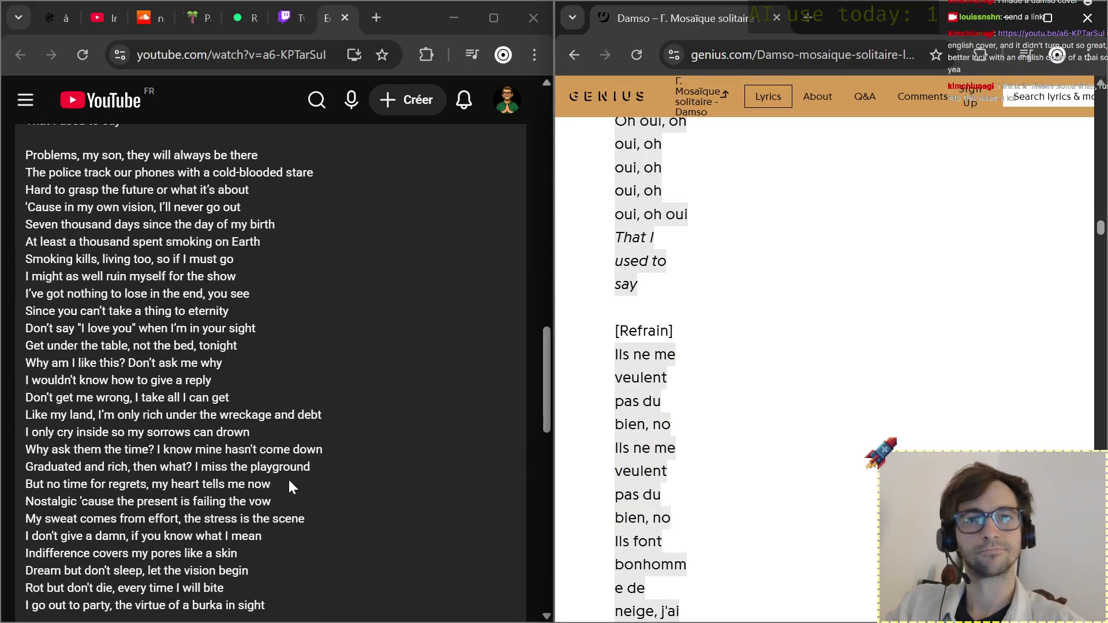
{"action": "scroll", "coordinate": [720, 477], "scroll_direction": "down", "scroll_amount": 4}
{"action": "scroll", "coordinate": [724, 479], "scroll_direction": "down", "scroll_amount": 3}
{"action": "scroll", "coordinate": [725, 479], "scroll_direction": "down", "scroll_amount": 4}
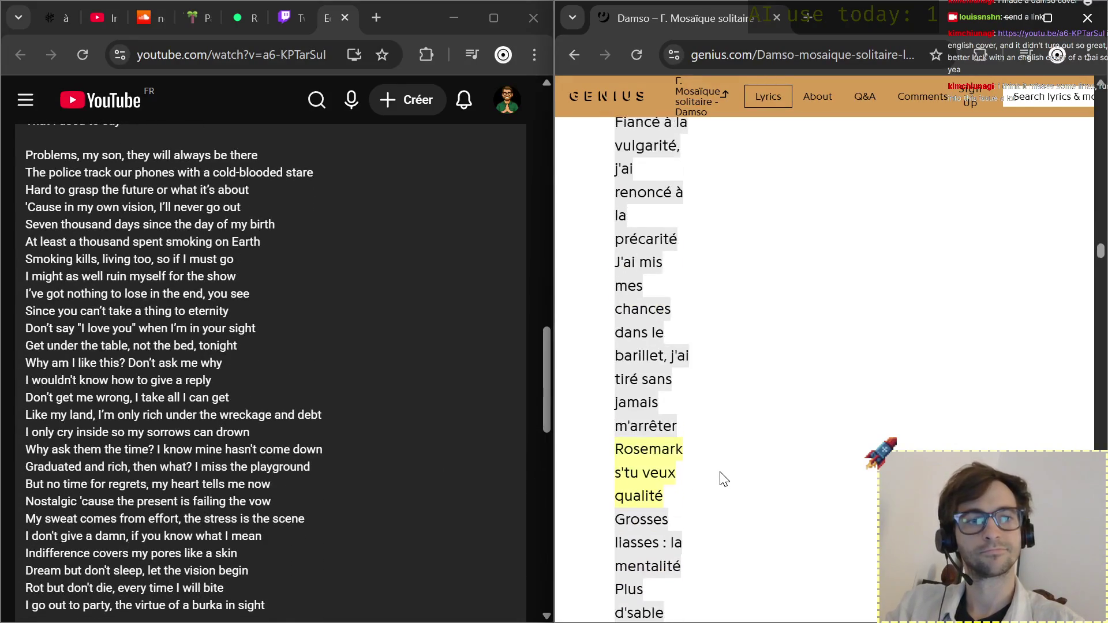
{"action": "scroll", "coordinate": [724, 478], "scroll_direction": "down", "scroll_amount": 5}
{"action": "scroll", "coordinate": [724, 479], "scroll_direction": "down", "scroll_amount": 4}
{"action": "scroll", "coordinate": [724, 479], "scroll_direction": "down", "scroll_amount": 2}
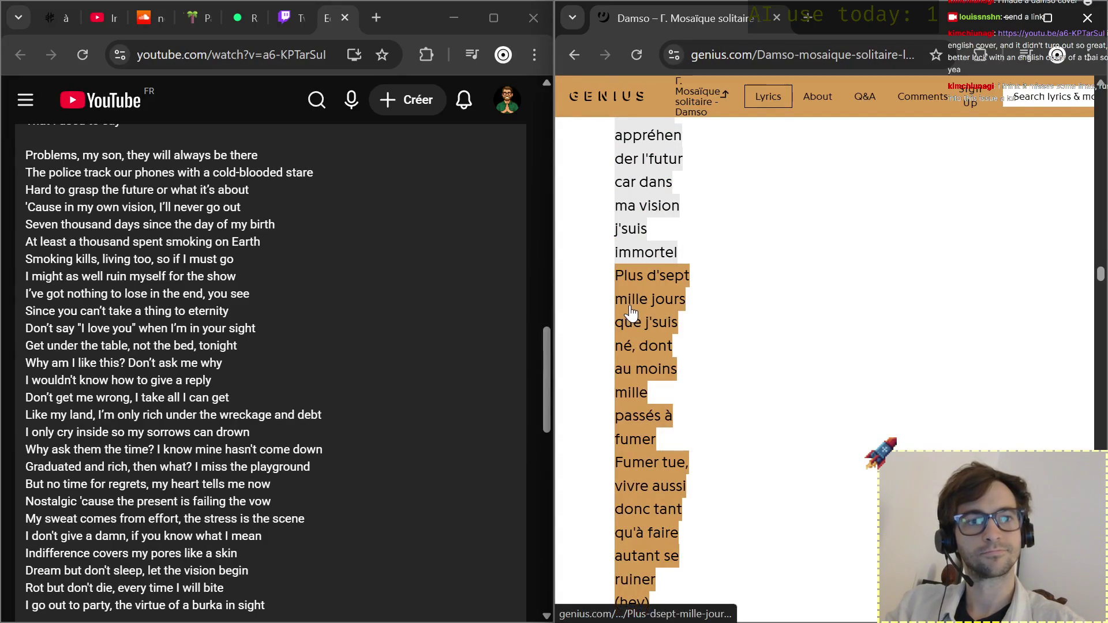
{"action": "scroll", "coordinate": [637, 350], "scroll_direction": "down", "scroll_amount": 1}
{"action": "scroll", "coordinate": [638, 350], "scroll_direction": "down", "scroll_amount": 1}
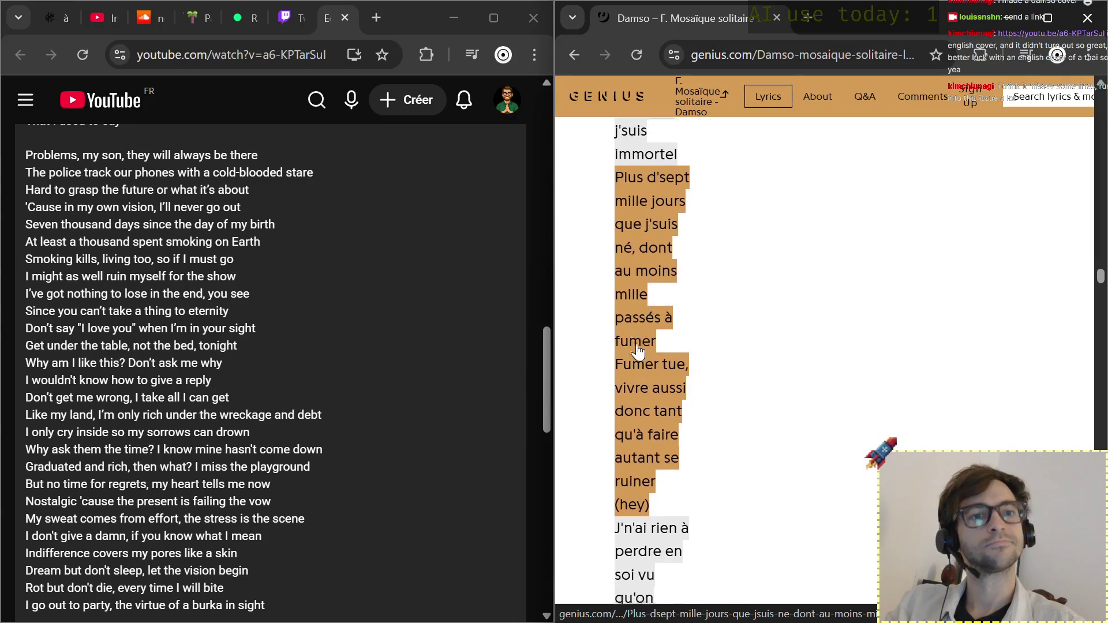
{"action": "scroll", "coordinate": [645, 397], "scroll_direction": "down", "scroll_amount": 1}
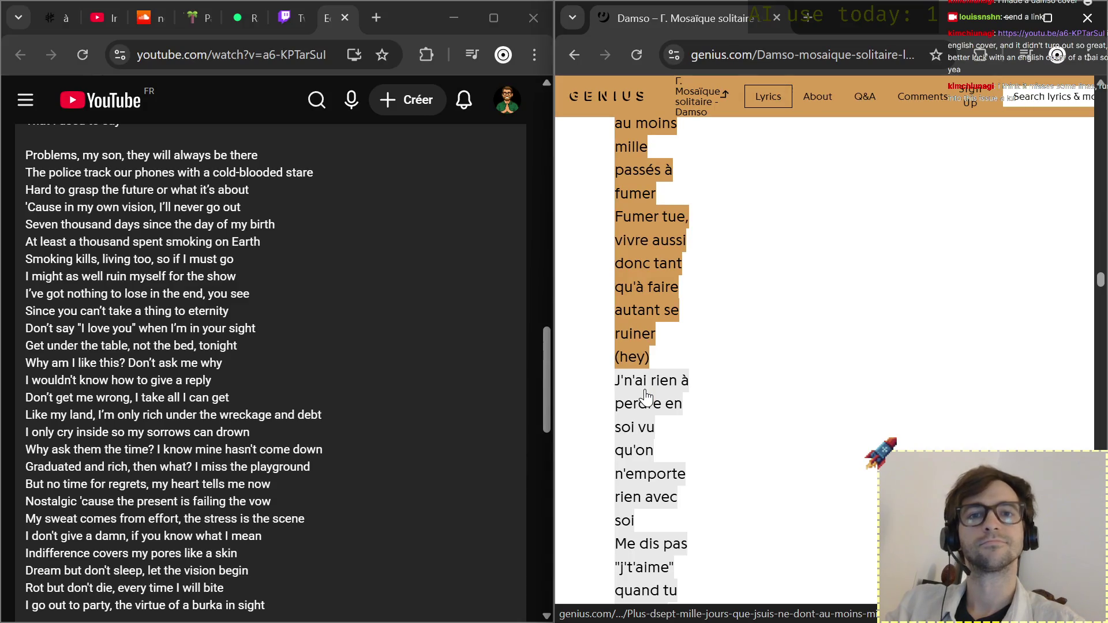
{"action": "scroll", "coordinate": [646, 395], "scroll_direction": "down", "scroll_amount": 1}
{"action": "scroll", "coordinate": [647, 391], "scroll_direction": "down", "scroll_amount": 1}
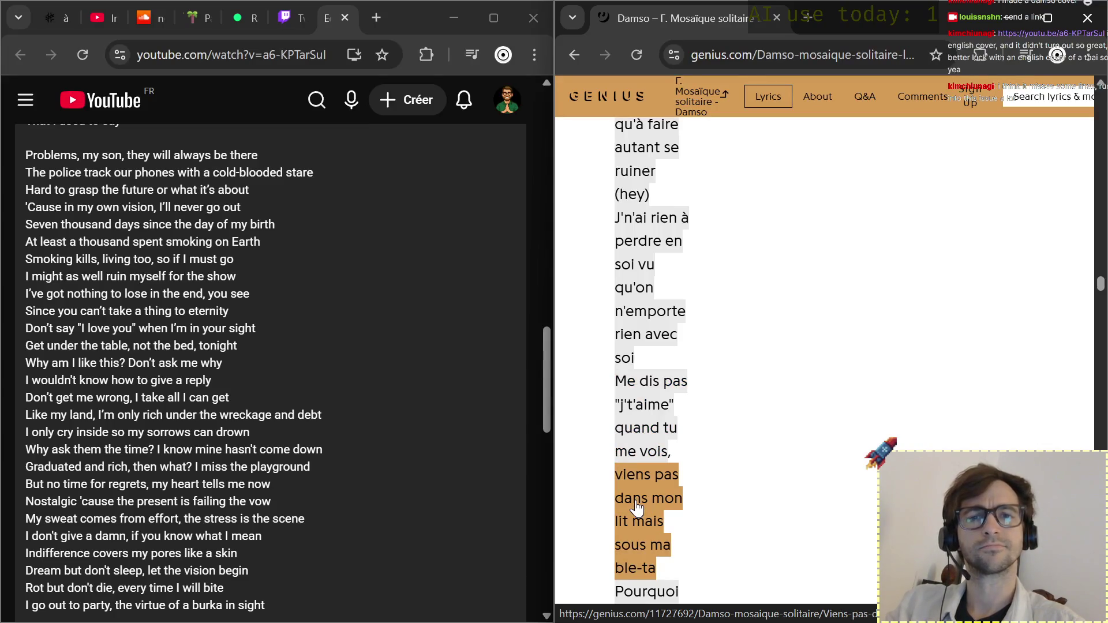
{"action": "scroll", "coordinate": [641, 530], "scroll_direction": "down", "scroll_amount": 1}
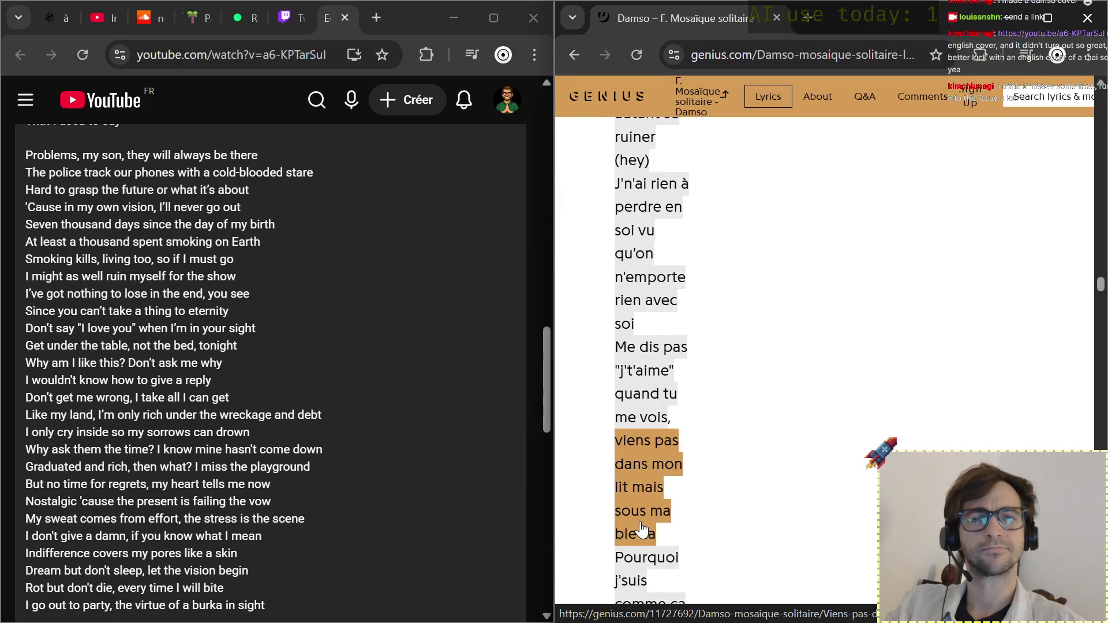
{"action": "scroll", "coordinate": [641, 531], "scroll_direction": "down", "scroll_amount": 2}
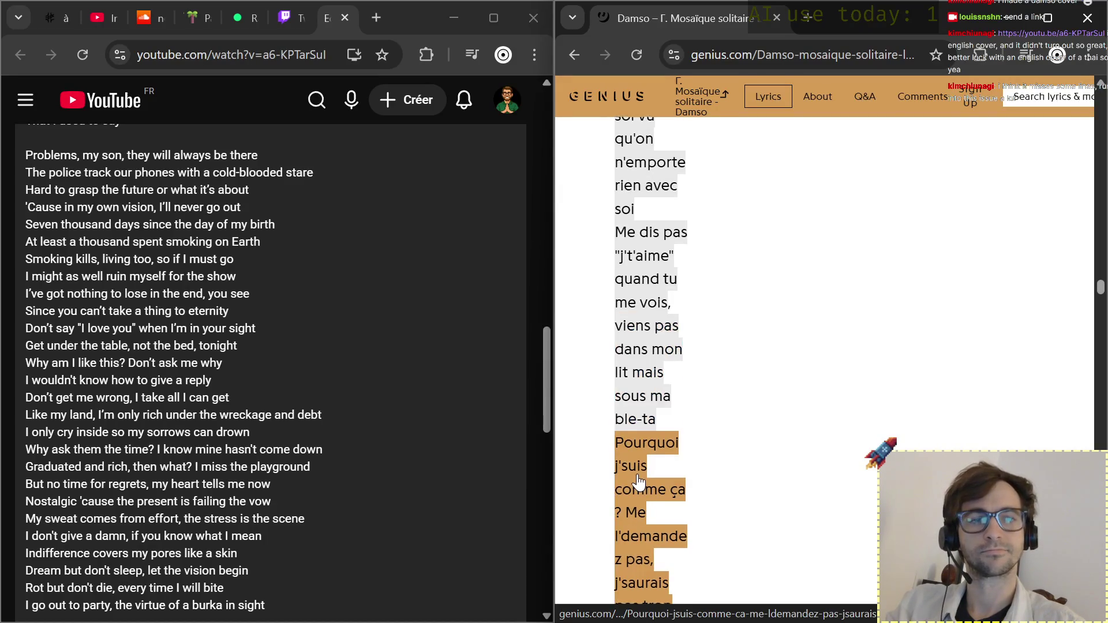
{"action": "scroll", "coordinate": [636, 509], "scroll_direction": "down", "scroll_amount": 3}
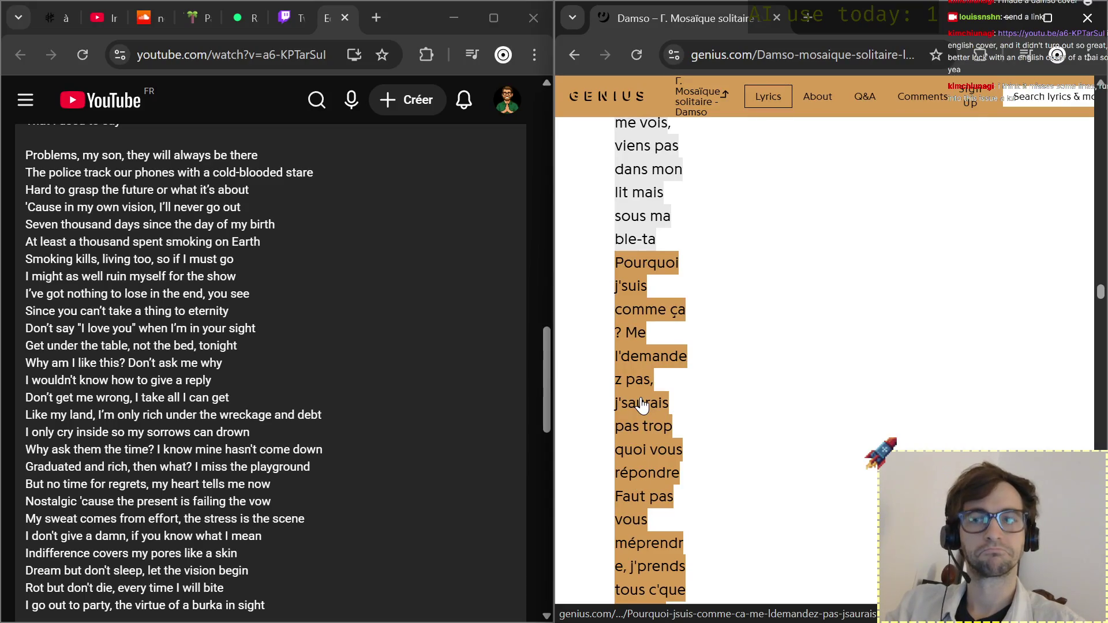
{"action": "scroll", "coordinate": [641, 404], "scroll_direction": "down", "scroll_amount": 2}
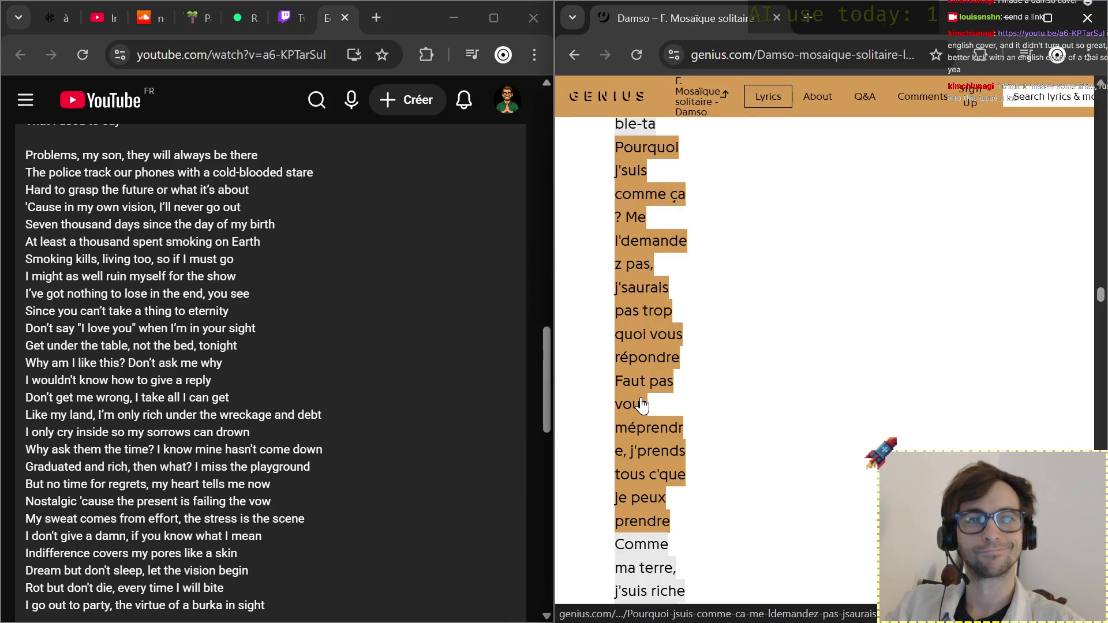
{"action": "scroll", "coordinate": [641, 405], "scroll_direction": "down", "scroll_amount": 1}
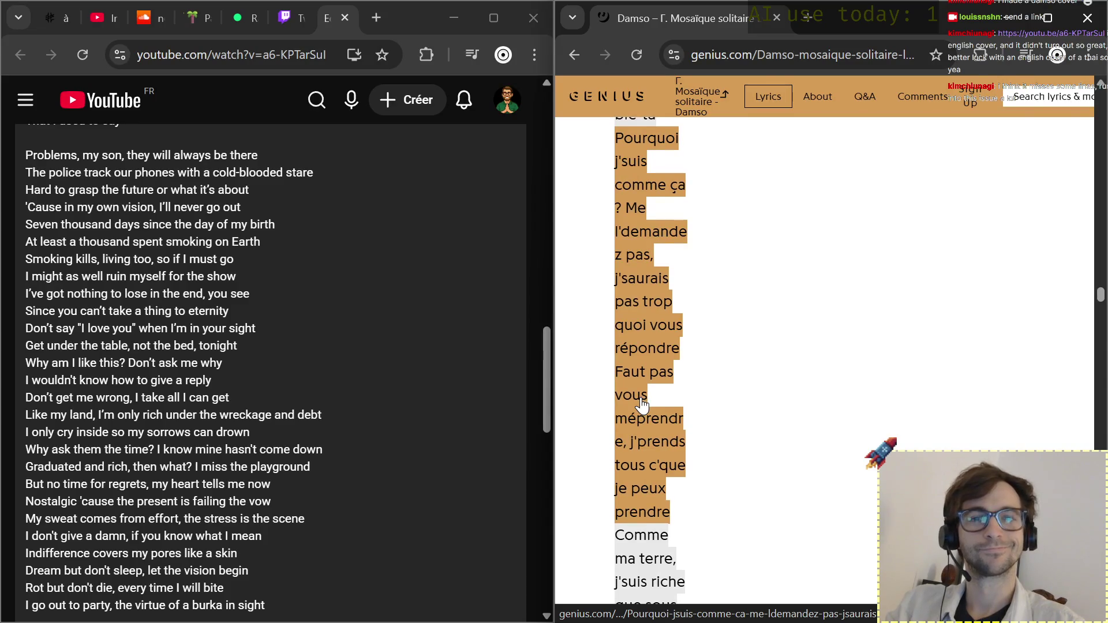
{"action": "scroll", "coordinate": [641, 404], "scroll_direction": "up", "scroll_amount": 1}
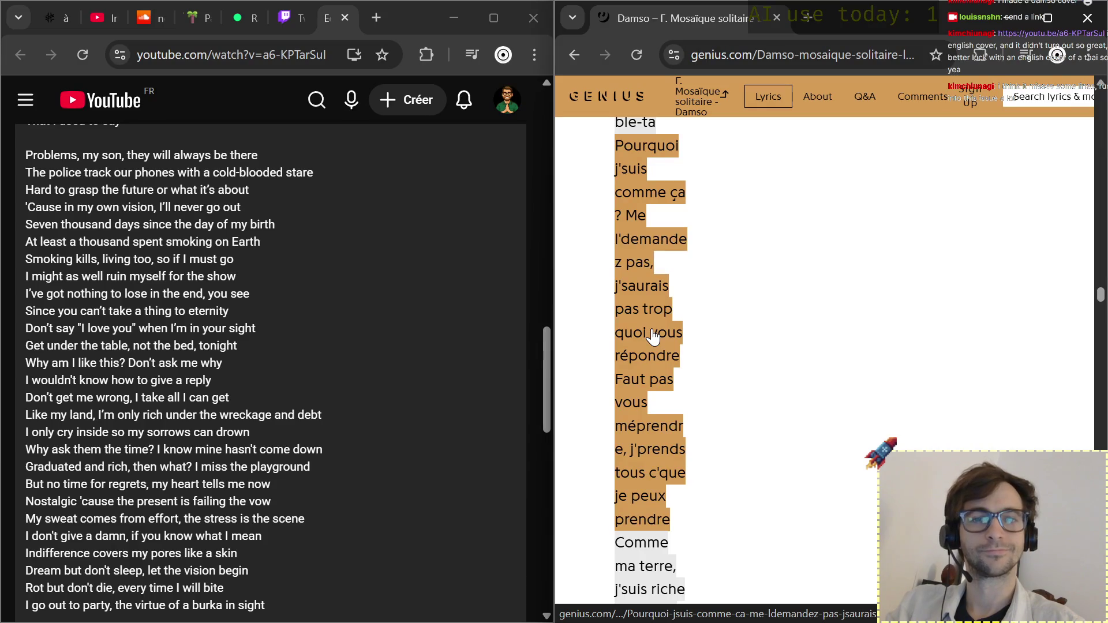
{"action": "scroll", "coordinate": [654, 338], "scroll_direction": "down", "scroll_amount": 2}
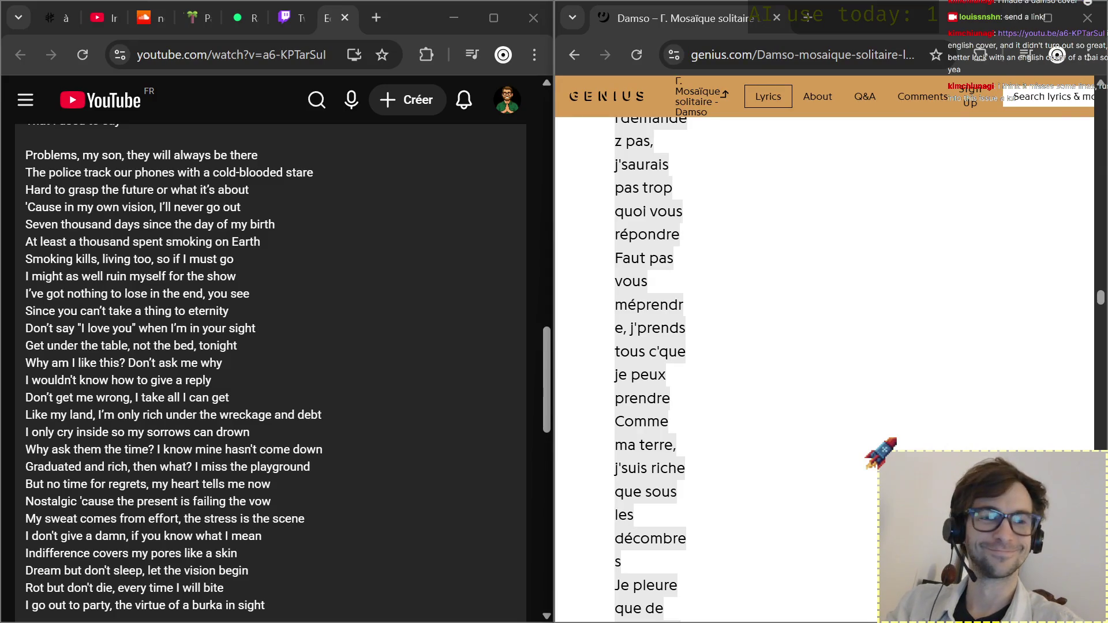
{"action": "scroll", "coordinate": [724, 322], "scroll_direction": "down", "scroll_amount": 1}
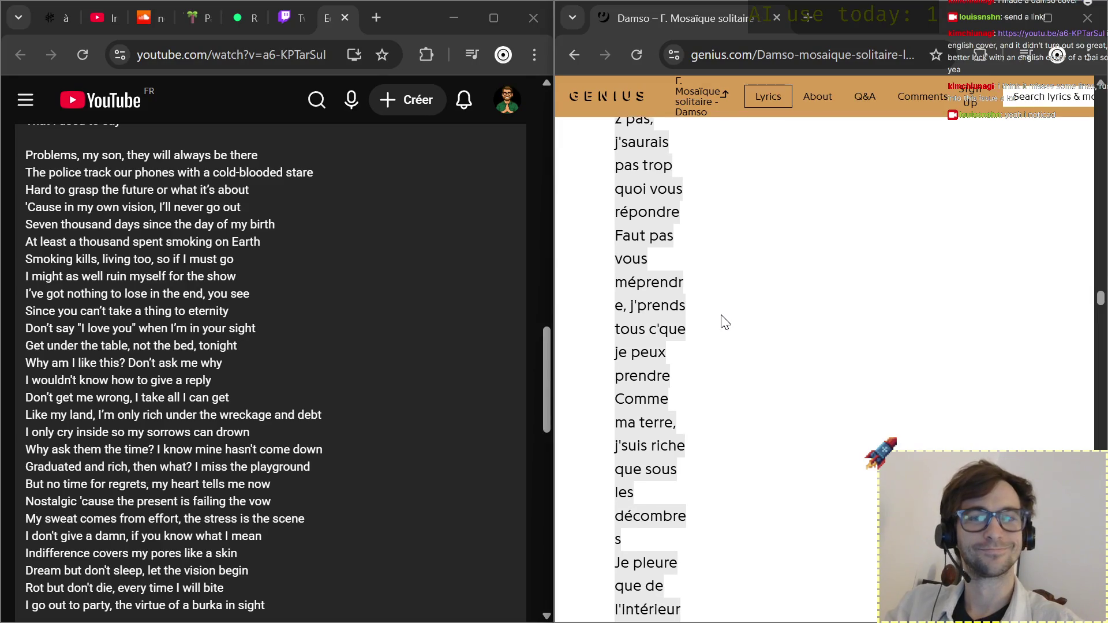
{"action": "scroll", "coordinate": [724, 322], "scroll_direction": "down", "scroll_amount": 1}
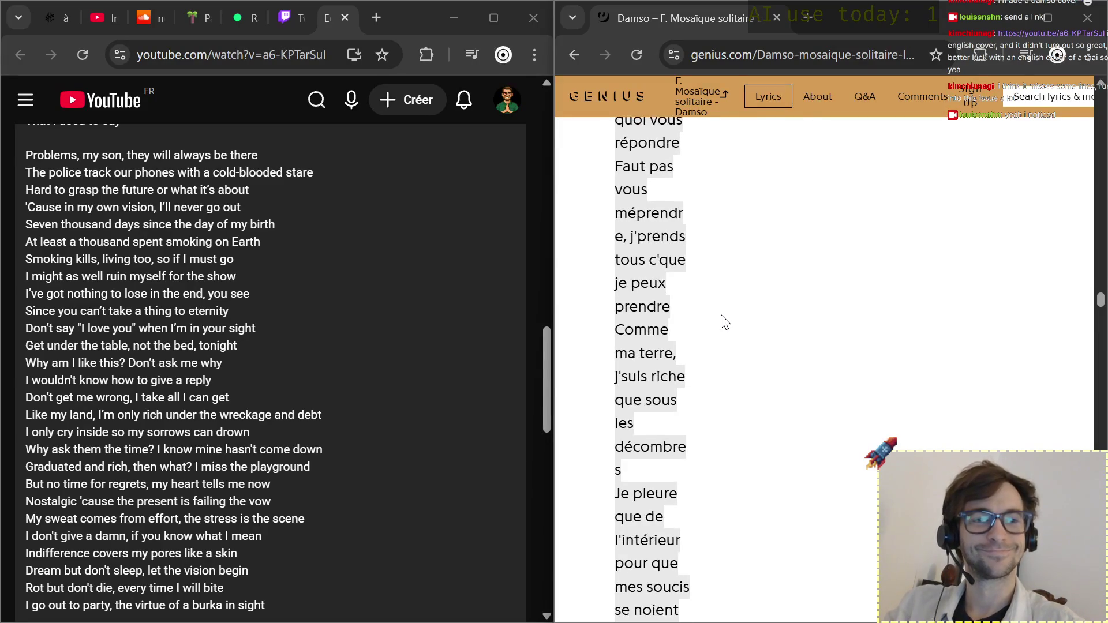
{"action": "scroll", "coordinate": [724, 322], "scroll_direction": "down", "scroll_amount": 1}
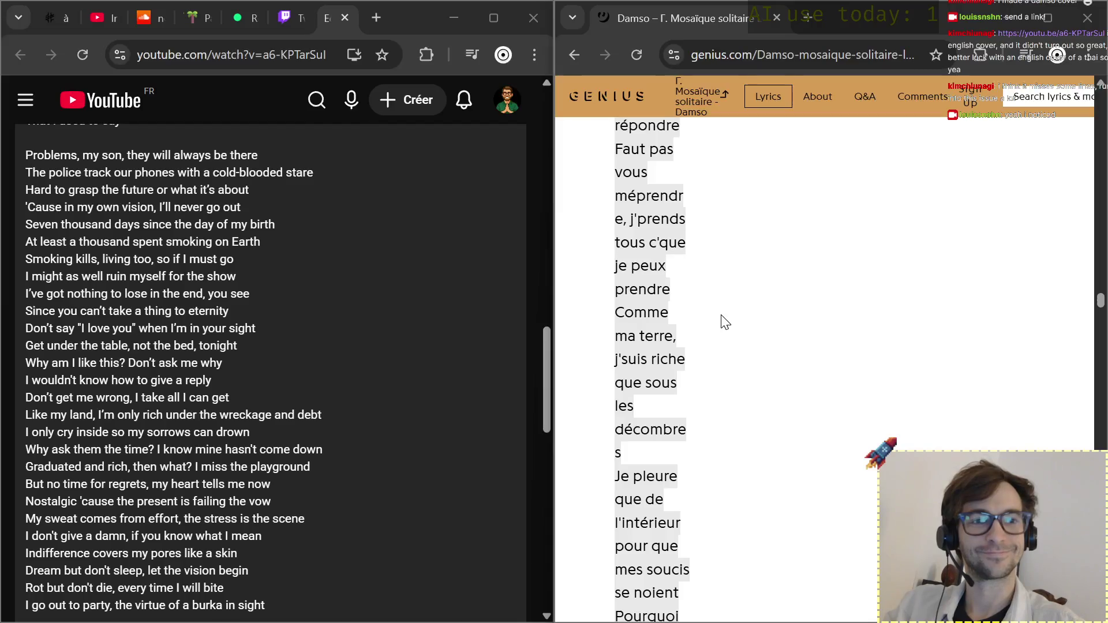
{"action": "scroll", "coordinate": [724, 322], "scroll_direction": "down", "scroll_amount": 1}
{"action": "scroll", "coordinate": [724, 322], "scroll_direction": "down", "scroll_amount": 2}
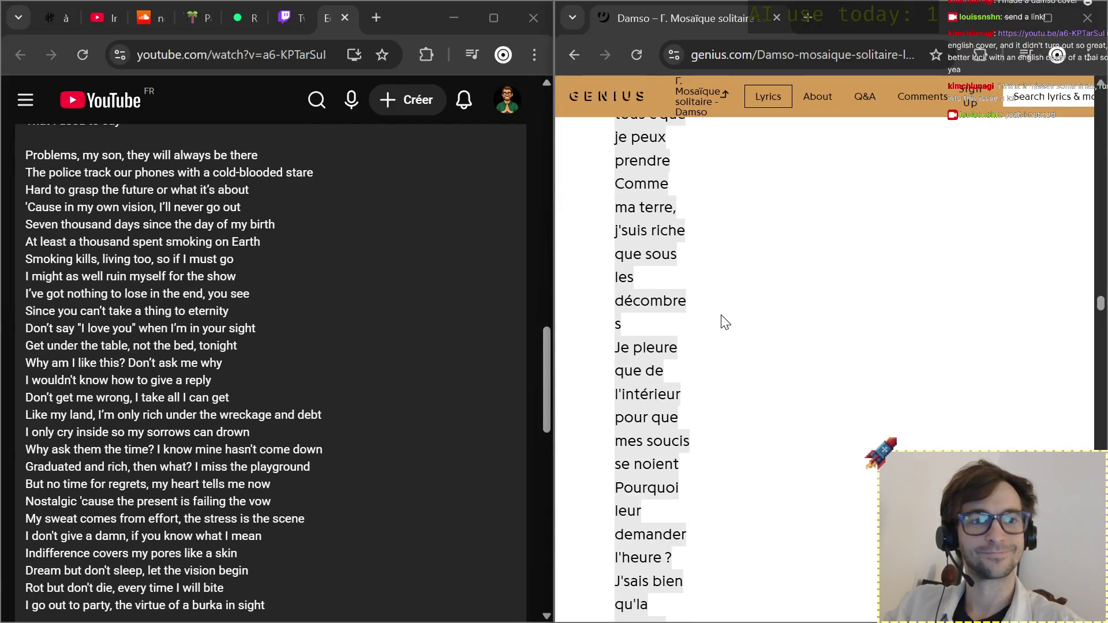
{"action": "scroll", "coordinate": [724, 322], "scroll_direction": "down", "scroll_amount": 1}
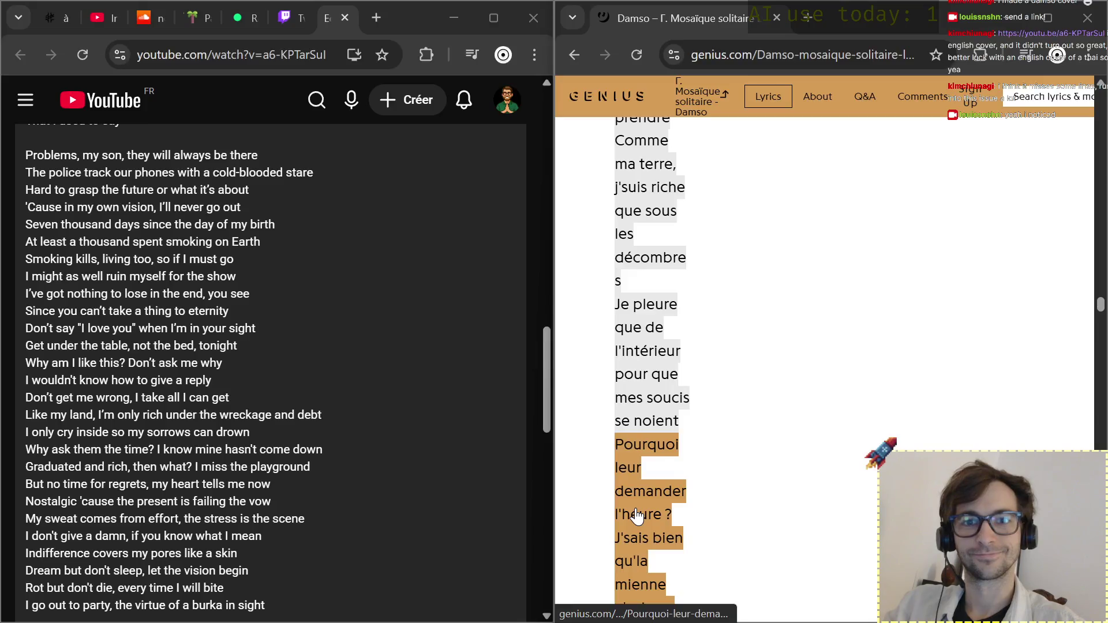
{"action": "scroll", "coordinate": [658, 485], "scroll_direction": "down", "scroll_amount": 1}
{"action": "scroll", "coordinate": [641, 511], "scroll_direction": "down", "scroll_amount": 2}
{"action": "scroll", "coordinate": [637, 514], "scroll_direction": "down", "scroll_amount": 1}
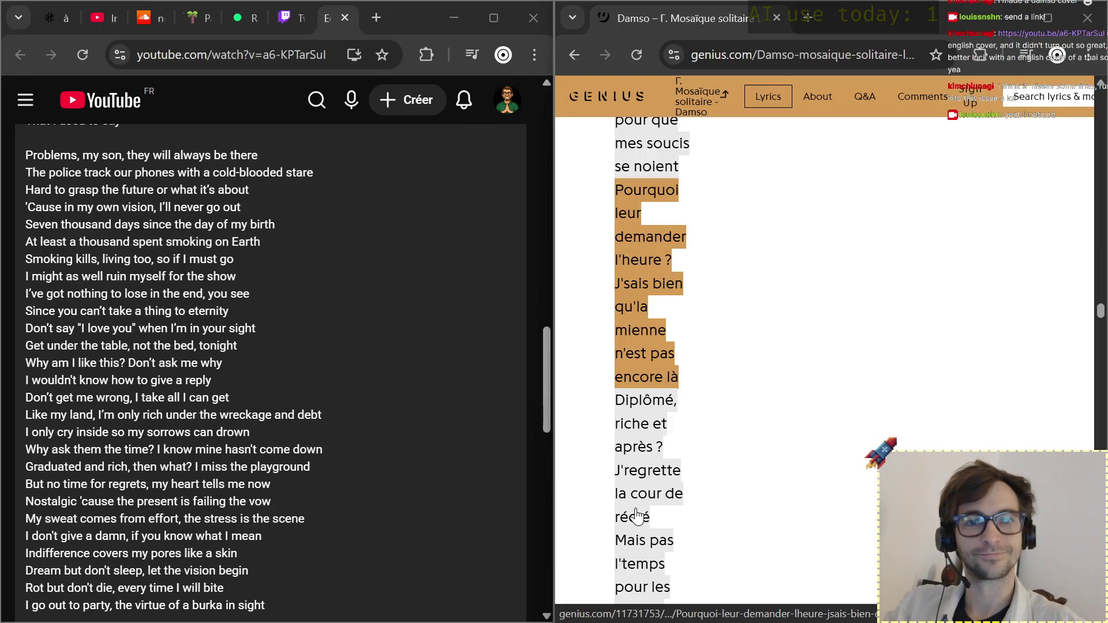
{"action": "scroll", "coordinate": [637, 515], "scroll_direction": "down", "scroll_amount": 1}
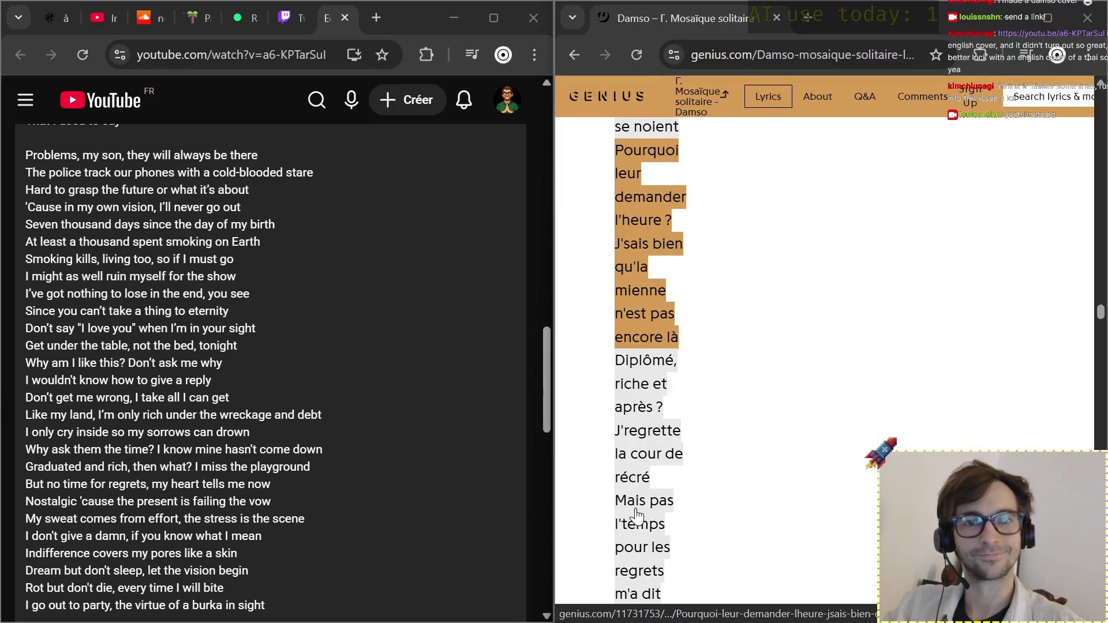
{"action": "scroll", "coordinate": [636, 515], "scroll_direction": "down", "scroll_amount": 1}
{"action": "scroll", "coordinate": [637, 515], "scroll_direction": "down", "scroll_amount": 1}
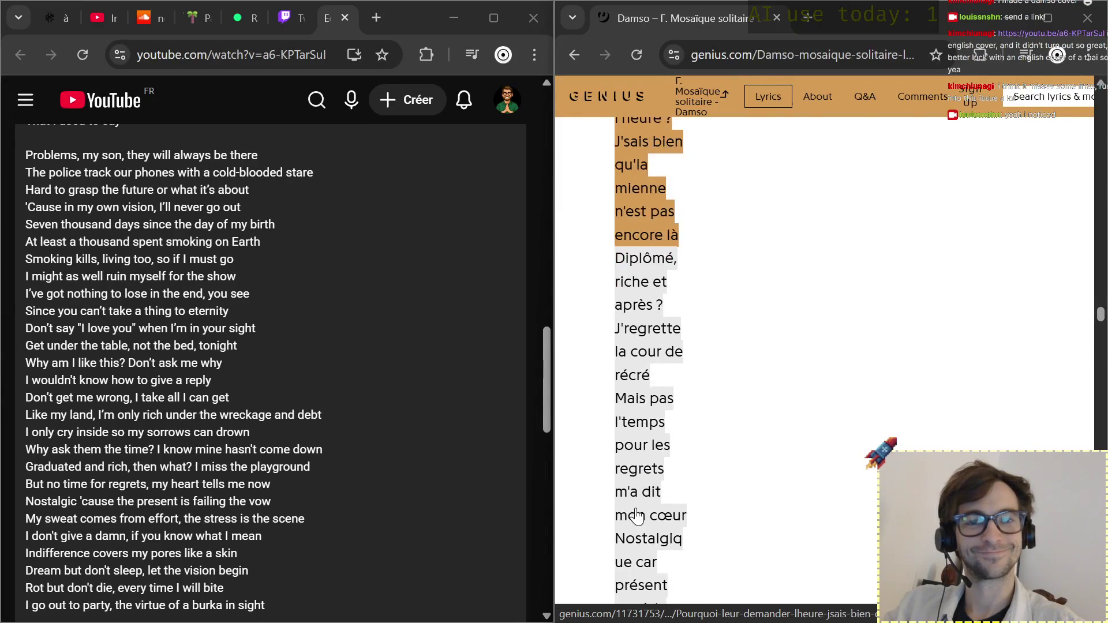
{"action": "scroll", "coordinate": [637, 515], "scroll_direction": "up", "scroll_amount": 1}
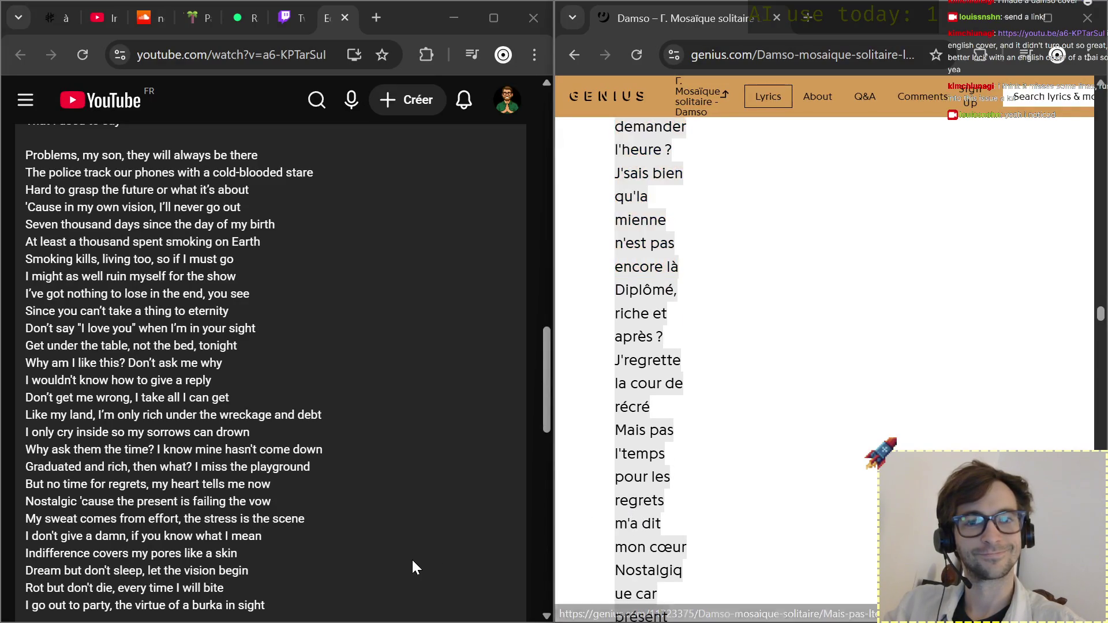
{"action": "scroll", "coordinate": [411, 559], "scroll_direction": "down", "scroll_amount": 1}
{"action": "scroll", "coordinate": [411, 558], "scroll_direction": "down", "scroll_amount": 1}
{"action": "scroll", "coordinate": [414, 563], "scroll_direction": "down", "scroll_amount": 1}
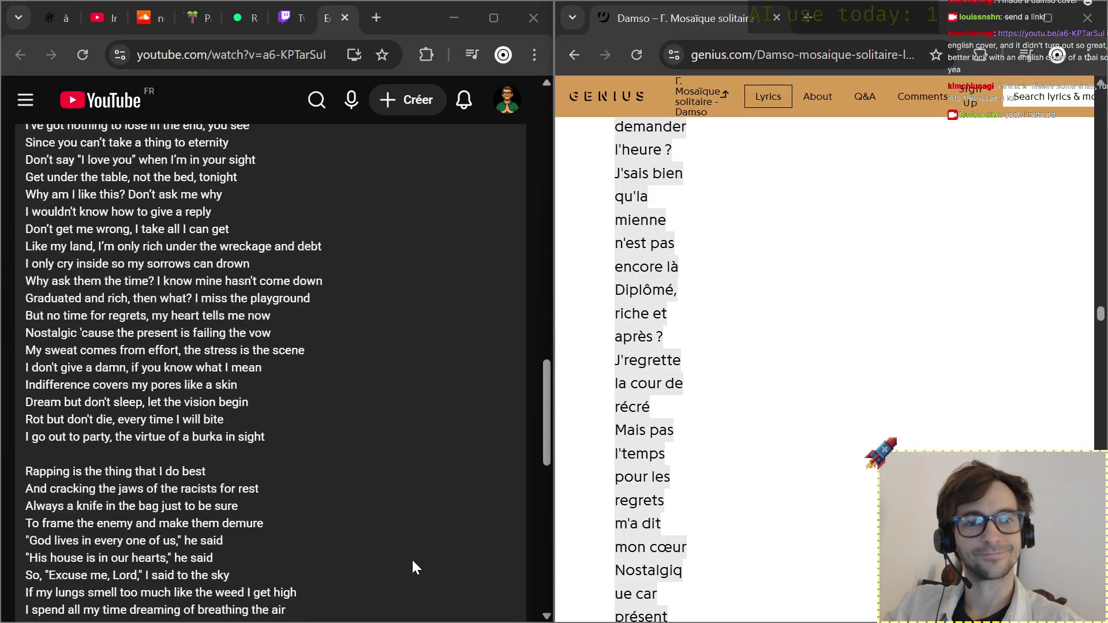
{"action": "scroll", "coordinate": [414, 563], "scroll_direction": "down", "scroll_amount": 1}
{"action": "scroll", "coordinate": [414, 564], "scroll_direction": "down", "scroll_amount": 1}
{"action": "scroll", "coordinate": [413, 562], "scroll_direction": "down", "scroll_amount": 1}
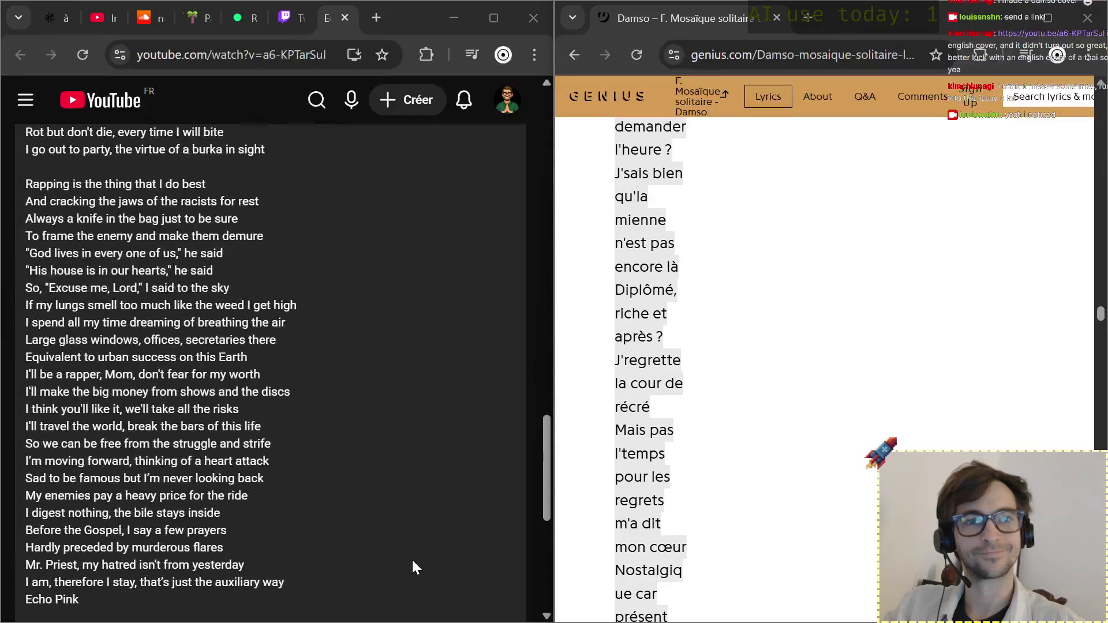
{"action": "scroll", "coordinate": [413, 562], "scroll_direction": "down", "scroll_amount": 1}
{"action": "scroll", "coordinate": [784, 468], "scroll_direction": "down", "scroll_amount": 4}
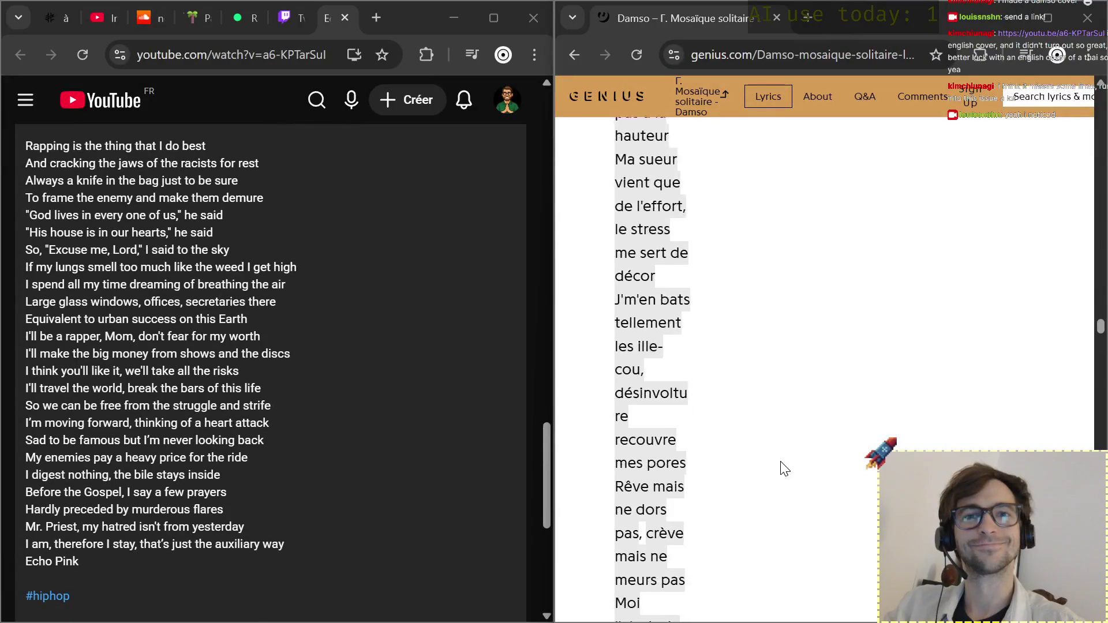
{"action": "scroll", "coordinate": [783, 468], "scroll_direction": "down", "scroll_amount": 4}
{"action": "scroll", "coordinate": [784, 468], "scroll_direction": "down", "scroll_amount": 3}
{"action": "scroll", "coordinate": [784, 468], "scroll_direction": "down", "scroll_amount": 1}
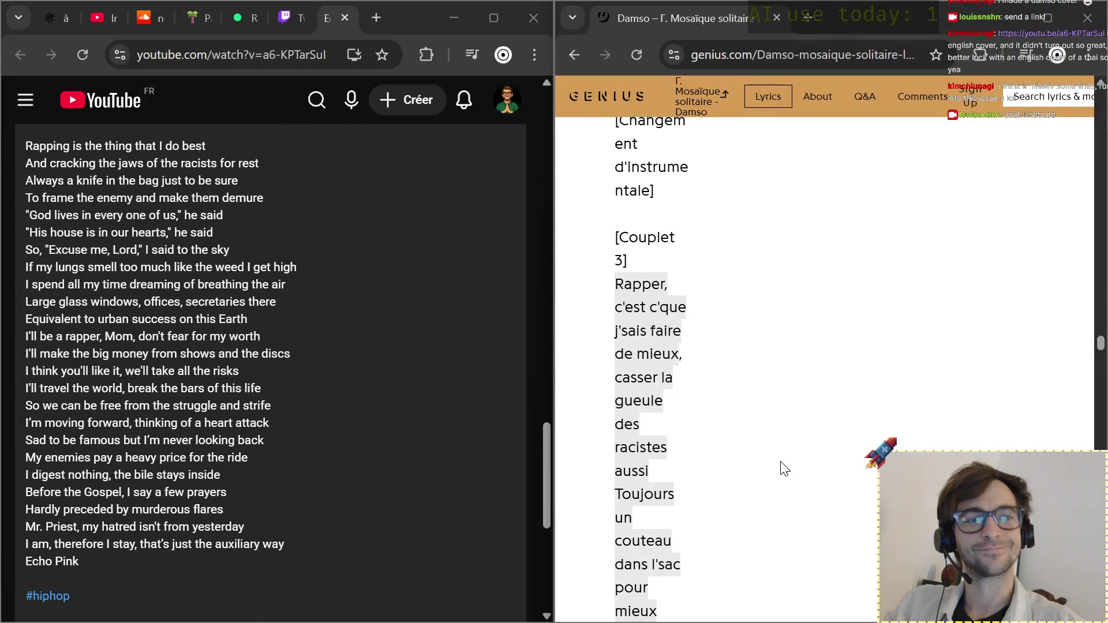
{"action": "scroll", "coordinate": [784, 469], "scroll_direction": "down", "scroll_amount": 1}
{"action": "scroll", "coordinate": [675, 513], "scroll_direction": "down", "scroll_amount": 1}
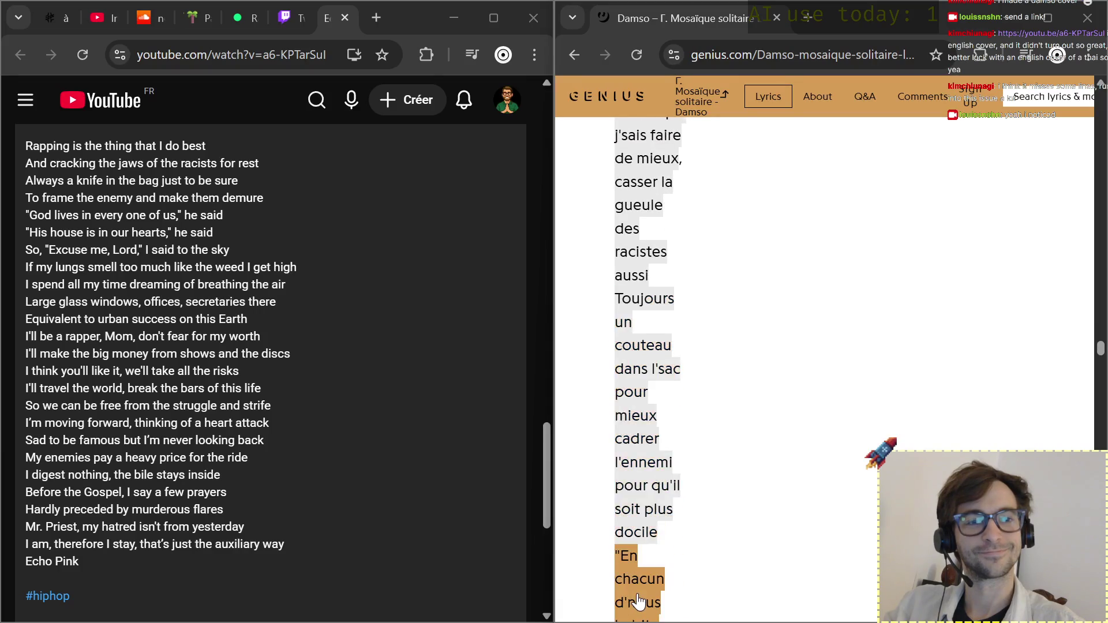
{"action": "scroll", "coordinate": [638, 598], "scroll_direction": "down", "scroll_amount": 2}
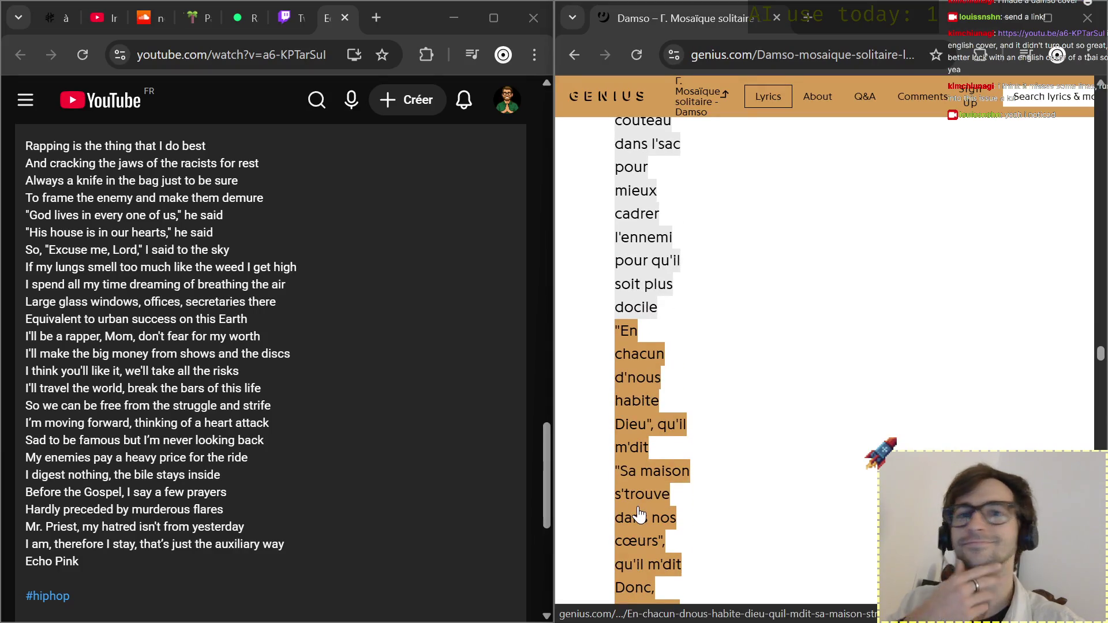
{"action": "scroll", "coordinate": [639, 515], "scroll_direction": "down", "scroll_amount": 1}
{"action": "scroll", "coordinate": [639, 515], "scroll_direction": "down", "scroll_amount": 1}
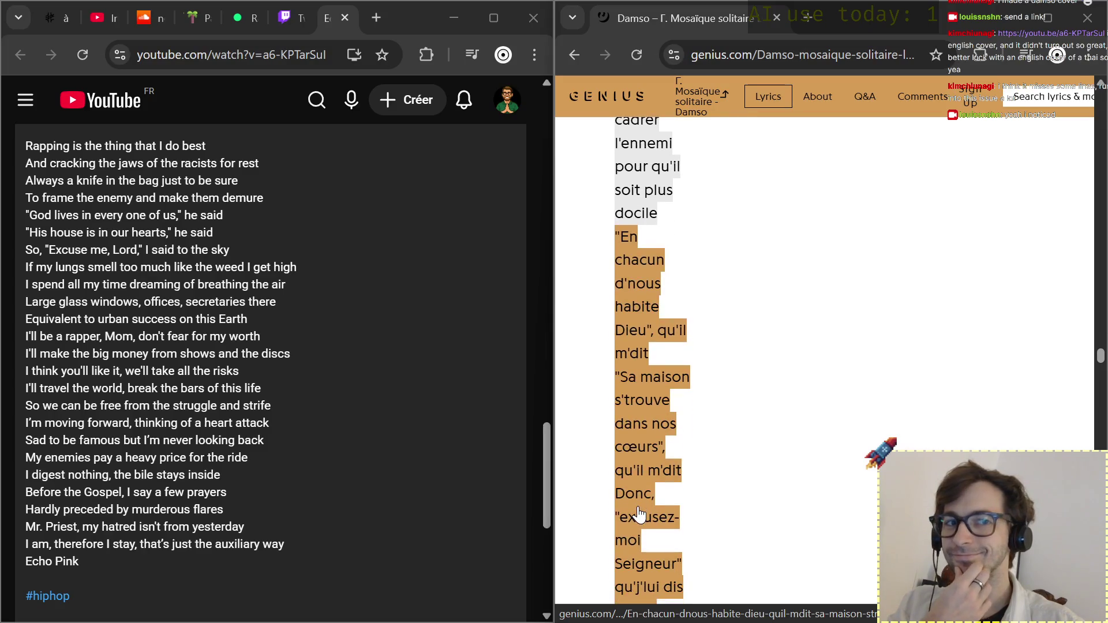
{"action": "scroll", "coordinate": [638, 515], "scroll_direction": "down", "scroll_amount": 1}
{"action": "scroll", "coordinate": [638, 515], "scroll_direction": "down", "scroll_amount": 1}
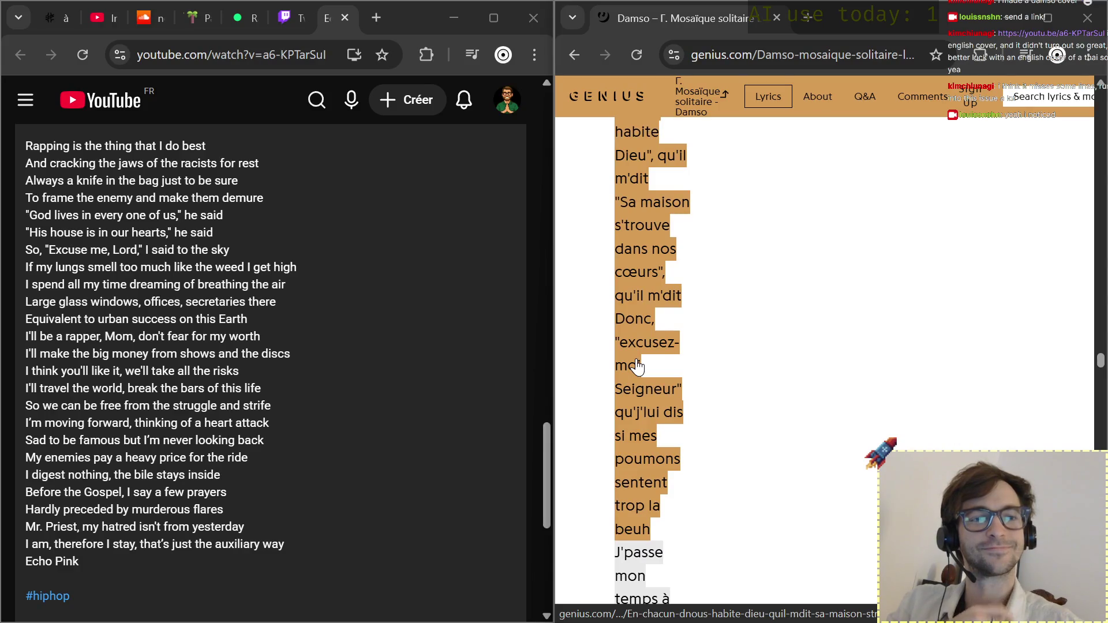
{"action": "scroll", "coordinate": [637, 368], "scroll_direction": "down", "scroll_amount": 1}
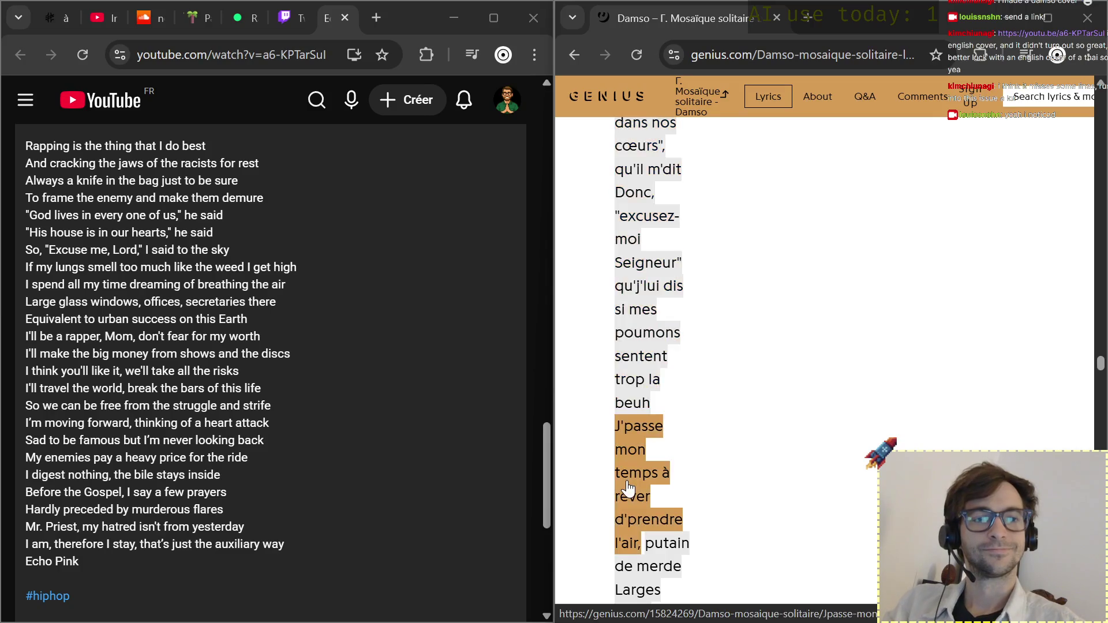
{"action": "scroll", "coordinate": [641, 350], "scroll_direction": "down", "scroll_amount": 2}
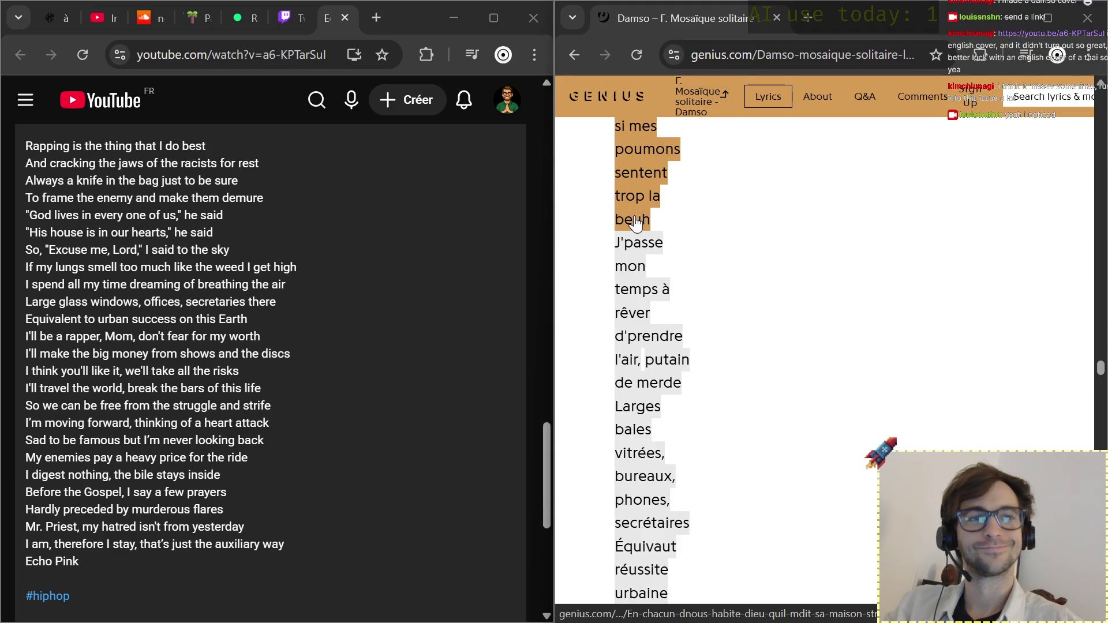
{"action": "scroll", "coordinate": [637, 229], "scroll_direction": "down", "scroll_amount": 1}
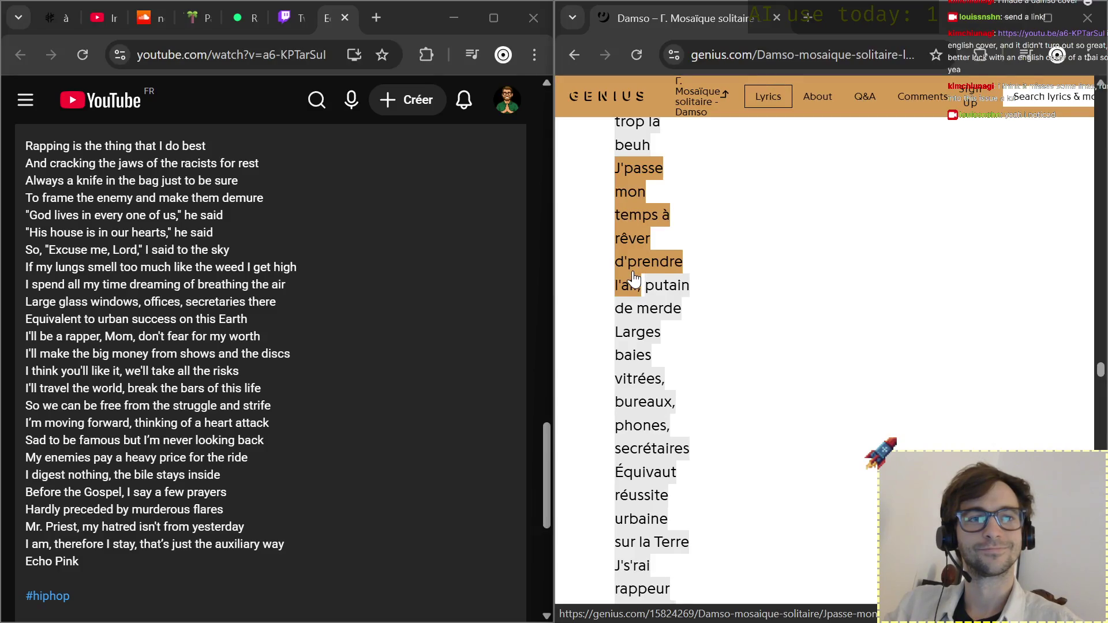
{"action": "scroll", "coordinate": [635, 280], "scroll_direction": "down", "scroll_amount": 1}
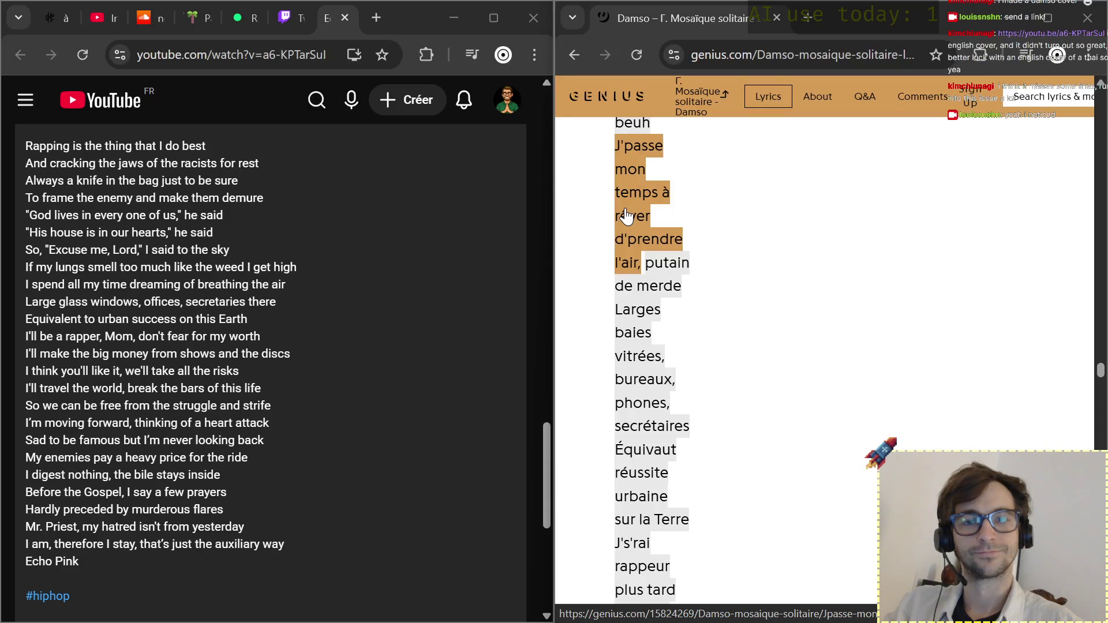
{"action": "scroll", "coordinate": [627, 217], "scroll_direction": "down", "scroll_amount": 3}
{"action": "scroll", "coordinate": [280, 278], "scroll_direction": "up", "scroll_amount": 1}
{"action": "scroll", "coordinate": [274, 278], "scroll_direction": "down", "scroll_amount": 5}
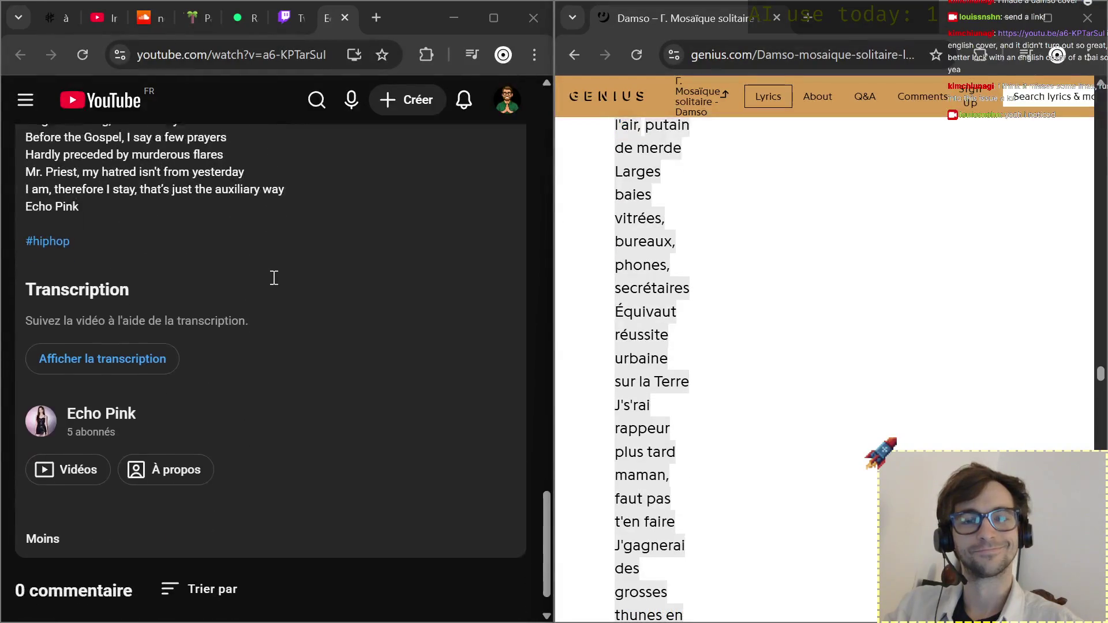
{"action": "scroll", "coordinate": [274, 278], "scroll_direction": "down", "scroll_amount": 1}
{"action": "scroll", "coordinate": [274, 278], "scroll_direction": "down", "scroll_amount": 1}
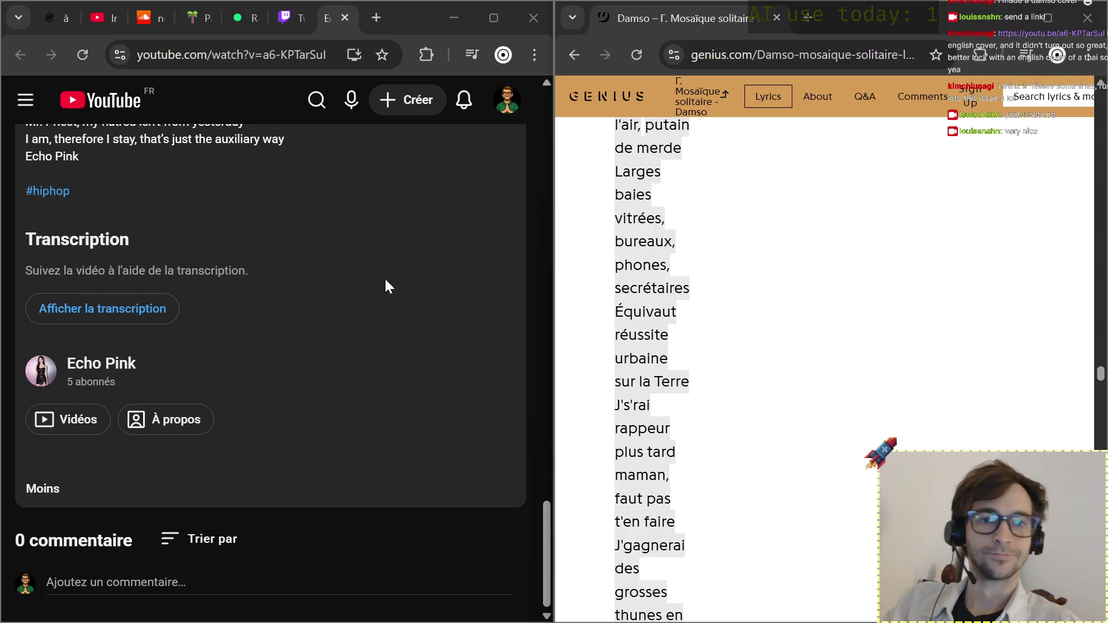
{"action": "scroll", "coordinate": [817, 337], "scroll_direction": "down", "scroll_amount": 5}
{"action": "scroll", "coordinate": [819, 337], "scroll_direction": "down", "scroll_amount": 5}
{"action": "scroll", "coordinate": [817, 338], "scroll_direction": "down", "scroll_amount": 5}
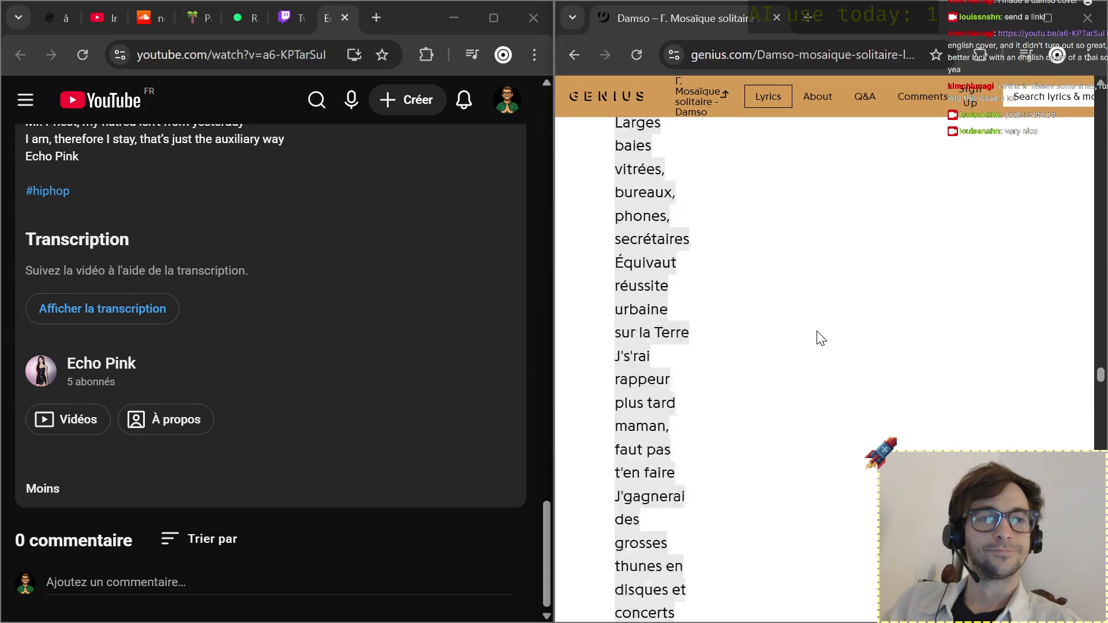
{"action": "scroll", "coordinate": [817, 335], "scroll_direction": "down", "scroll_amount": 5}
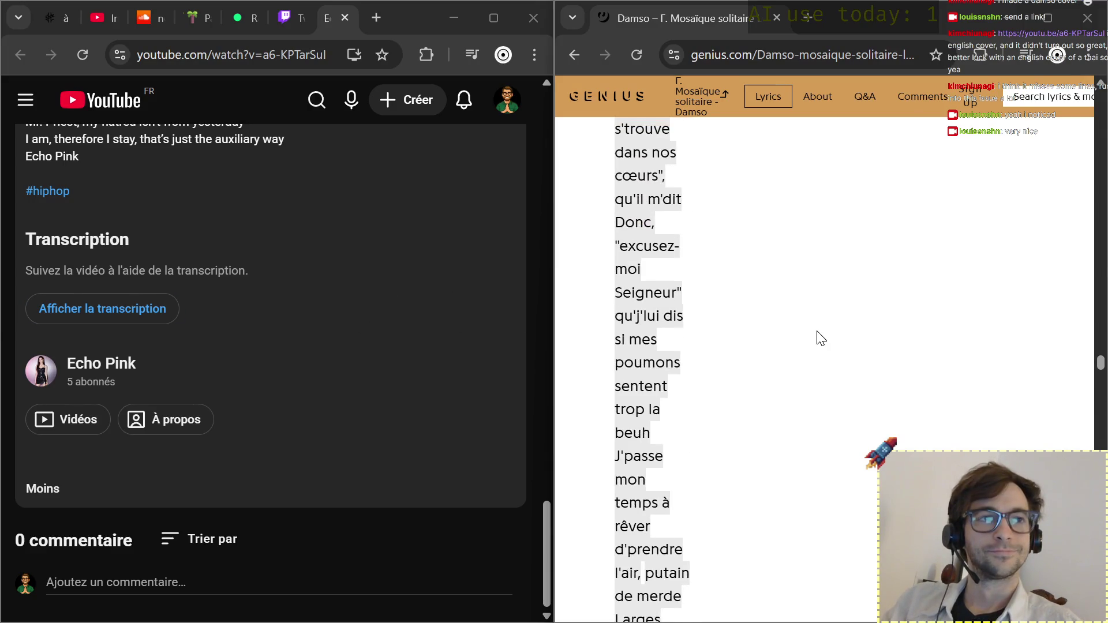
Close the Genius window, maximize the browser and search YouTube for porco mio.
{"action": "left_click", "coordinate": [1088, 18]}
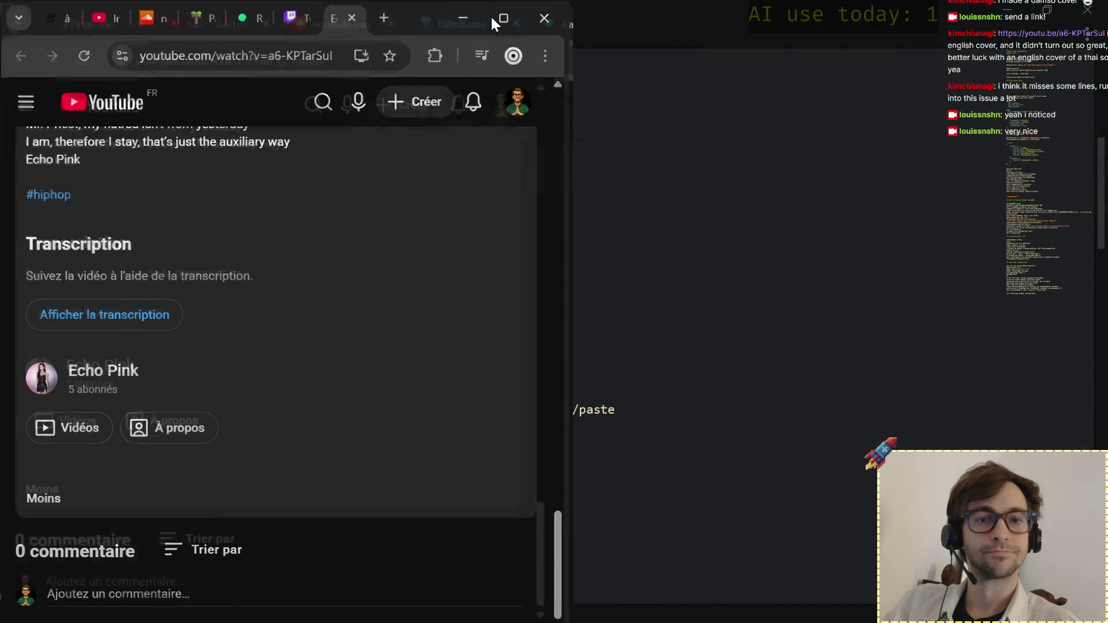
{"action": "left_click", "coordinate": [494, 17]}
{"action": "scroll", "coordinate": [526, 299], "scroll_direction": "up", "scroll_amount": 10}
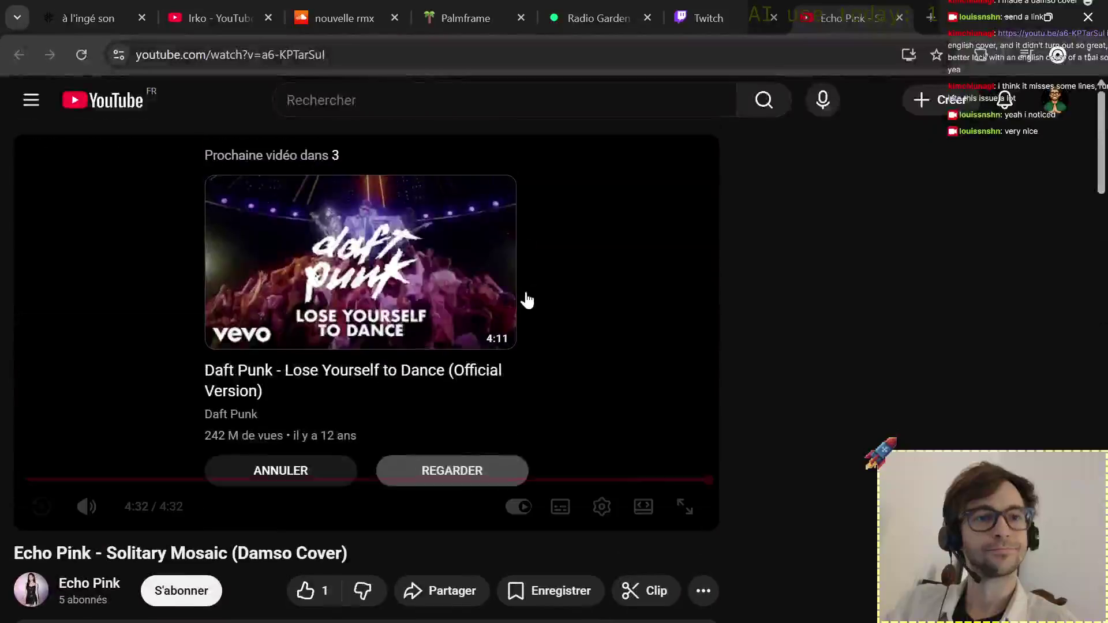
{"action": "left_click", "coordinate": [490, 101]}
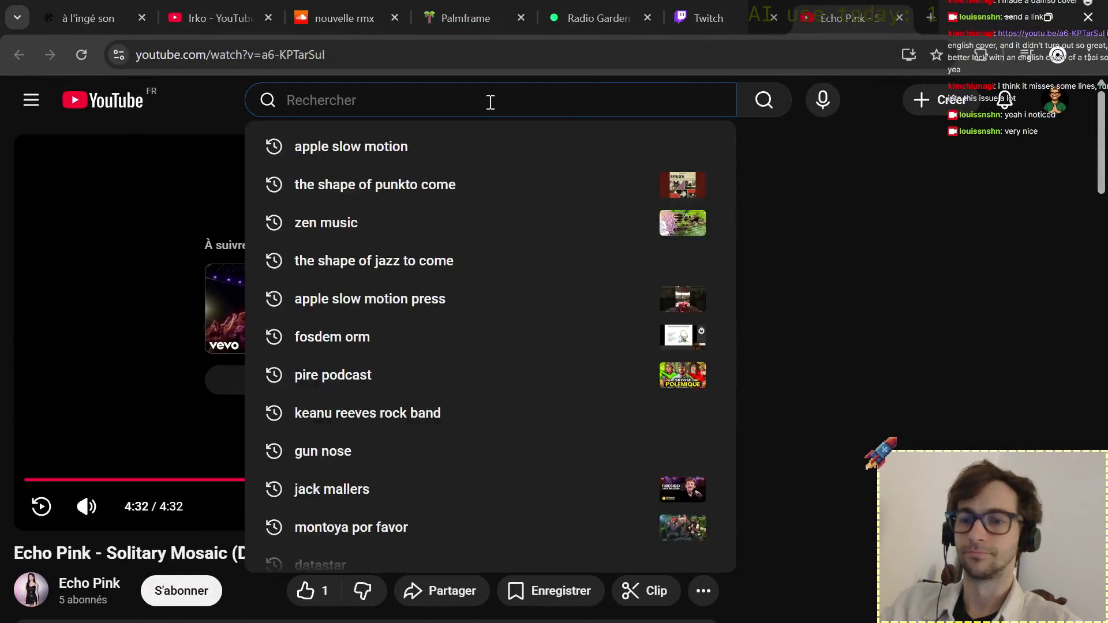
{"action": "type", "text": "porco mio"}
{"action": "key", "text": "Return"}
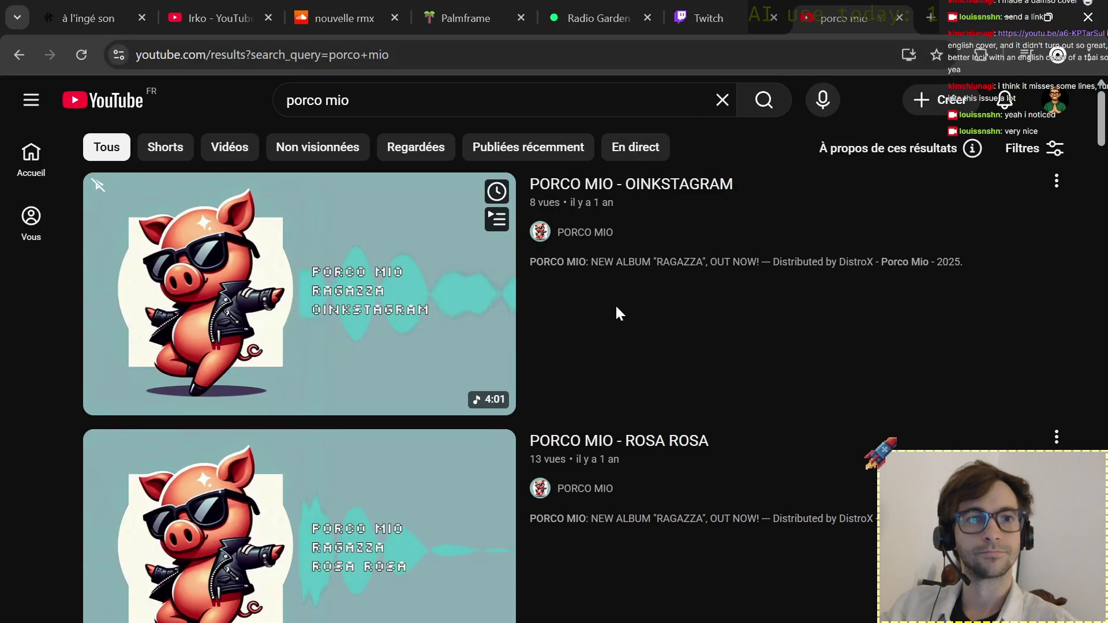
{"action": "scroll", "coordinate": [743, 372], "scroll_direction": "down", "scroll_amount": 2}
Start playing the PORCO MIO - ROSA ROSA video from the results.
{"action": "left_click", "coordinate": [684, 320]}
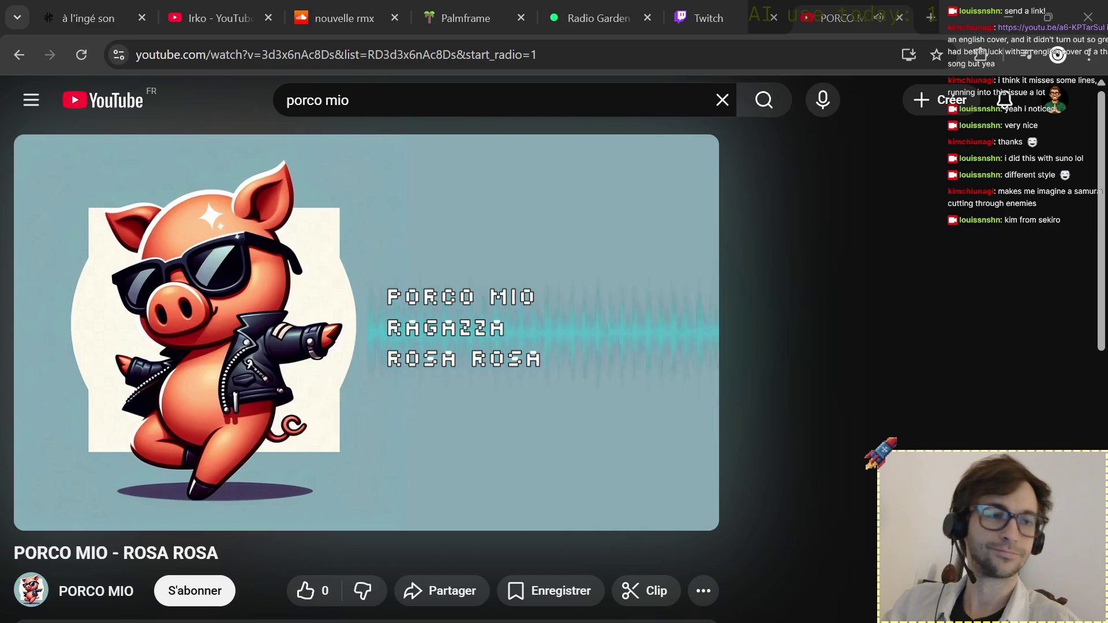
Switch to cursor_alternative.md and tidy the blank lines between the clipboard paragraph and the bindings.json heading.
{"action": "key", "text": "alt+Tab"}
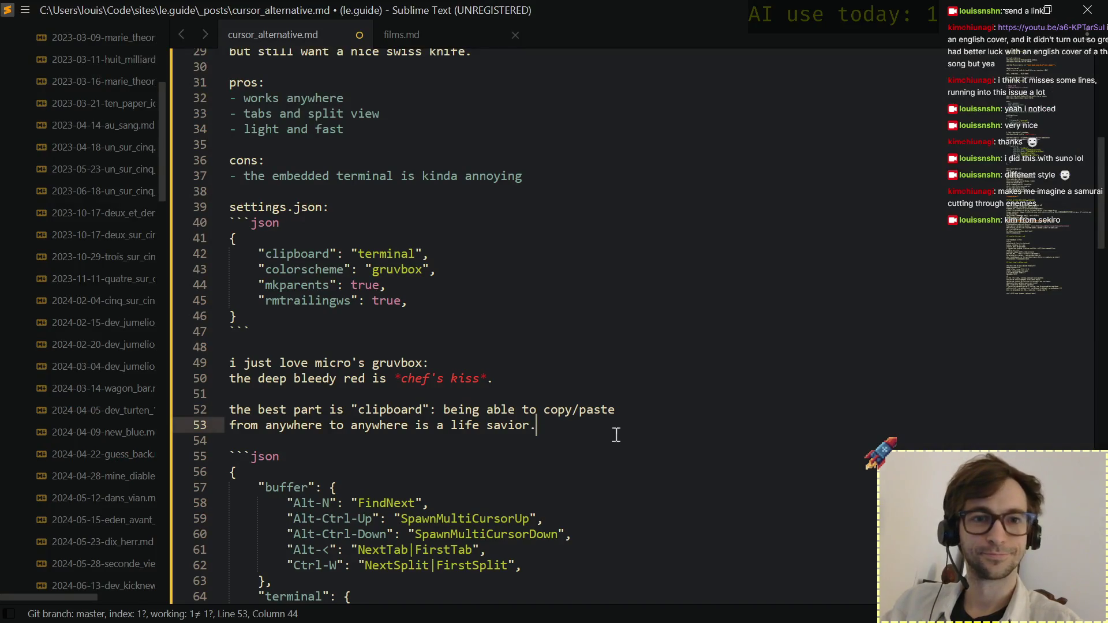
{"action": "left_click", "coordinate": [602, 414]}
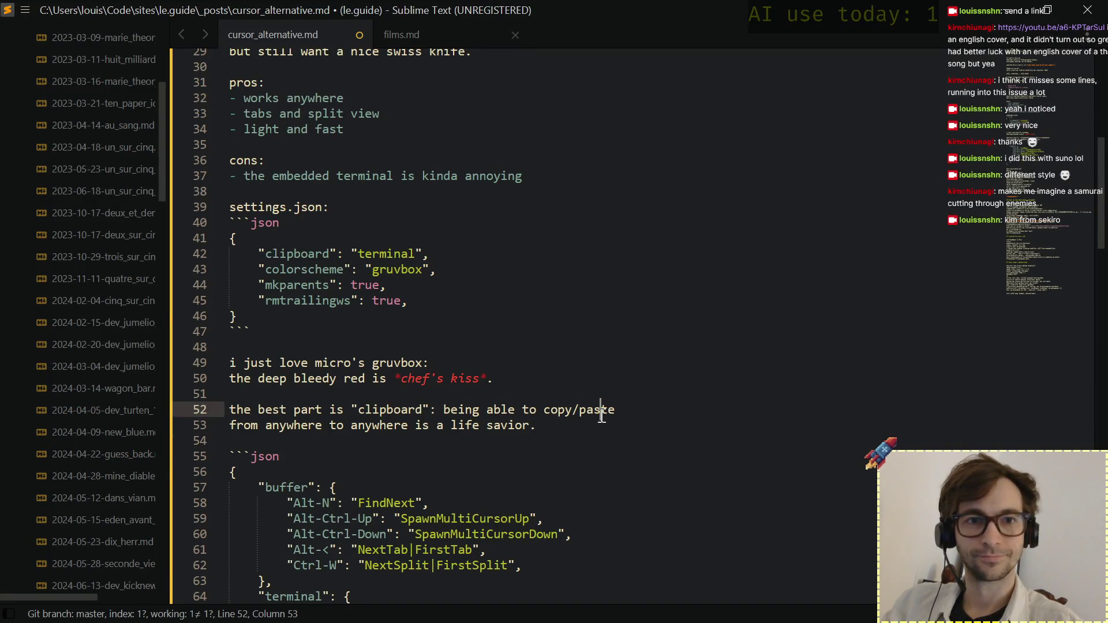
{"action": "left_click", "coordinate": [599, 422]}
{"action": "scroll", "coordinate": [599, 422], "scroll_direction": "down", "scroll_amount": 10}
{"action": "scroll", "coordinate": [599, 422], "scroll_direction": "up", "scroll_amount": 5}
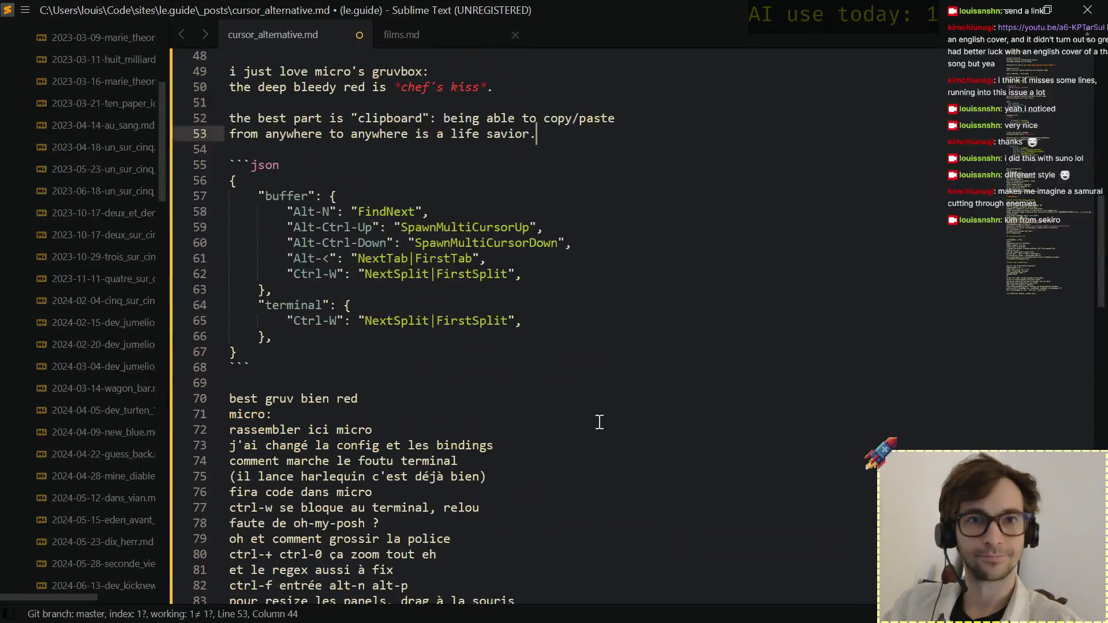
{"action": "scroll", "coordinate": [600, 422], "scroll_direction": "up", "scroll_amount": 2}
{"action": "scroll", "coordinate": [599, 422], "scroll_direction": "up", "scroll_amount": 2}
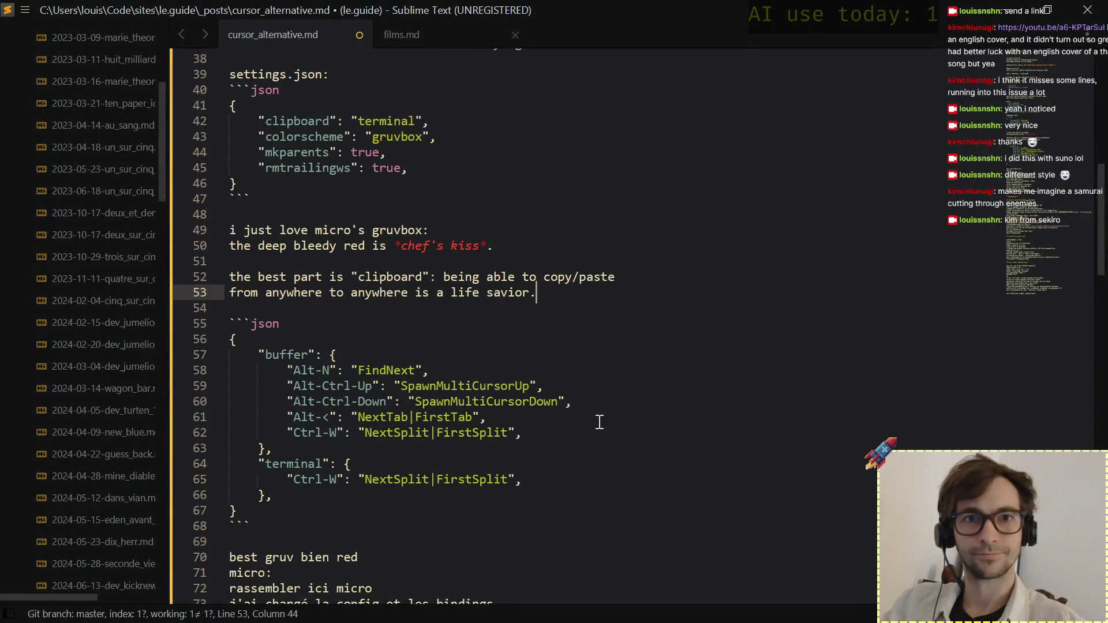
{"action": "key", "text": "Down"}
{"action": "key", "text": "Return"}
{"action": "key", "text": "Return"}
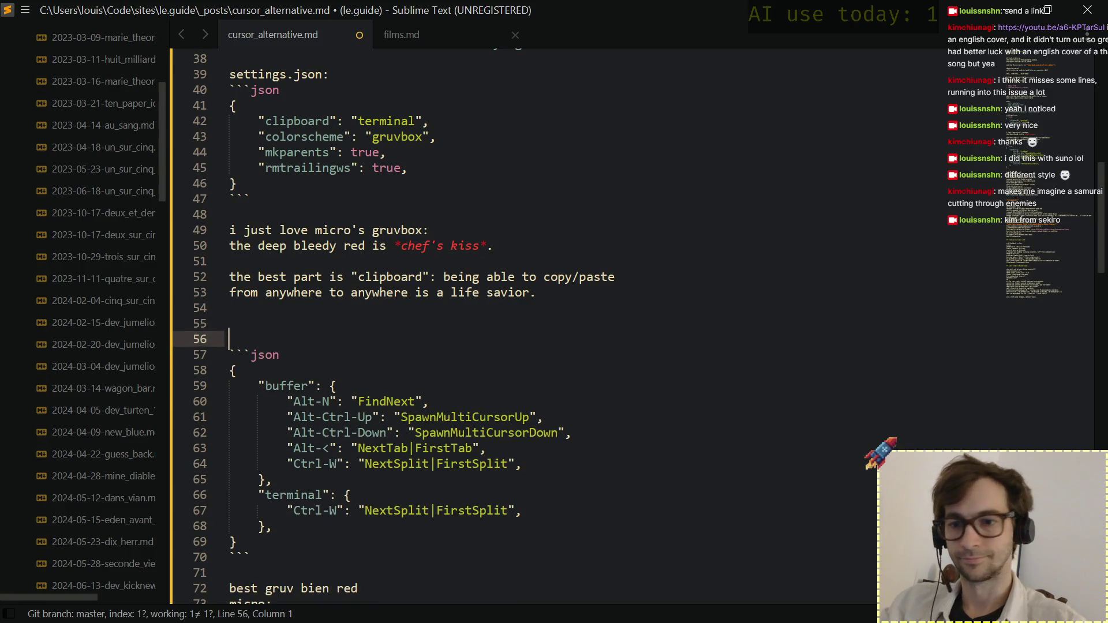
{"action": "type", "text": "bindins"}
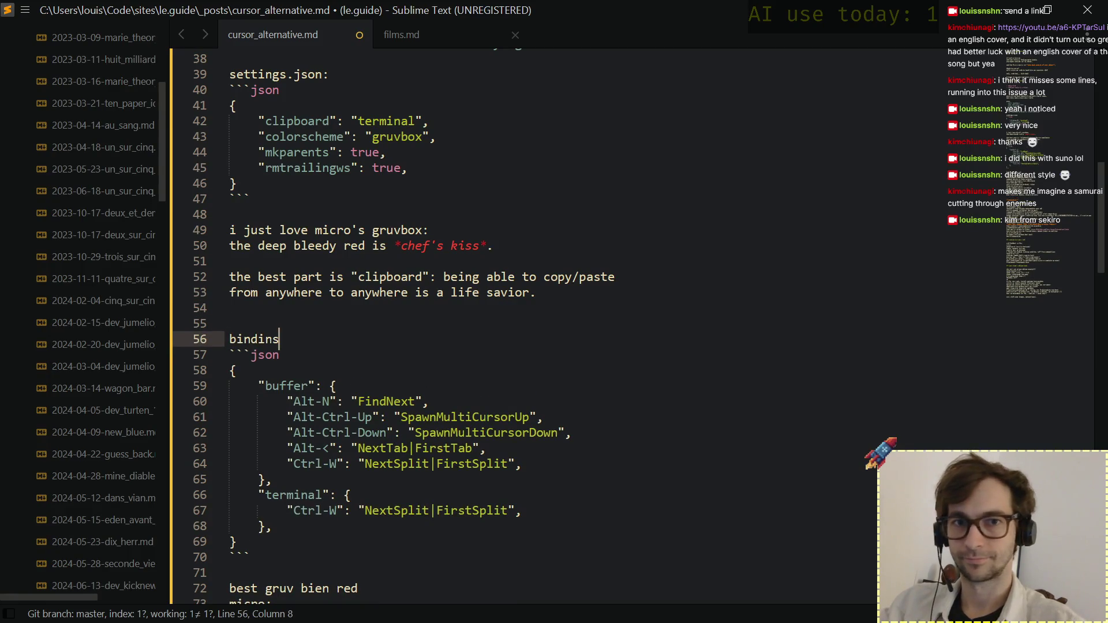
{"action": "key", "text": "BackSpace"}
{"action": "type", "text": "gs.json"}
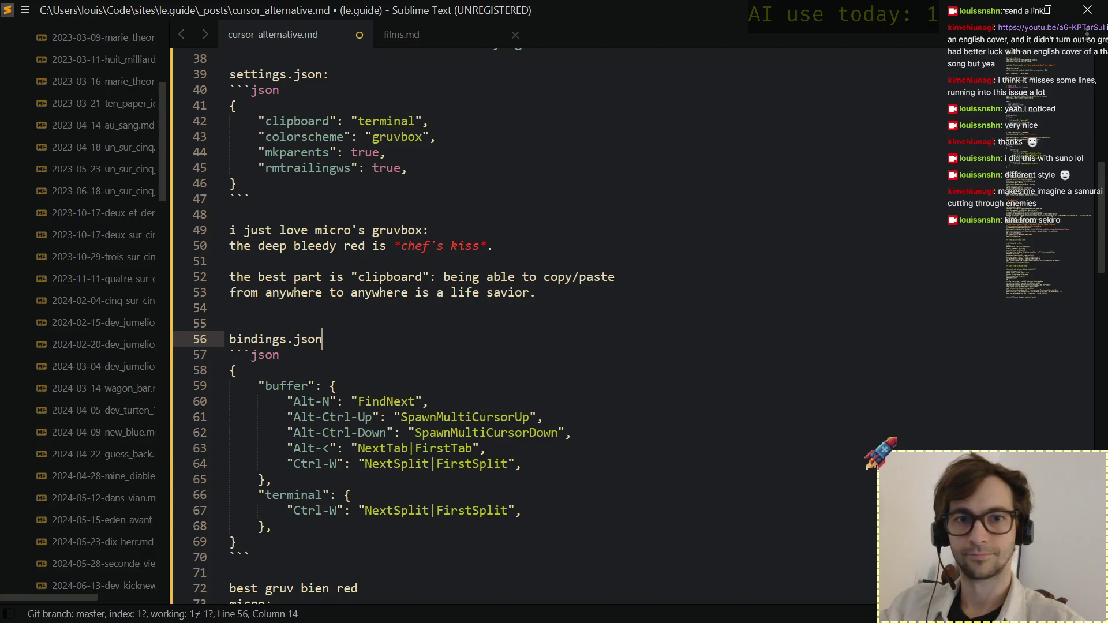
{"action": "key", "text": "Up"}
{"action": "key", "text": "Delete"}
{"action": "key", "text": "Up"}
{"action": "key", "text": "Down"}
{"action": "key", "text": "End"}
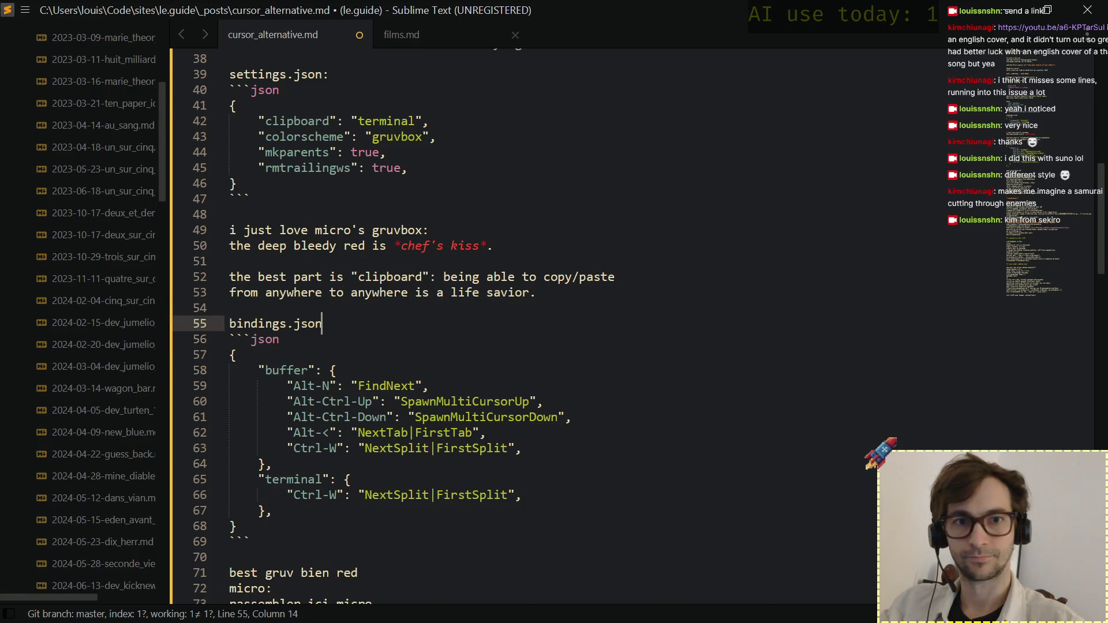
{"action": "type", "text": ":"}
Delete the first six French draft notes below the bindings block, plus the leftover empty line.
{"action": "key", "text": "Down"}
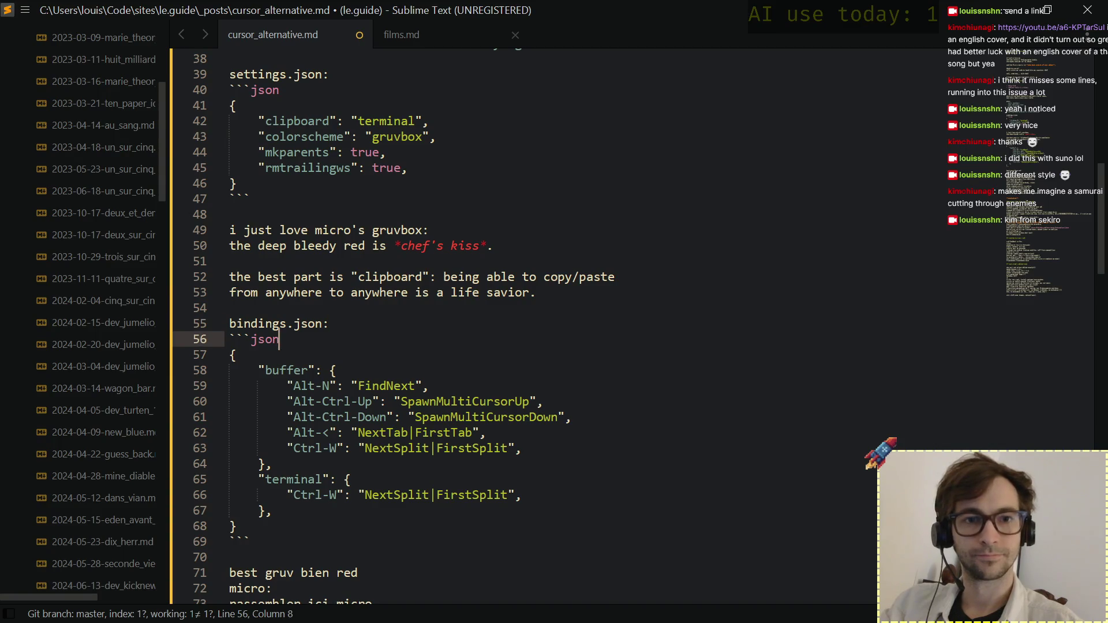
{"action": "key", "text": "Down"}
{"action": "key", "text": "Down"}
{"action": "key", "text": "Down"}
{"action": "key", "text": "Down"}
{"action": "key", "text": "Down"}
{"action": "key", "text": "Down"}
{"action": "key", "text": "Down"}
{"action": "key", "text": "Down"}
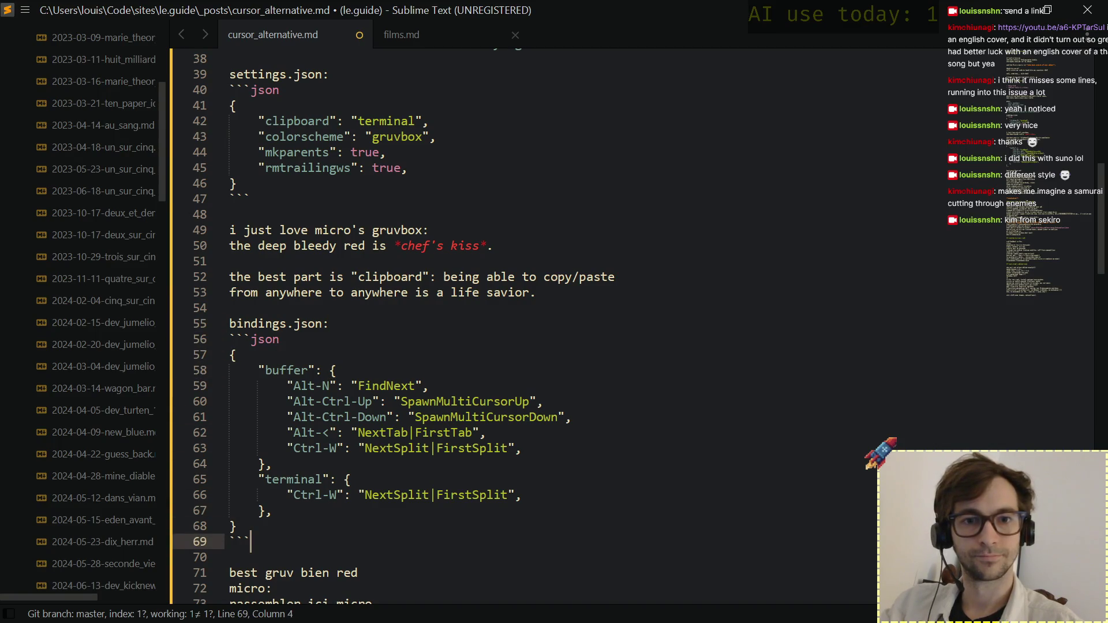
{"action": "key", "text": "Down"}
{"action": "key", "text": "Down"}
{"action": "key", "text": "Down"}
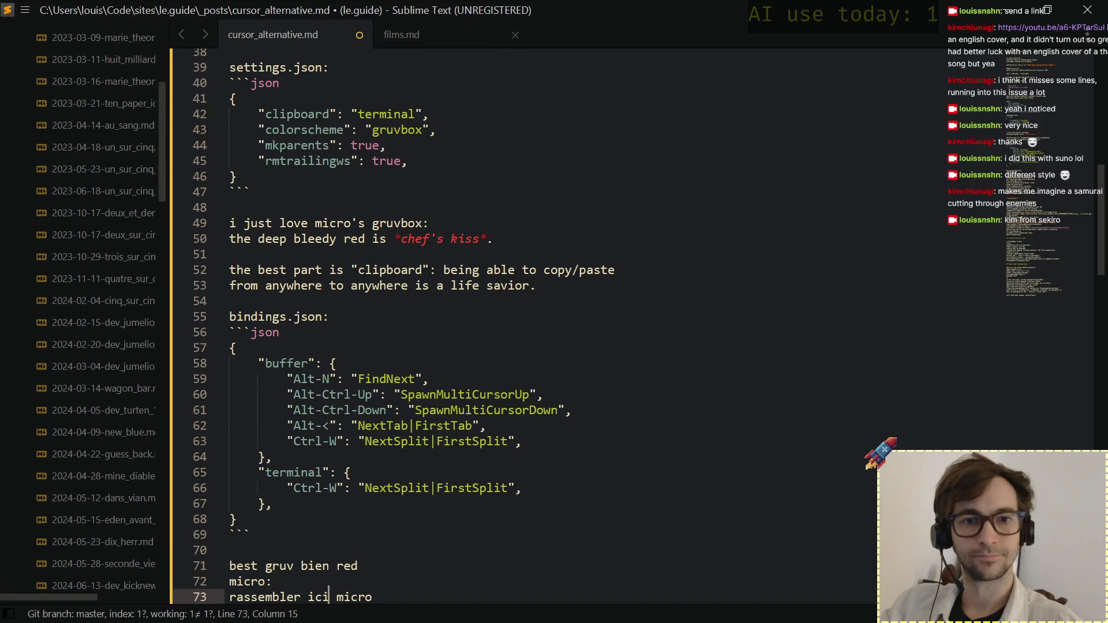
{"action": "key", "text": "Down"}
{"action": "key", "text": "Up"}
{"action": "key", "text": "Up"}
{"action": "key", "text": "Home"}
{"action": "key", "text": "shift+Down"}
{"action": "key", "text": "shift+Down"}
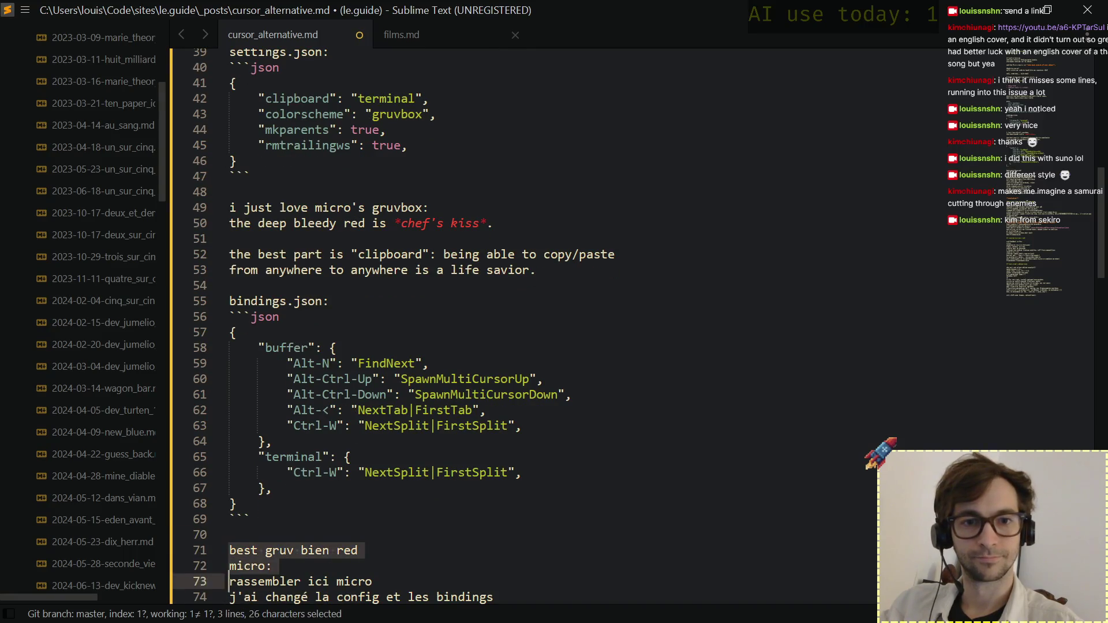
{"action": "key", "text": "shift+Down"}
{"action": "key", "text": "shift+Down"}
{"action": "key", "text": "shift+Down"}
{"action": "key", "text": "shift+Down"}
{"action": "key", "text": "shift+Down"}
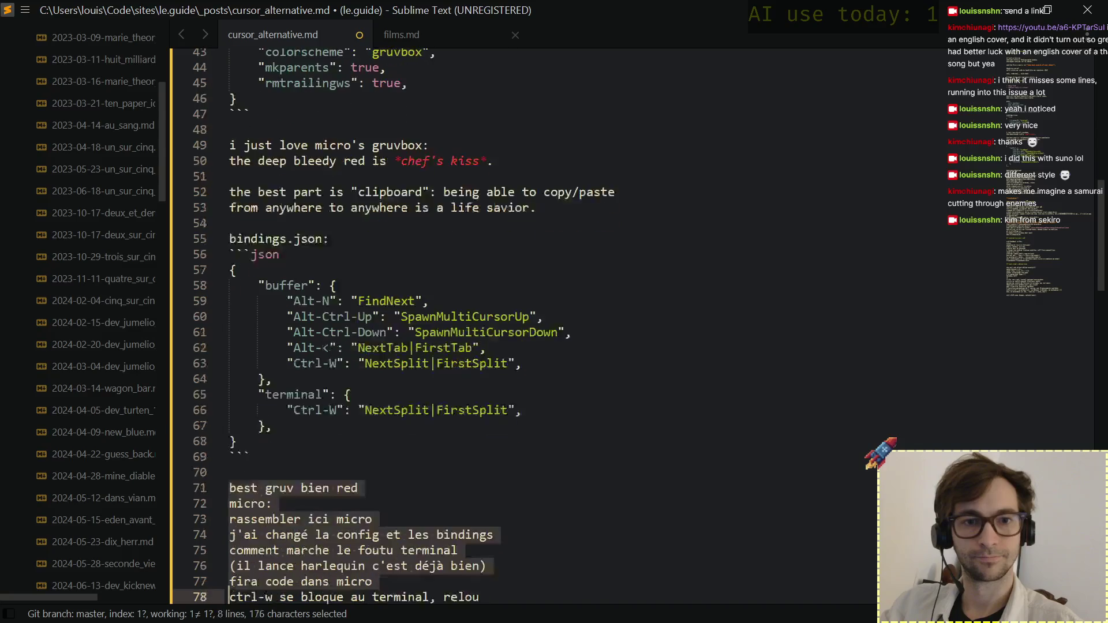
{"action": "key", "text": "shift+Down"}
{"action": "key", "text": "shift+Down"}
{"action": "key", "text": "shift+Down"}
{"action": "key", "text": "shift+Up"}
{"action": "key", "text": "shift+Up"}
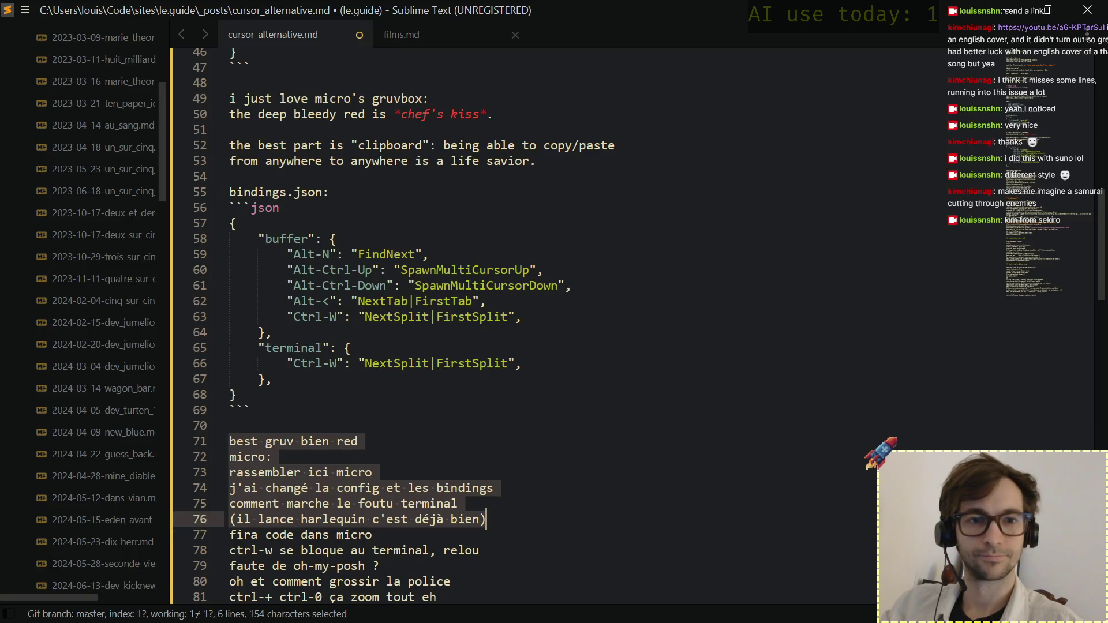
{"action": "key", "text": "Return"}
{"action": "key", "text": "Up"}
{"action": "key", "text": "BackSpace"}
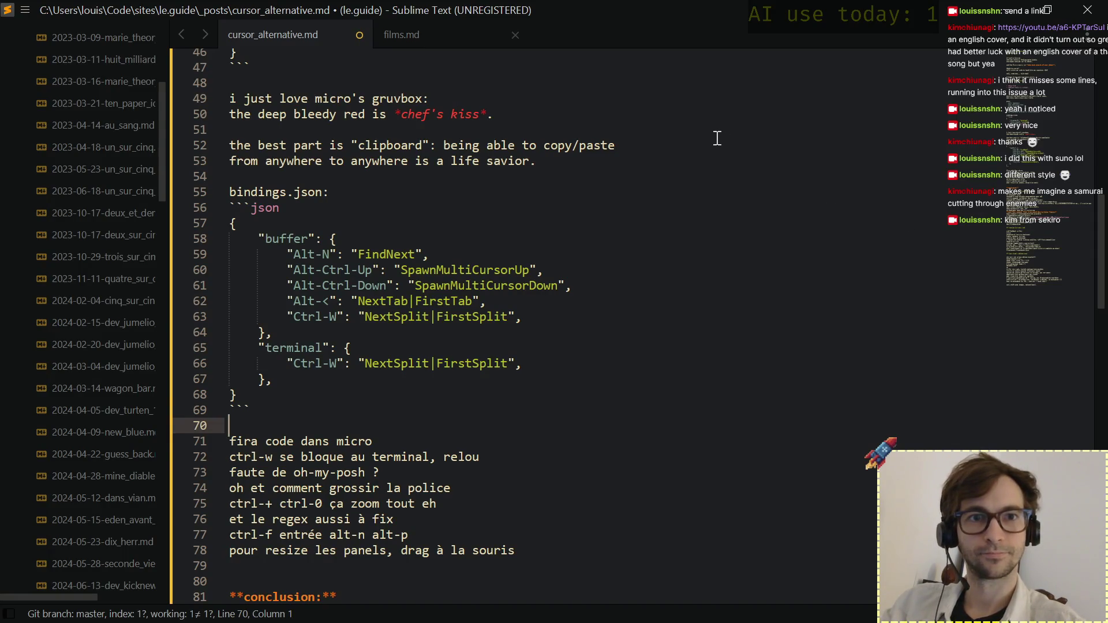
Add 'it inherits the font from oh-my-posh i think.' after the clipboard paragraph.
{"action": "left_click", "coordinate": [680, 161]}
{"action": "key", "text": "Return"}
{"action": "key", "text": "Return"}
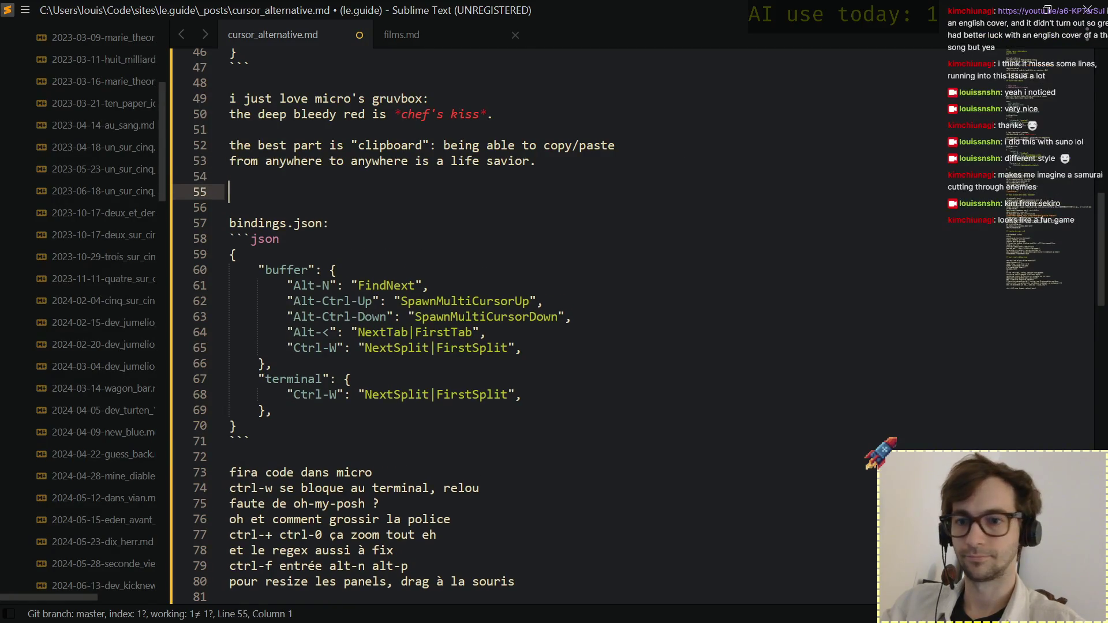
{"action": "type", "text": "it inherits"}
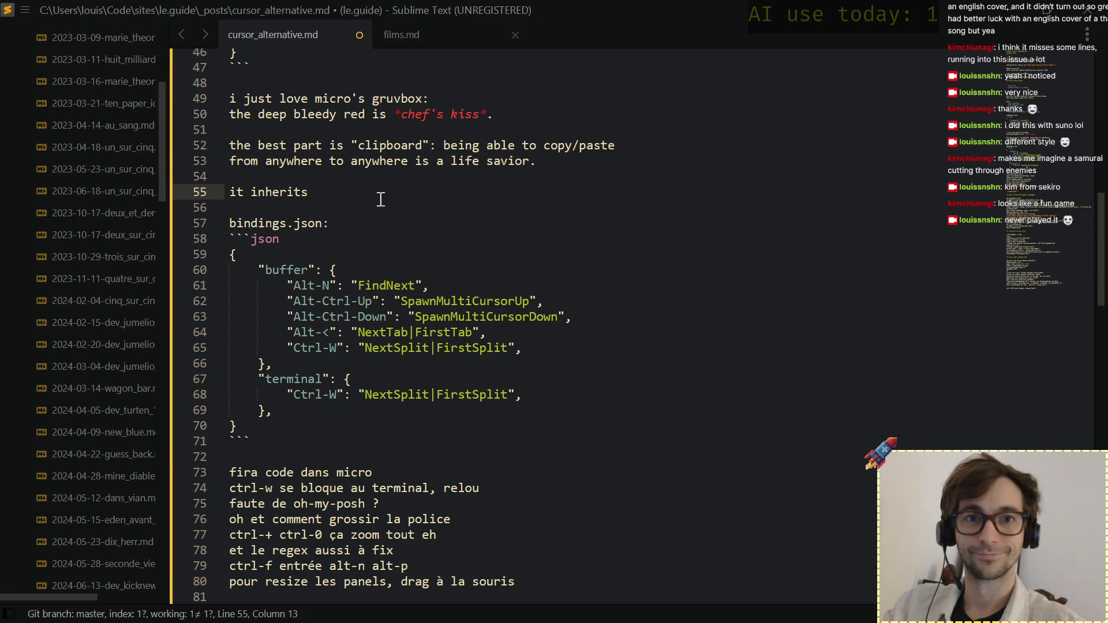
{"action": "left_click", "coordinate": [365, 189]}
{"action": "type", "text": "t"}
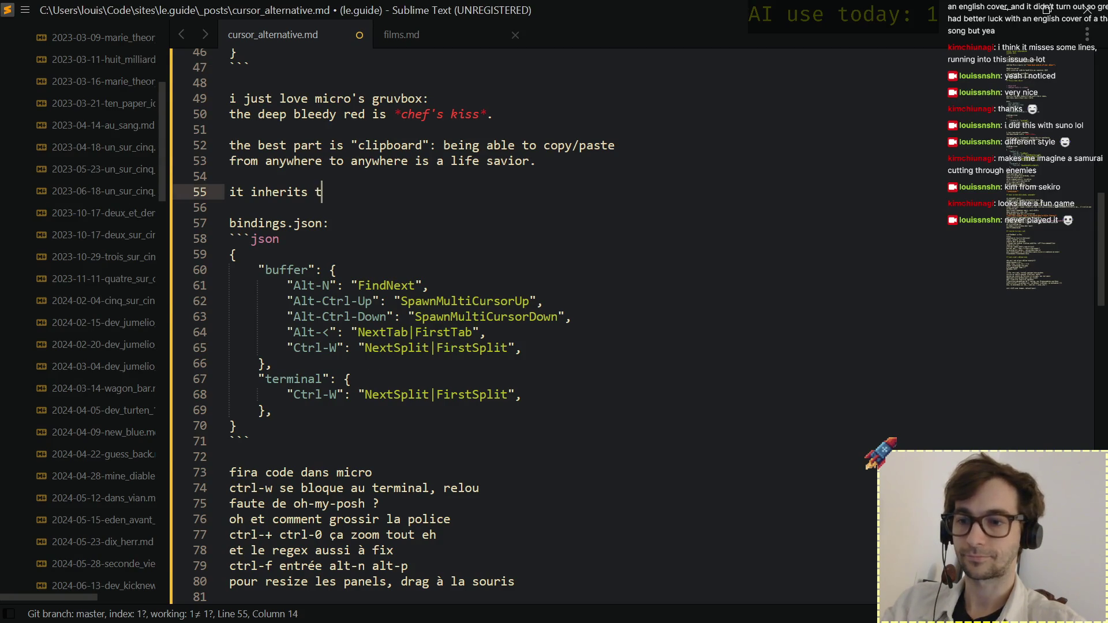
{"action": "type", "text": "he font from o"}
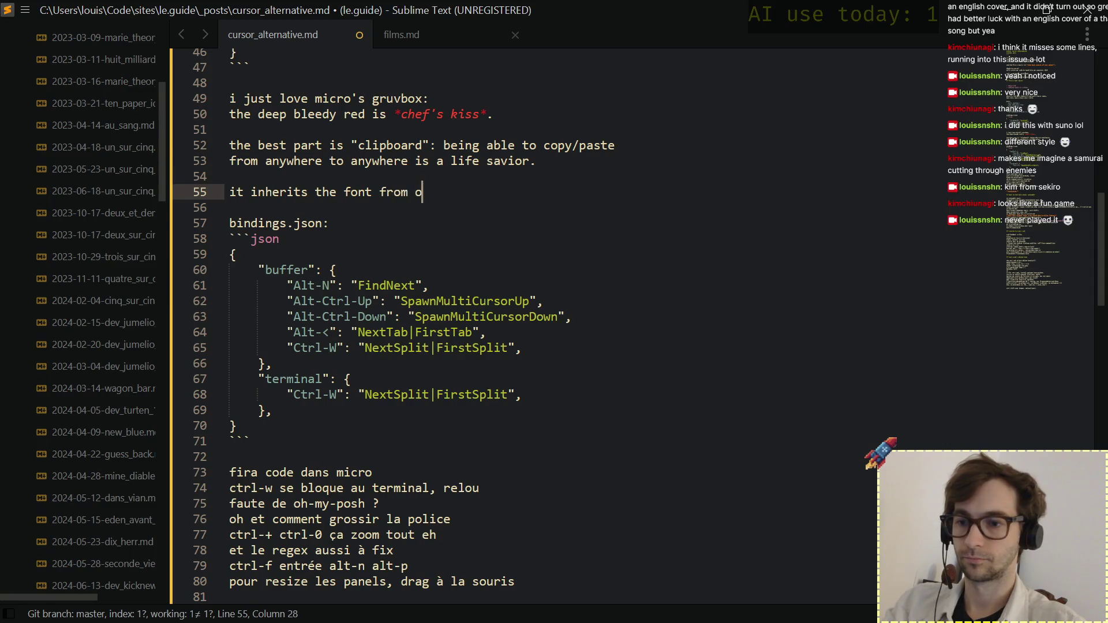
{"action": "type", "text": "h-my-po"}
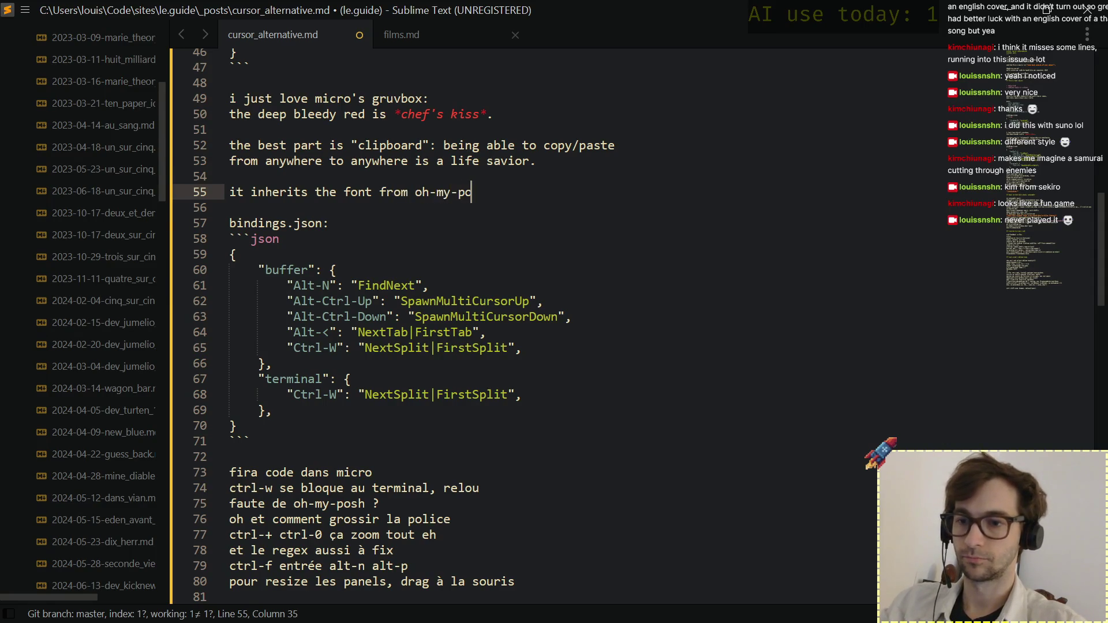
{"action": "type", "text": "sh i think"}
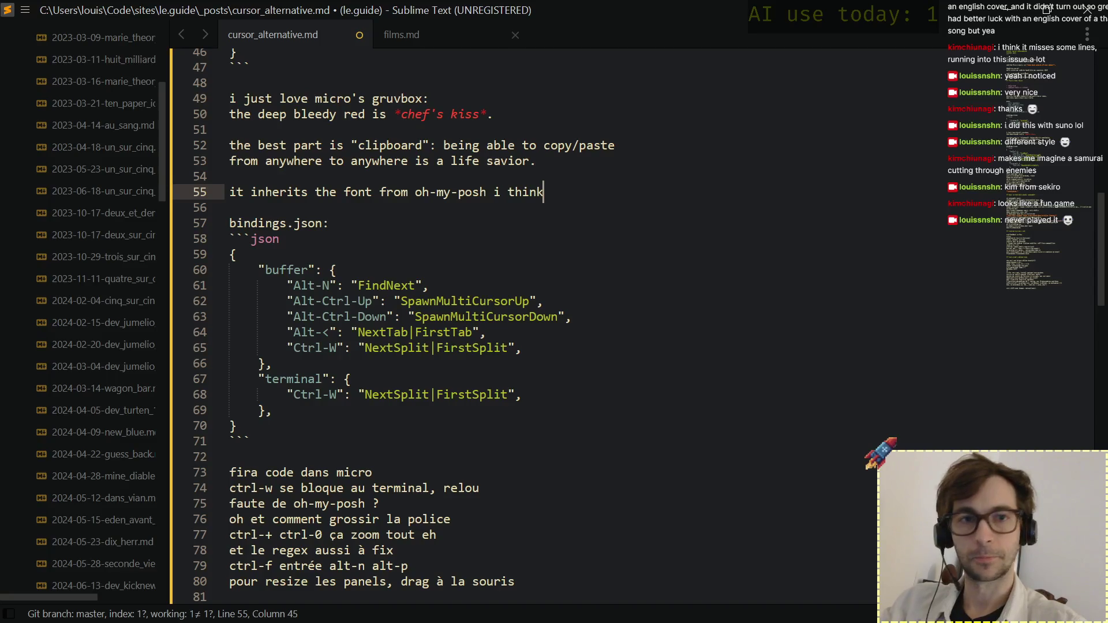
{"action": "type", "text": "."}
Delete the three outdated French draft notes below the bindings block.
{"action": "key", "text": "Down"}
{"action": "key", "text": "Down"}
{"action": "key", "text": "Down"}
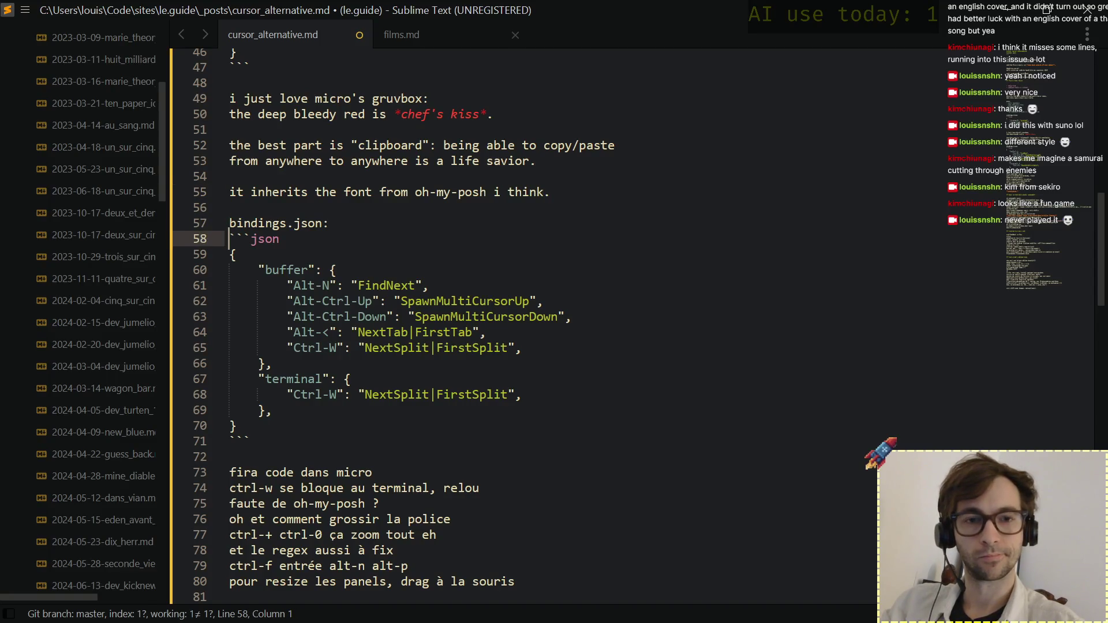
{"action": "key", "text": "Down"}
{"action": "key", "text": "Down"}
{"action": "key", "text": "Down"}
{"action": "key", "text": "Down"}
{"action": "key", "text": "Down"}
{"action": "key", "text": "Down"}
{"action": "key", "text": "Down"}
{"action": "key", "text": "Down"}
{"action": "key", "text": "Down"}
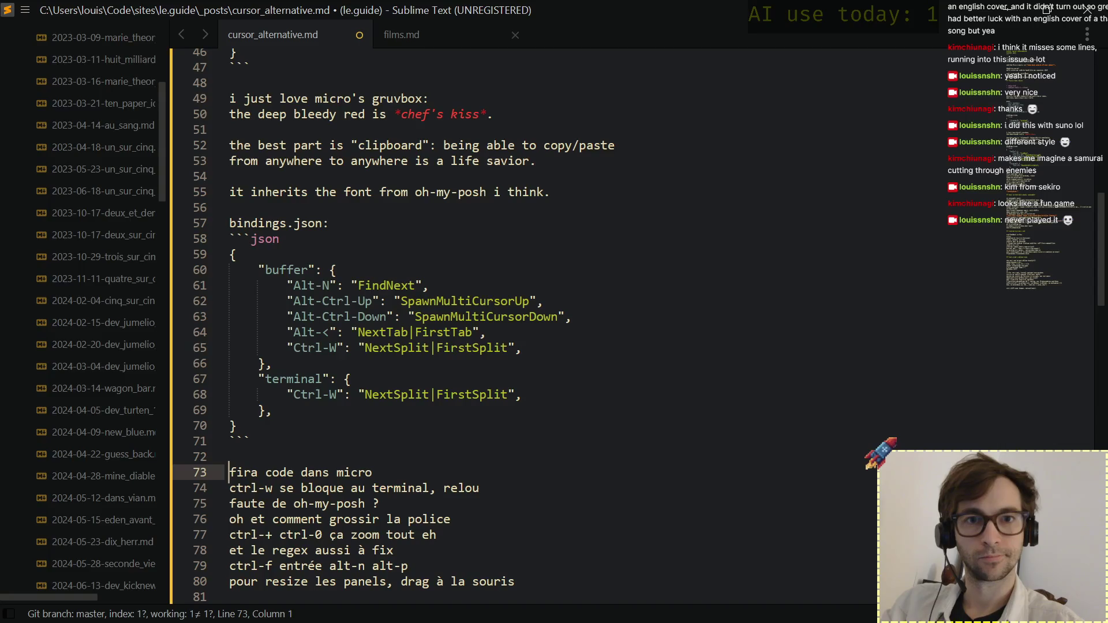
{"action": "key", "text": "Down"}
{"action": "key", "text": "Up"}
{"action": "key", "text": "shift+Down"}
{"action": "key", "text": "shift+Down"}
{"action": "key", "text": "shift+Down"}
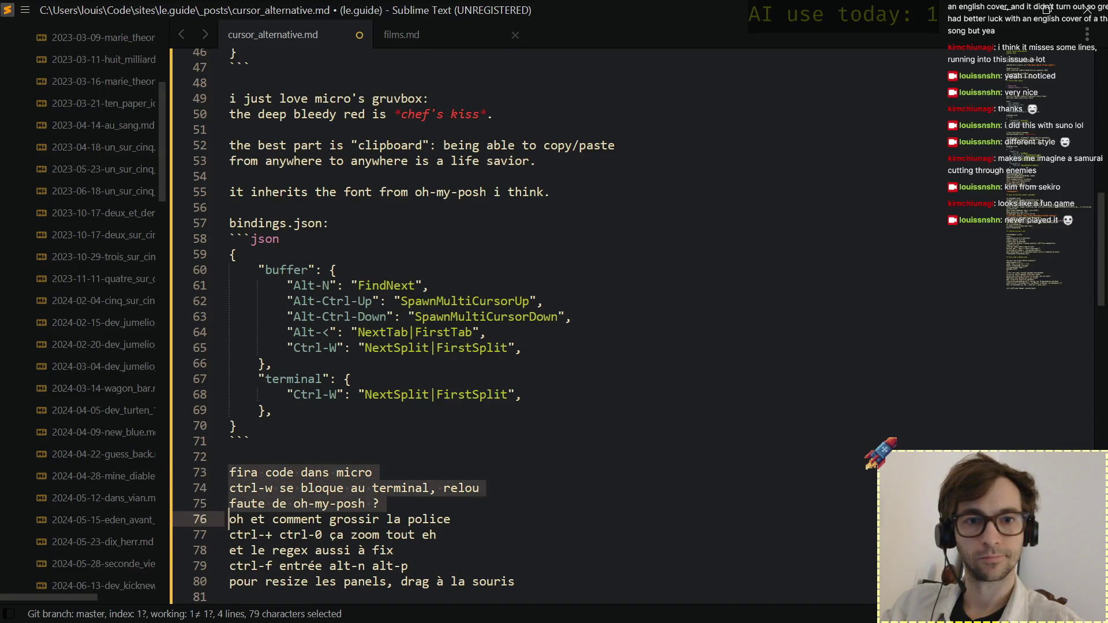
{"action": "key", "text": "BackSpace"}
{"action": "key", "text": "Up"}
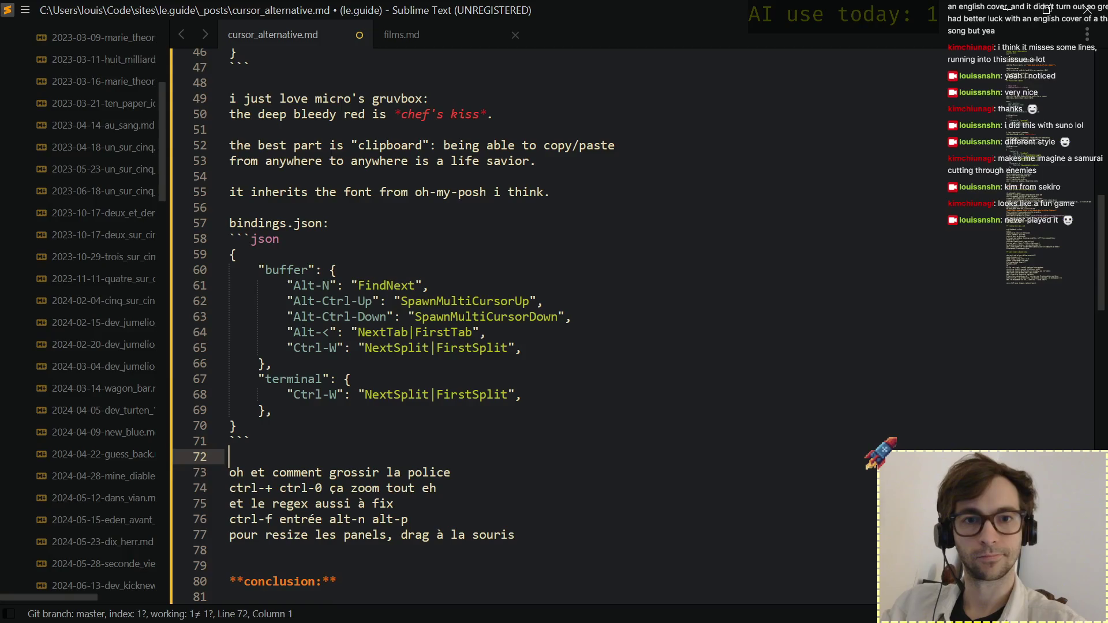
{"action": "key", "text": "Up"}
{"action": "key", "text": "Up"}
{"action": "key", "text": "Up"}
{"action": "key", "text": "Up"}
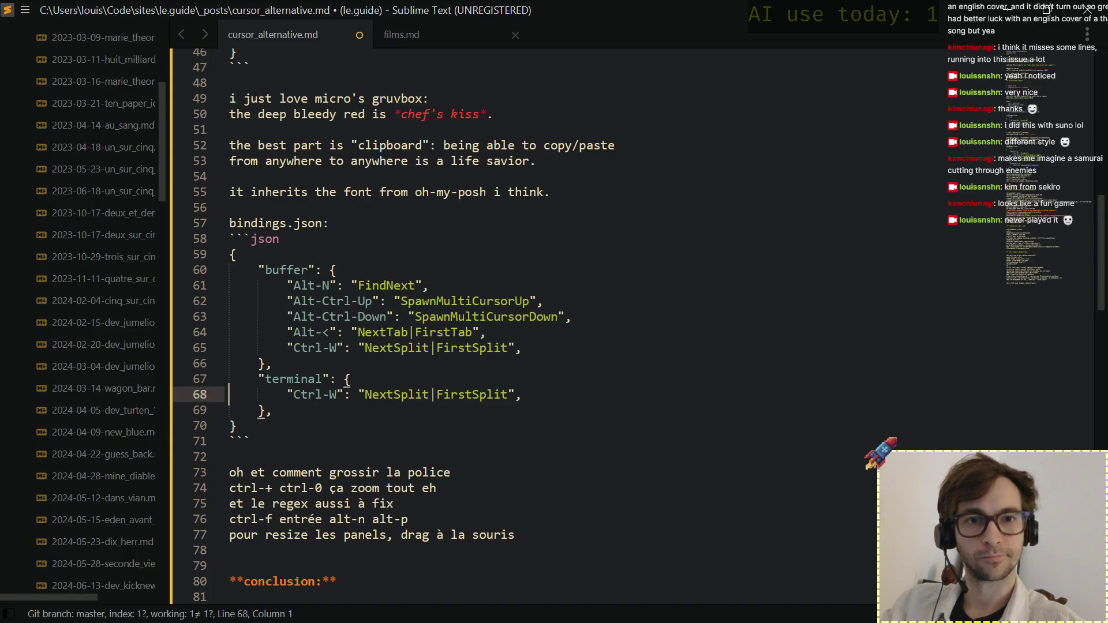
Write the English lines about missing split zoom, font scaling and tmux, ending 'like tmux but hey,'.
{"action": "key", "text": "Down"}
{"action": "key", "text": "Down"}
{"action": "key", "text": "Down"}
{"action": "key", "text": "Down"}
{"action": "key", "text": "Return"}
{"action": "type", "text": "i miss the ability to "}
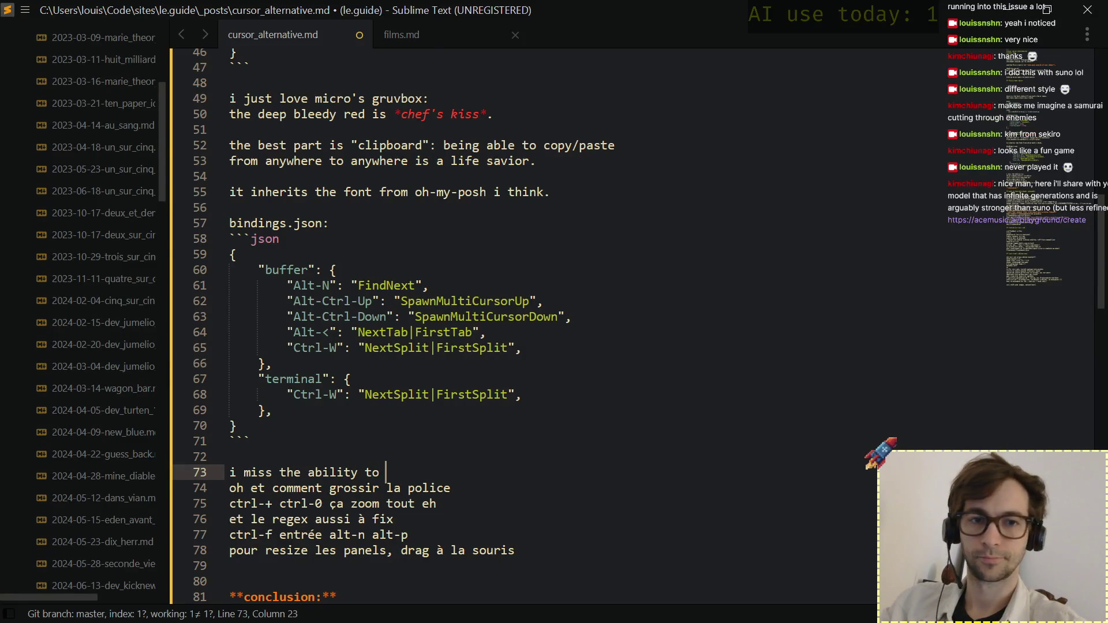
{"action": "type", "text": "zoom "}
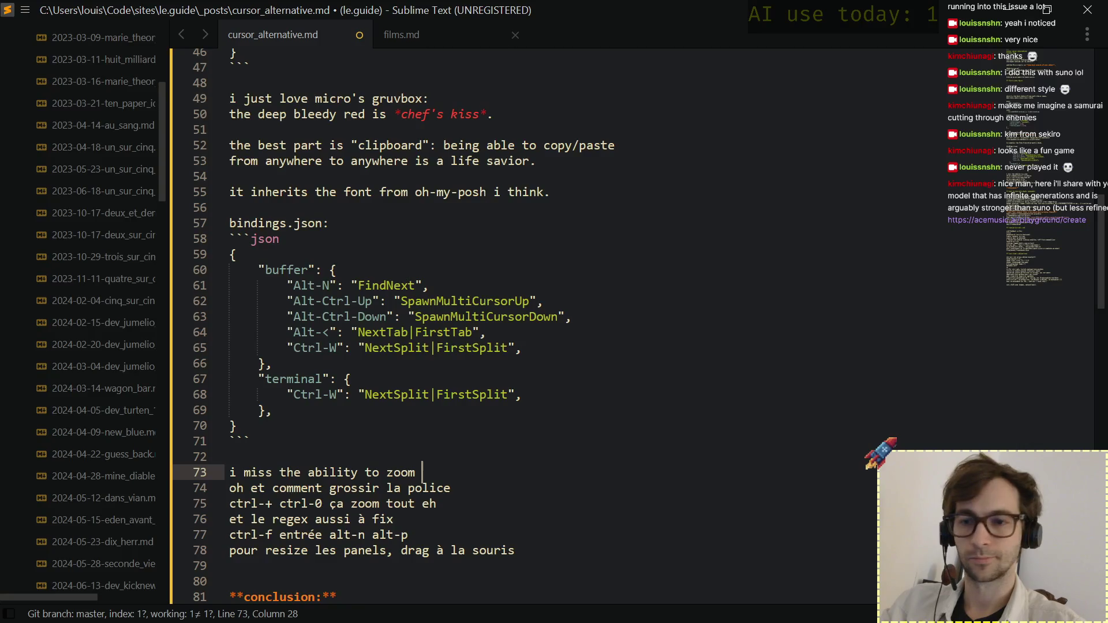
{"action": "type", "text": "one tab or"}
{"action": "key", "text": "BackSpace"}
{"action": "key", "text": "BackSpace"}
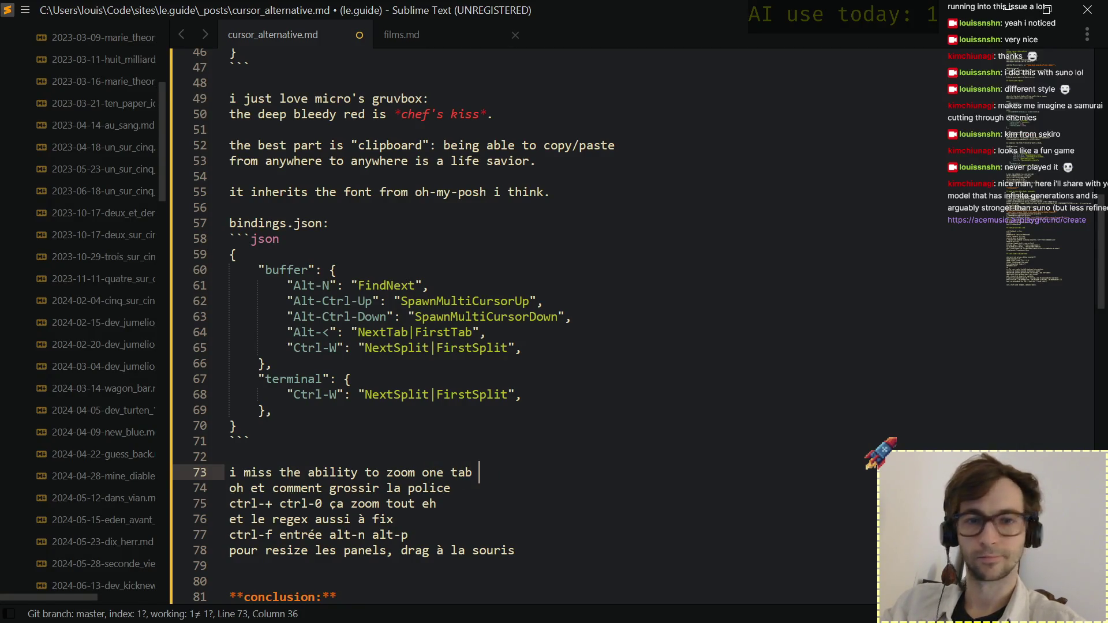
{"action": "type", "text": "or"}
{"action": "key", "text": "BackSpace"}
{"action": "key", "text": "BackSpace"}
{"action": "key", "text": "BackSpace"}
{"action": "key", "text": "BackSpace"}
{"action": "key", "text": "BackSpace"}
{"action": "key", "text": "BackSpace"}
{"action": "type", "text": "split"}
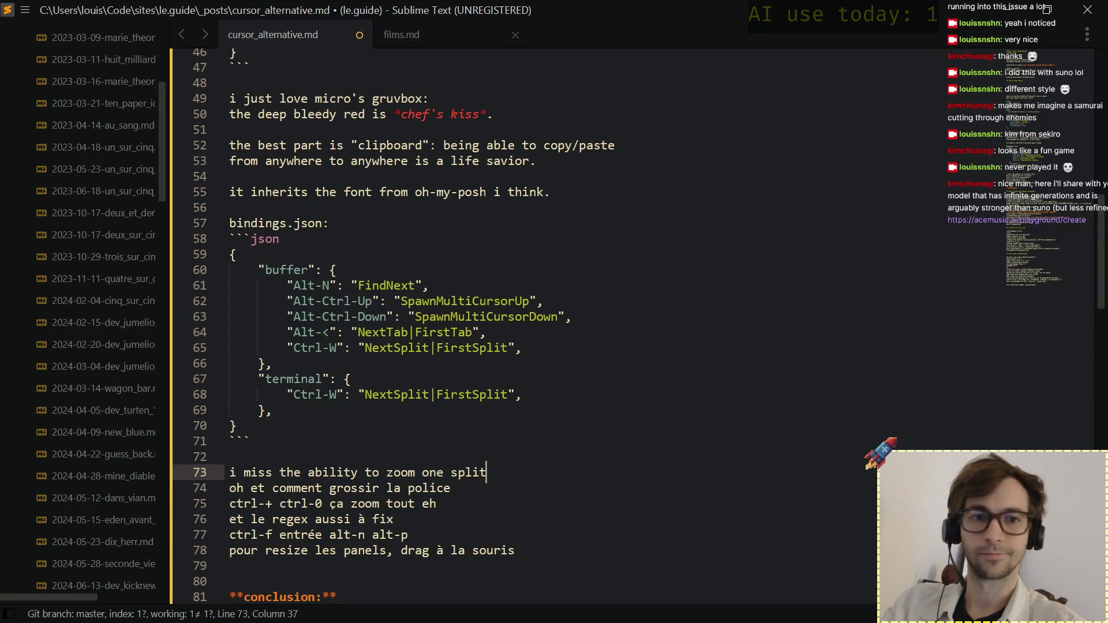
{"action": "type", "text": " among"}
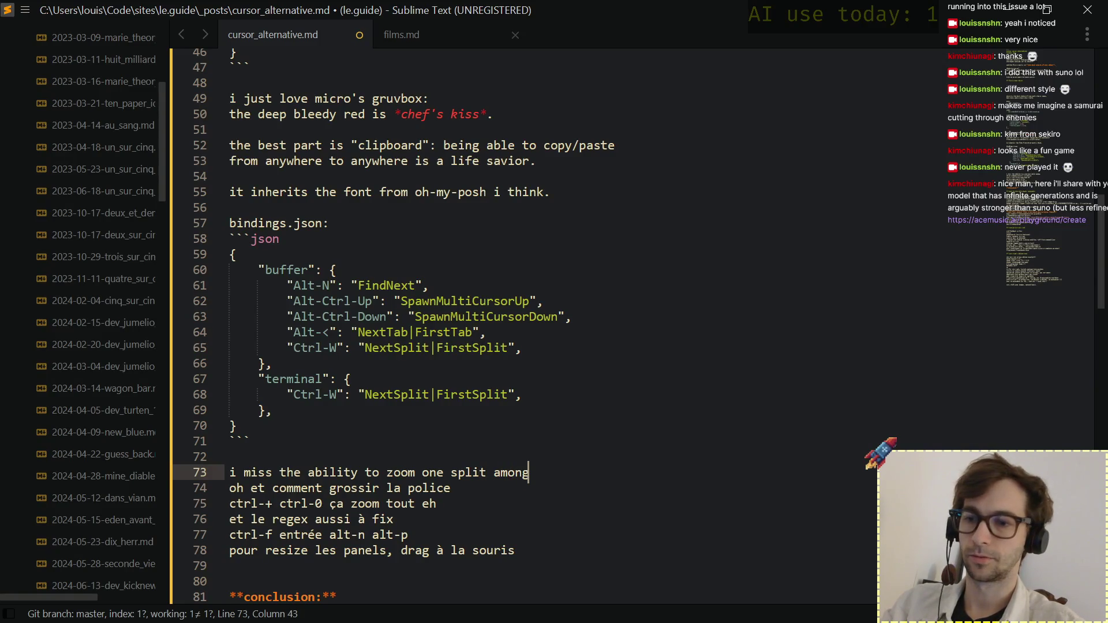
{"action": "type", "text": " many"}
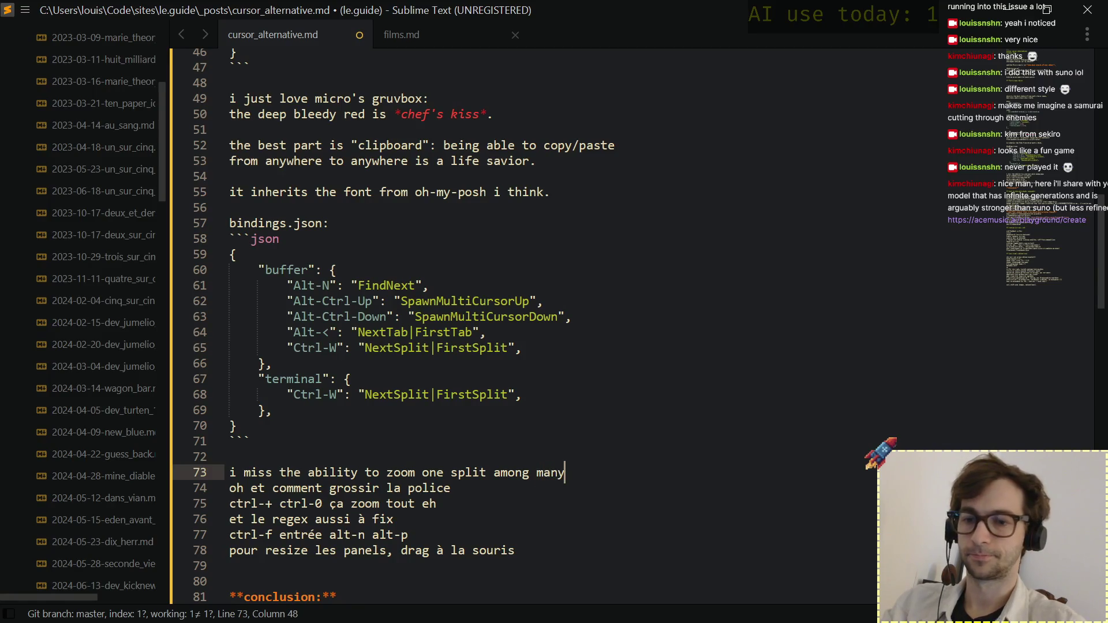
{"action": "type", "text": "."}
{"action": "key", "text": "Return"}
{"action": "type", "text": "i could use"}
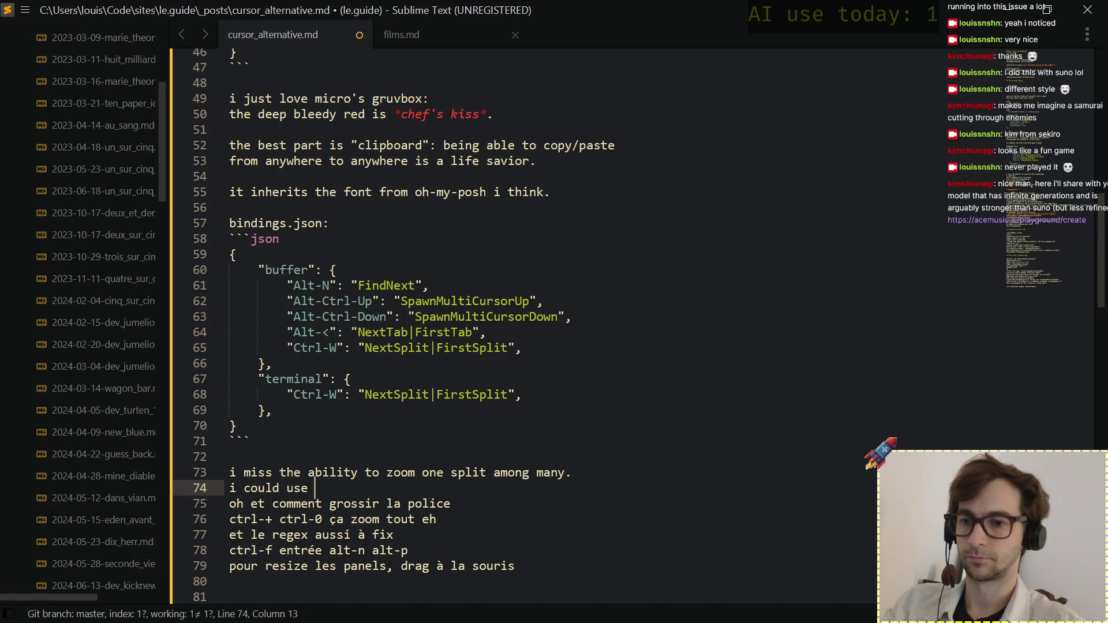
{"action": "type", "text": " to"}
{"action": "key", "text": "BackSpace"}
{"action": "key", "text": "BackSpace"}
{"action": "type", "text": "mul"}
{"action": "key", "text": "BackSpace"}
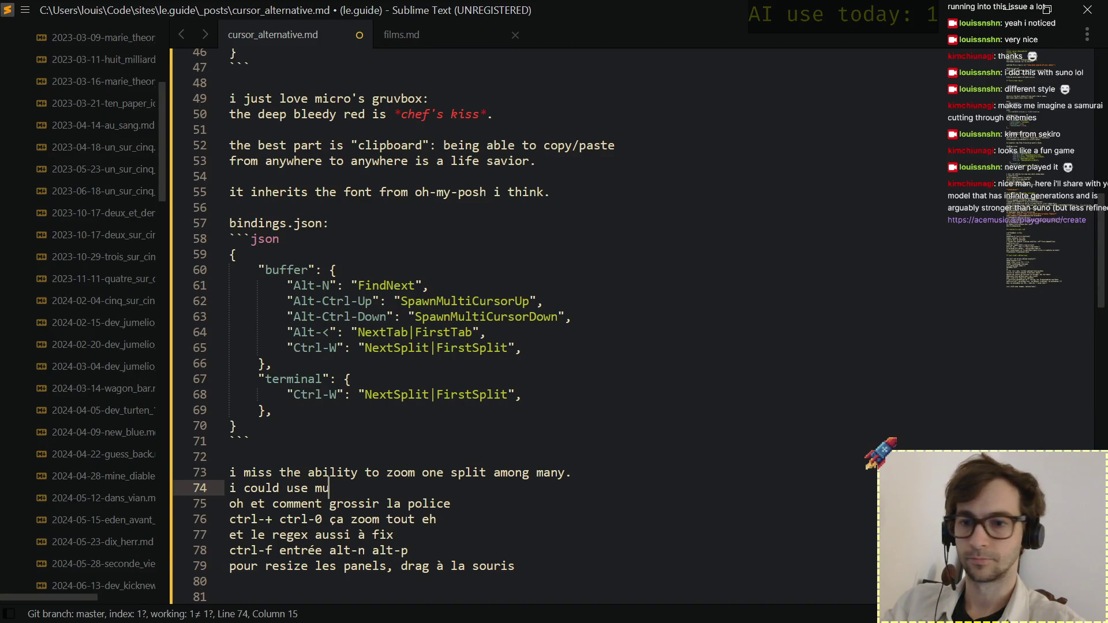
{"action": "key", "text": "Up"}
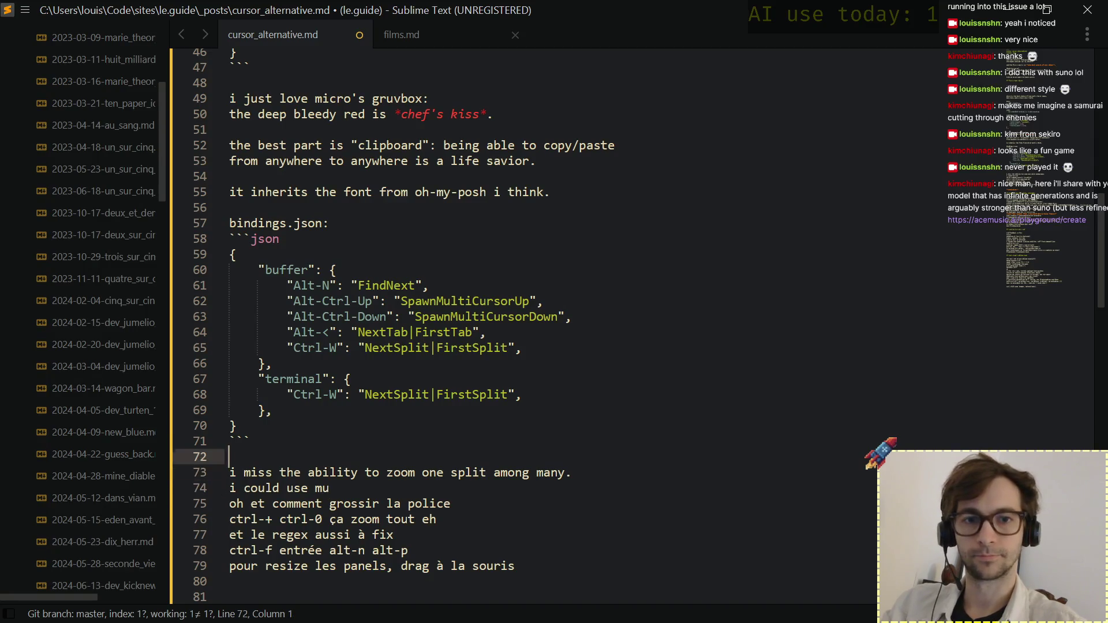
{"action": "key", "text": "End"}
{"action": "key", "text": "Return"}
{"action": "type", "text": "fonts scale on the terminal."}
{"action": "key", "text": "Up"}
{"action": "key", "text": "Up"}
{"action": "key", "text": "Down"}
{"action": "key", "text": "Down"}
{"action": "key", "text": "Down"}
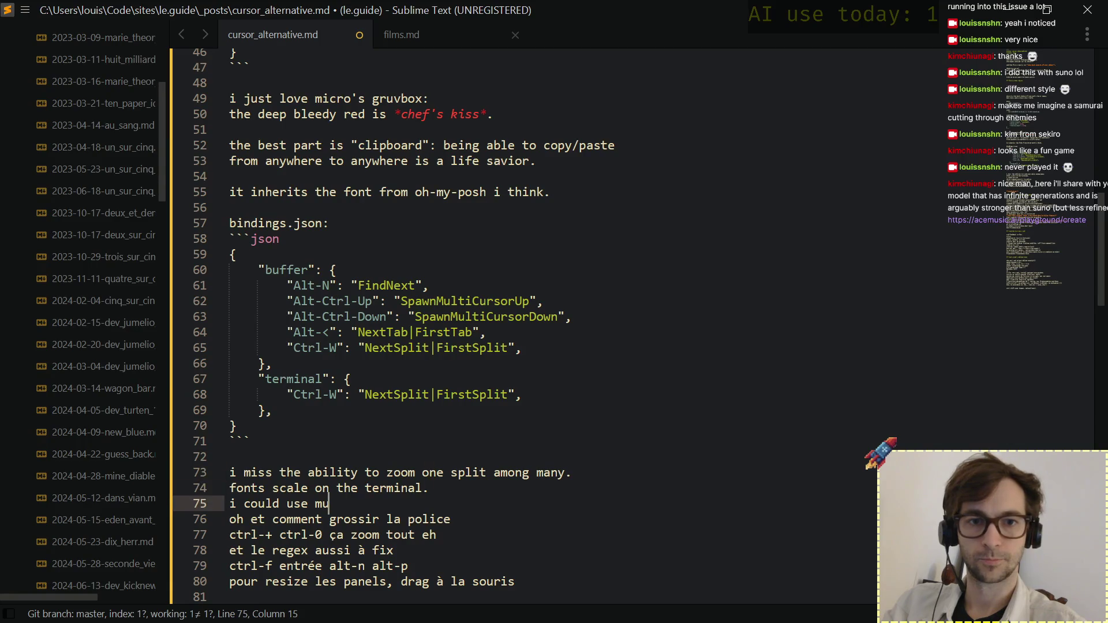
{"action": "type", "text": "ltiple"}
{"action": "key", "text": "BackSpace"}
{"action": "key", "text": "ctrl+shift+Left"}
{"action": "type", "text": "a terminal splitter like tmux but hey,"}
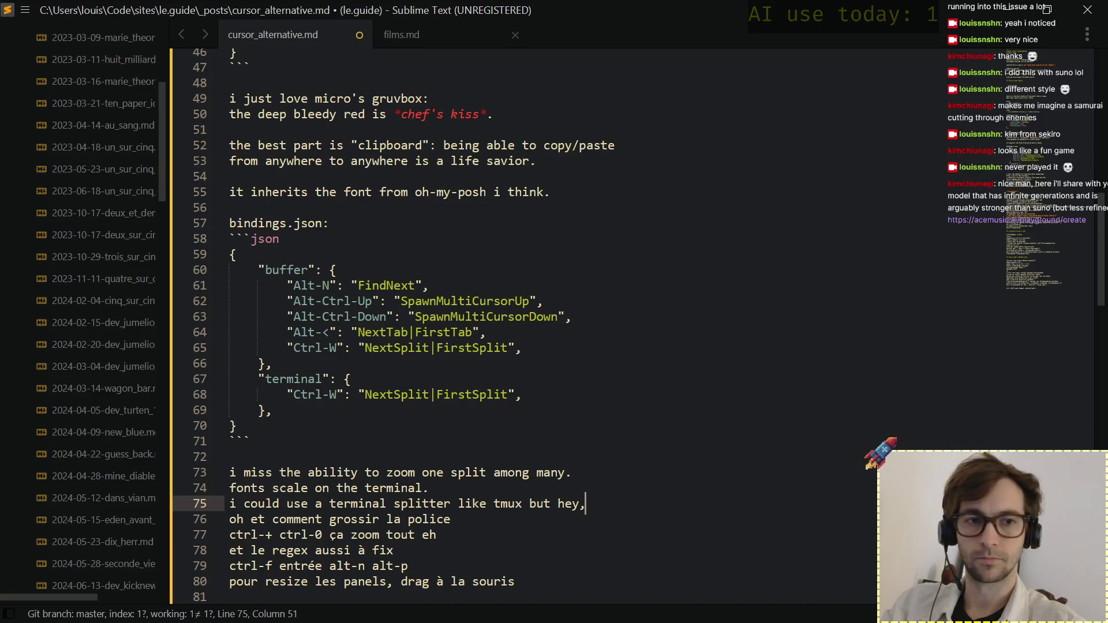
{"action": "key", "text": "Return"}
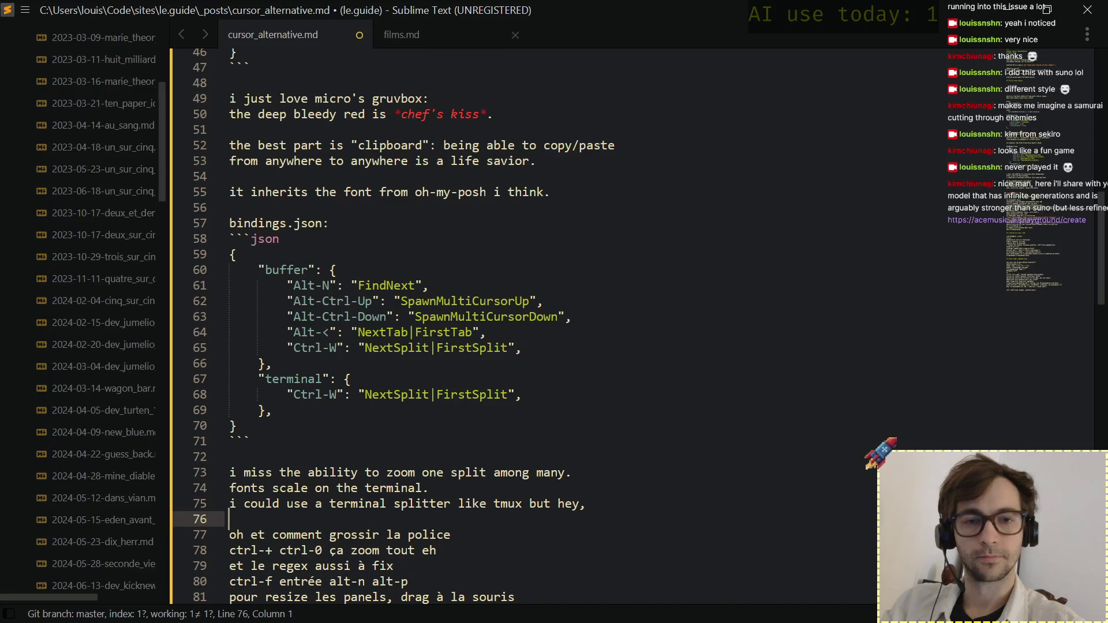
{"action": "type", "text": "it's not **that**"}
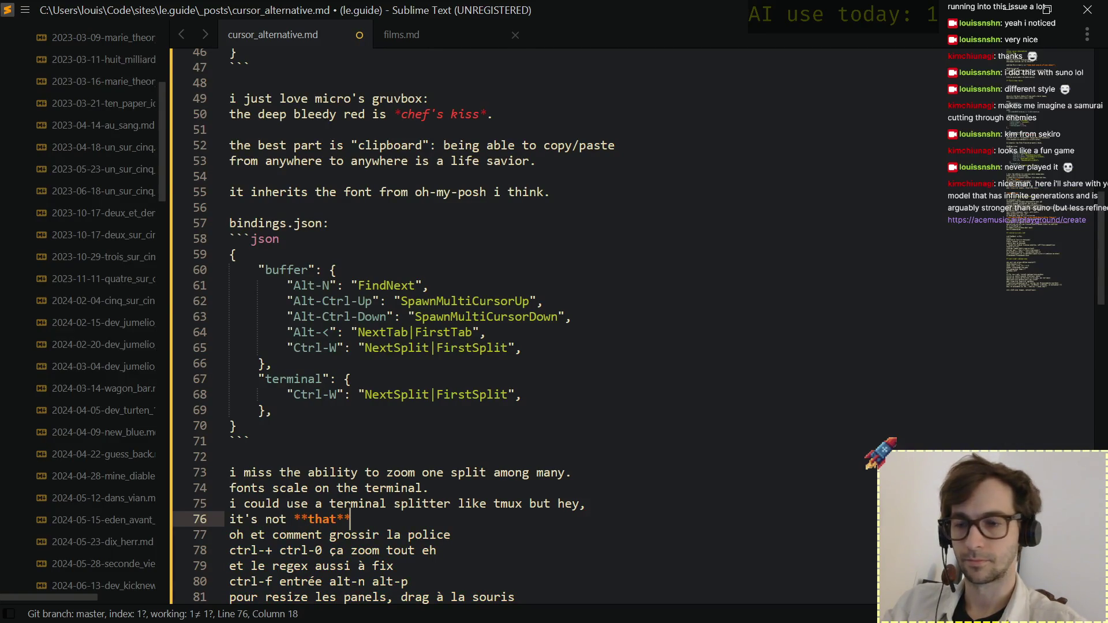
Drop the emphasis asterisks around 'that' and delete the French 'oh et comment grossir la police' line.
{"action": "key", "text": "BackSpace"}
{"action": "key", "text": "BackSpace"}
{"action": "key", "text": "ctrl+Left"}
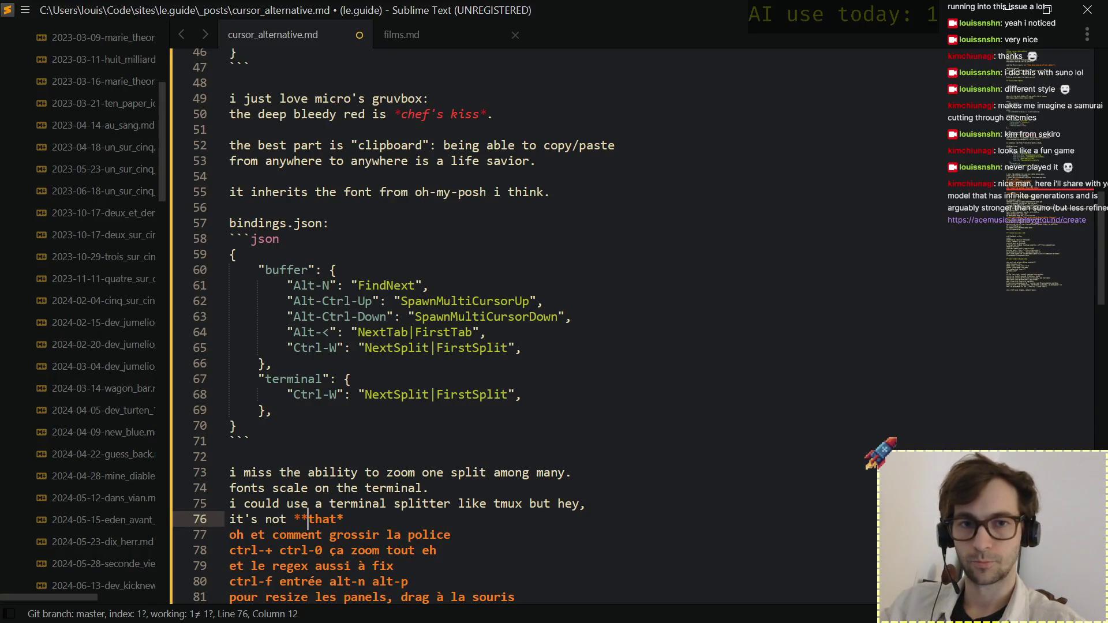
{"action": "key", "text": "BackSpace"}
{"action": "key", "text": "BackSpace"}
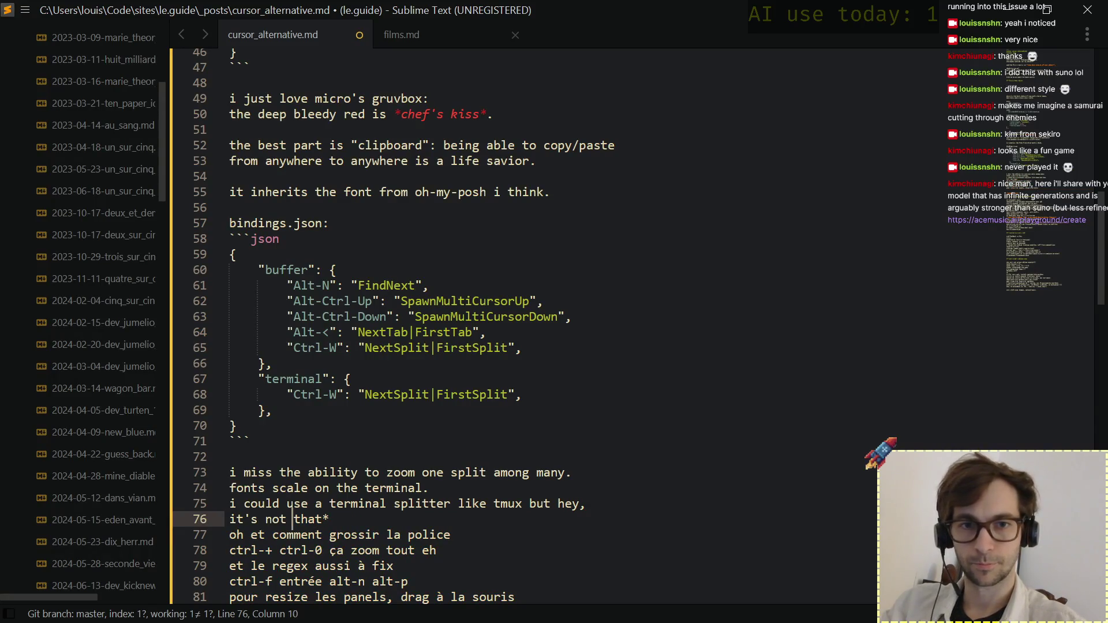
{"action": "type", "text": "*"}
{"action": "key", "text": "End"}
{"action": "type", "text": "urgent."}
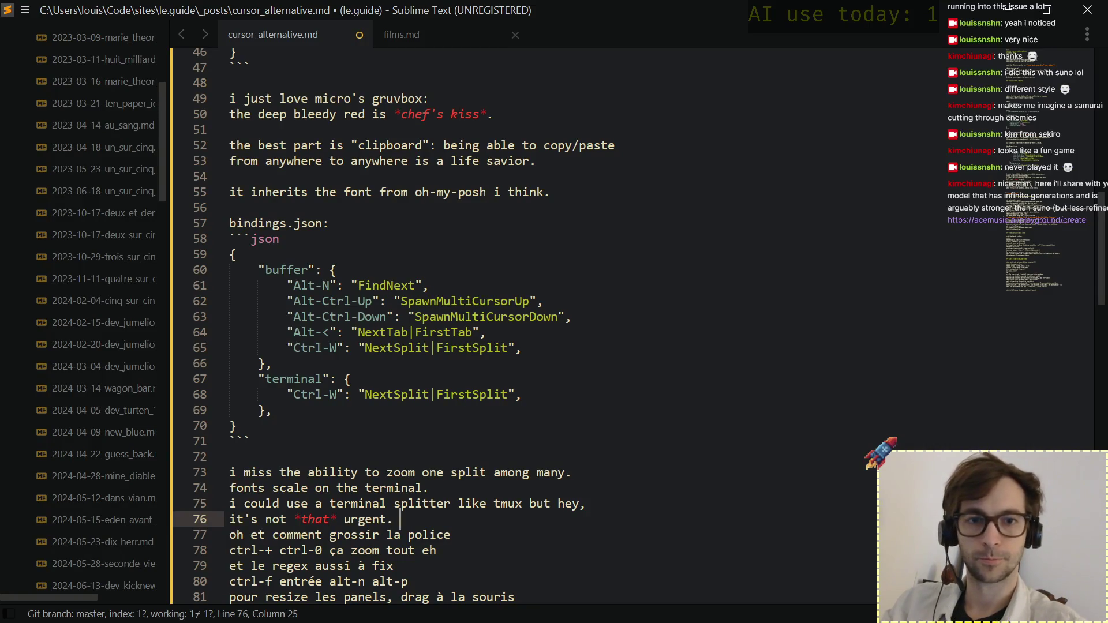
{"action": "key", "text": "Right"}
{"action": "key", "text": "shift+Down"}
{"action": "key", "text": "shift+Down"}
{"action": "key", "text": "shift+Left"}
{"action": "key", "text": "Left"}
{"action": "key", "text": "Up"}
{"action": "key", "text": "Down"}
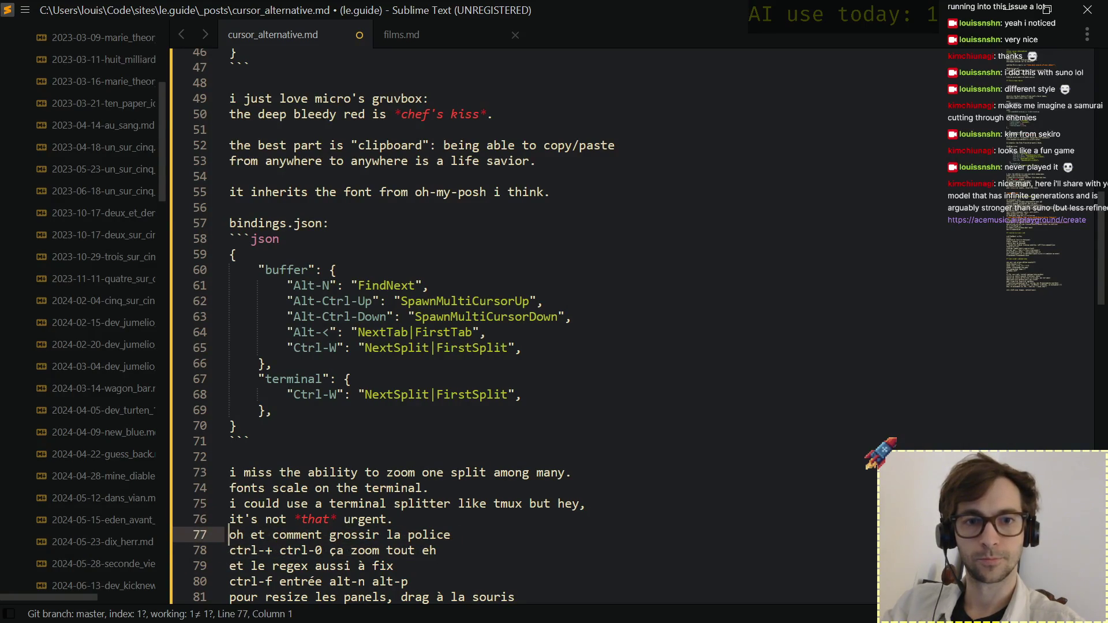
{"action": "key", "text": "shift+End"}
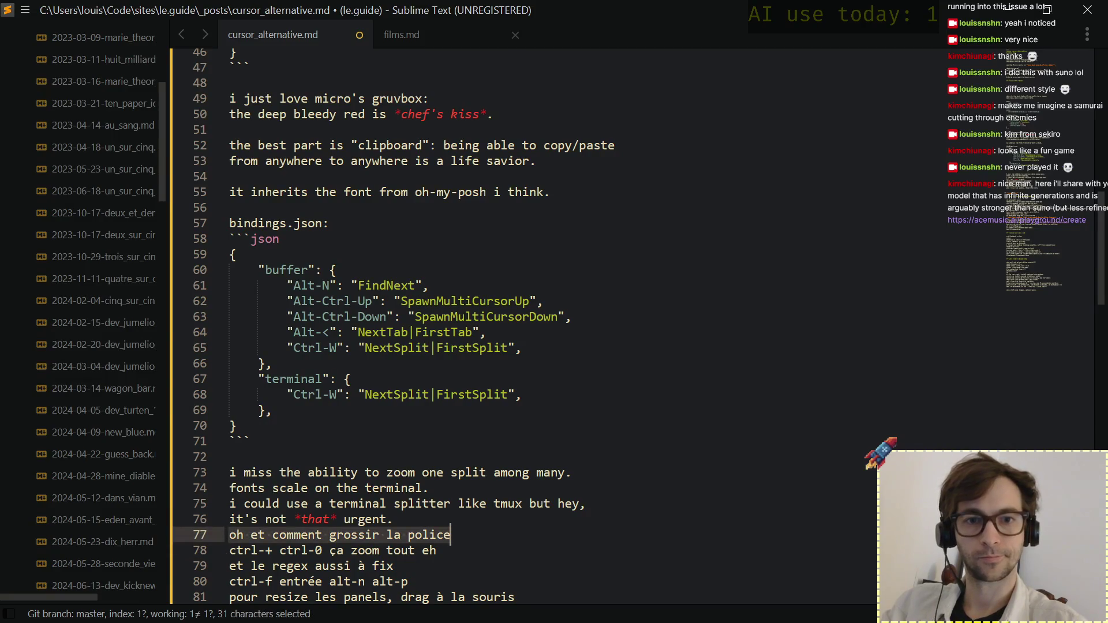
{"action": "key", "text": "Delete"}
{"action": "key", "text": "Delete"}
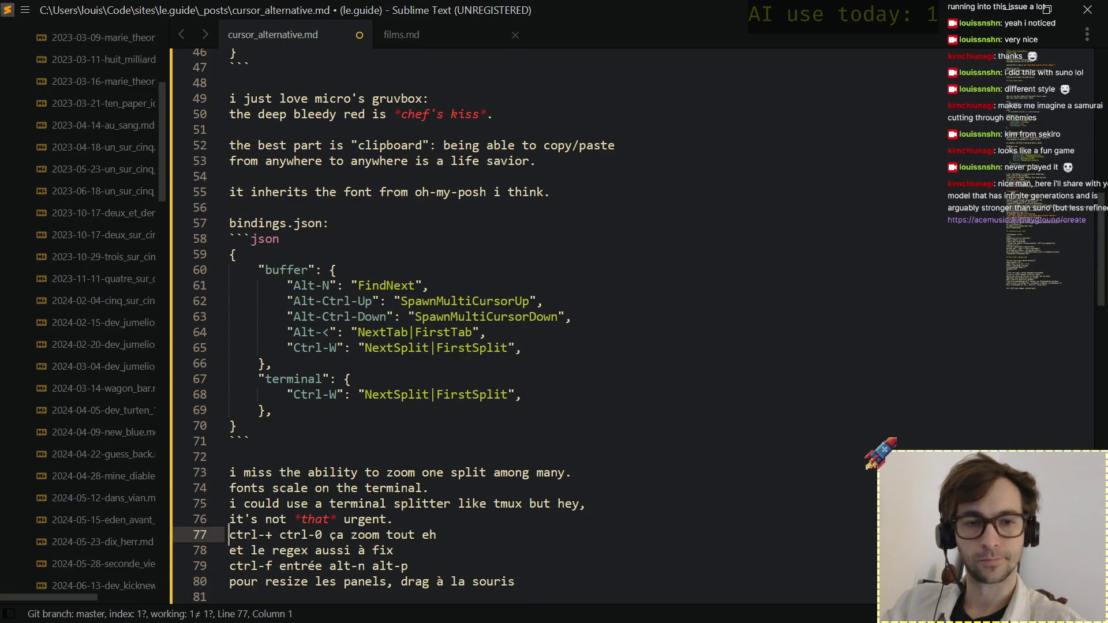
{"action": "key", "text": "Down"}
{"action": "key", "text": "Return"}
{"action": "key", "text": "Up"}
{"action": "key", "text": "Up"}
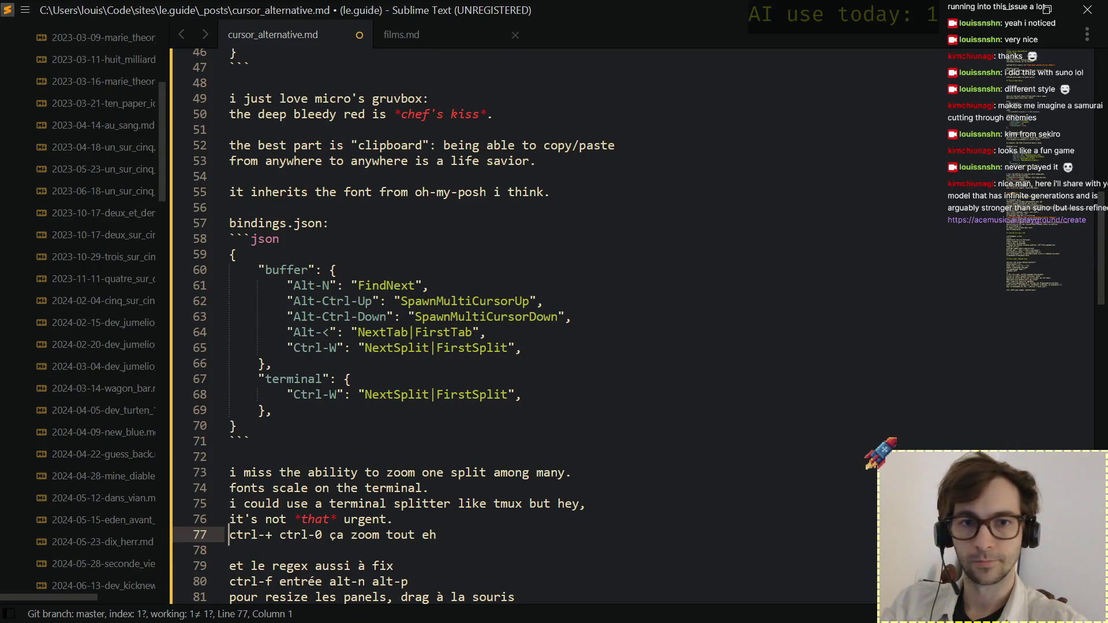
{"action": "type", "text": "``"}
Wrap ctrl-+ and ctrl-0 in backticks and end the zoom line with 'is fine for now.'.
{"action": "key", "text": "shift+Left"}
{"action": "key", "text": "ctrl+x"}
{"action": "key", "text": "Right"}
{"action": "key", "text": "Right"}
{"action": "key", "text": "Right"}
{"action": "key", "text": "Right"}
{"action": "key", "text": "Right"}
{"action": "key", "text": "ctrl+v"}
{"action": "key", "text": "Right"}
{"action": "key", "text": "ctrl+v"}
{"action": "key", "text": "Right"}
{"action": "key", "text": "Right"}
{"action": "key", "text": "Right"}
{"action": "key", "text": "Right"}
{"action": "key", "text": "Right"}
{"action": "key", "text": "Right"}
{"action": "key", "text": "Left"}
{"action": "key", "text": "ctrl+v"}
{"action": "key", "text": "Left"}
{"action": "key", "text": "Left"}
{"action": "key", "text": "Left"}
{"action": "key", "text": "Left"}
{"action": "key", "text": "Left"}
{"action": "key", "text": "Left"}
{"action": "type", "text": "and"}
{"action": "key", "text": "End"}
{"action": "key", "text": "Left"}
{"action": "key", "text": "Right"}
{"action": "key", "text": "ctrl+shift+Left"}
{"action": "key", "text": "ctrl+shift+Left"}
{"action": "key", "text": "ctrl+shift+Left"}
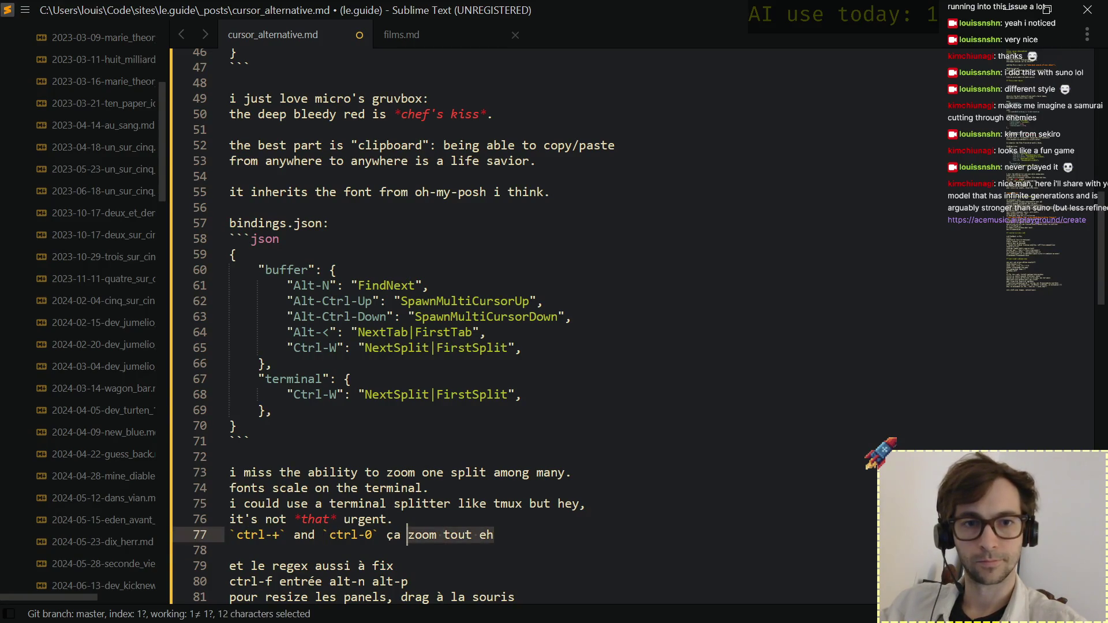
{"action": "key", "text": "ctrl+shift+Left"}
{"action": "type", "text": "is fine for now."}
{"action": "key", "text": "Down"}
{"action": "key", "text": "Down"}
{"action": "key", "text": "Down"}
{"action": "key", "text": "Down"}
{"action": "key", "text": "Down"}
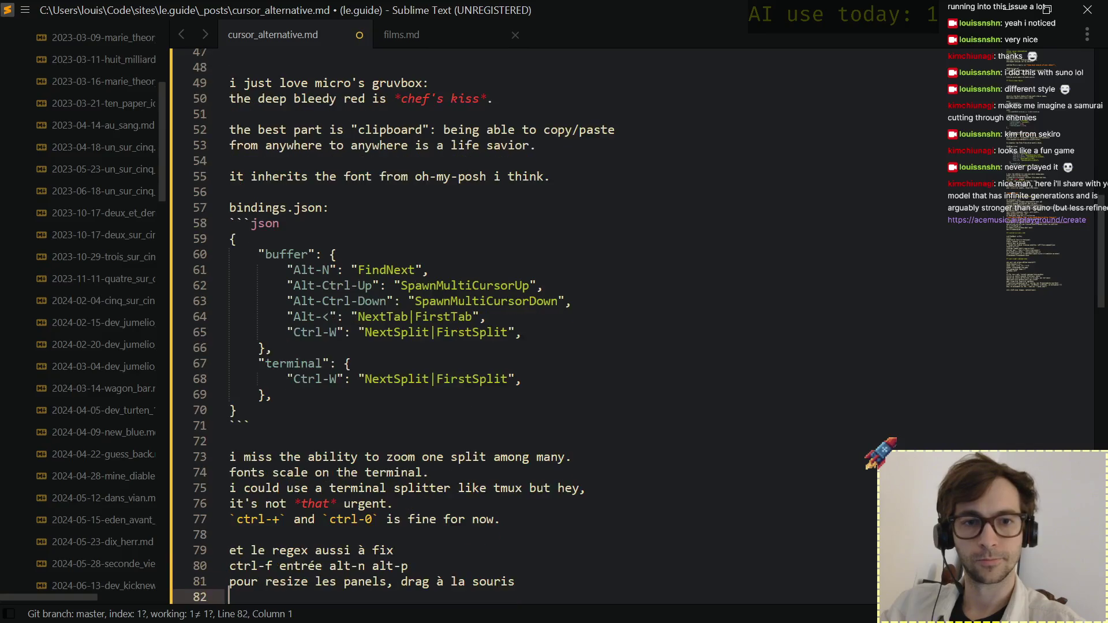
{"action": "key", "text": "Up"}
{"action": "key", "text": "Up"}
{"action": "key", "text": "Up"}
{"action": "key", "text": "Up"}
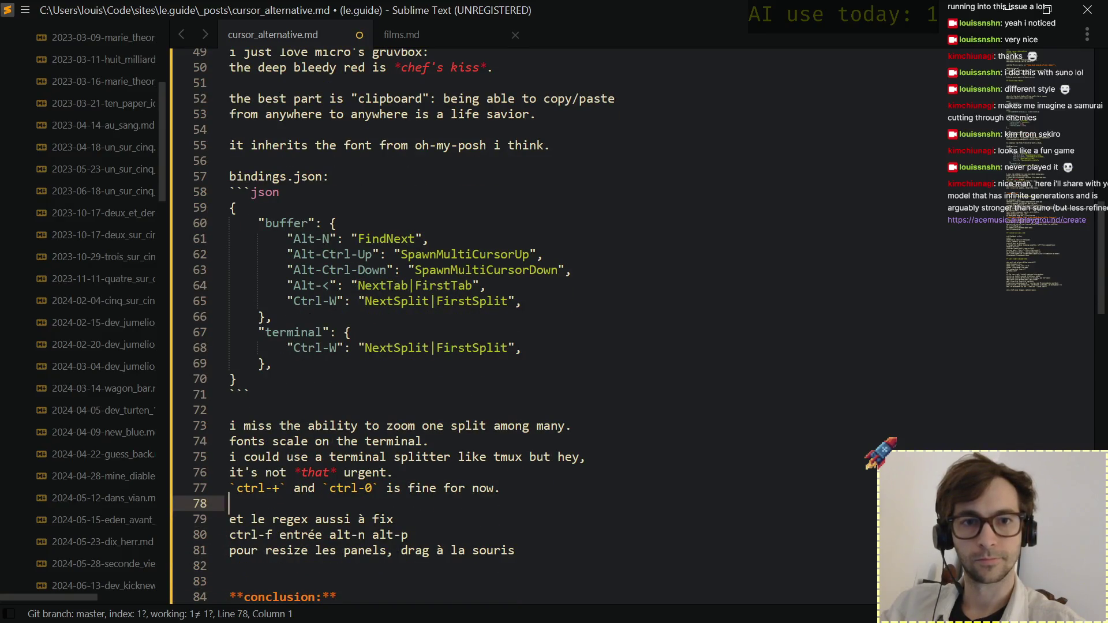
{"action": "key", "text": "Return"}
{"action": "type", "text": "the most annoying part is "}
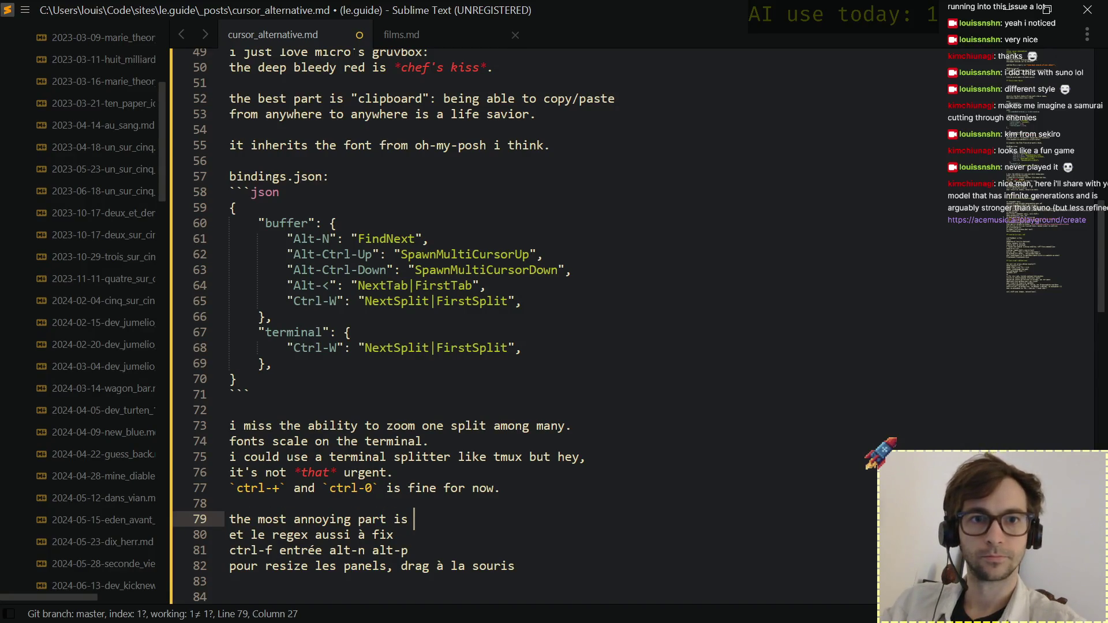
{"action": "type", "text": "the regex"}
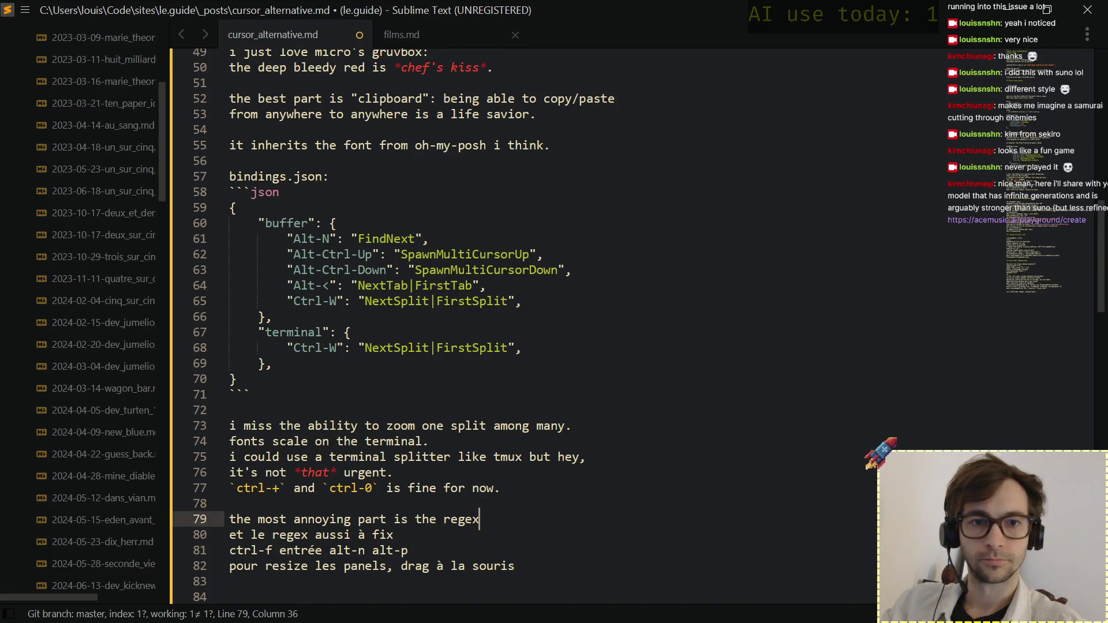
Note 'the most annoying part is the regex:', drop the French regex line and backtick the ctrl-f and enter shortcuts.
{"action": "key", "text": "Right"}
{"action": "key", "text": "shift+End"}
{"action": "key", "text": "BackSpace"}
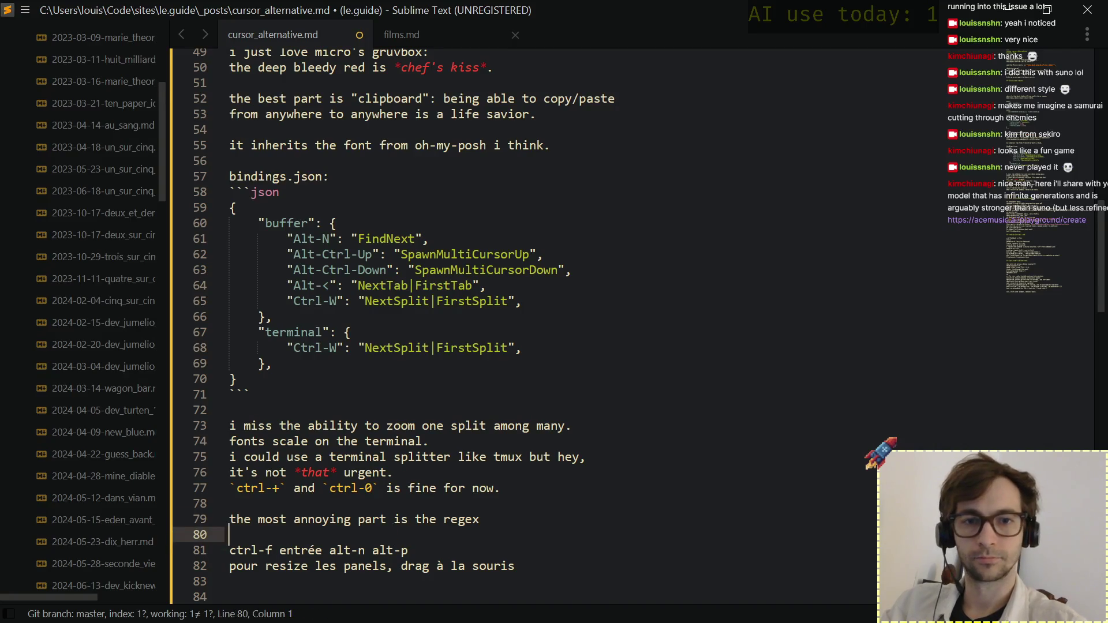
{"action": "key", "text": "BackSpace"}
{"action": "type", "text": "!"}
{"action": "key", "text": "BackSpace"}
{"action": "type", "text": ":"}
{"action": "key", "text": "Right"}
{"action": "type", "text": "`"}
{"action": "key", "text": "Right"}
{"action": "key", "text": "Right"}
{"action": "key", "text": "Right"}
{"action": "key", "text": "Right"}
{"action": "type", "text": "`,"}
{"action": "key", "text": "Right"}
{"action": "type", "text": "`"}
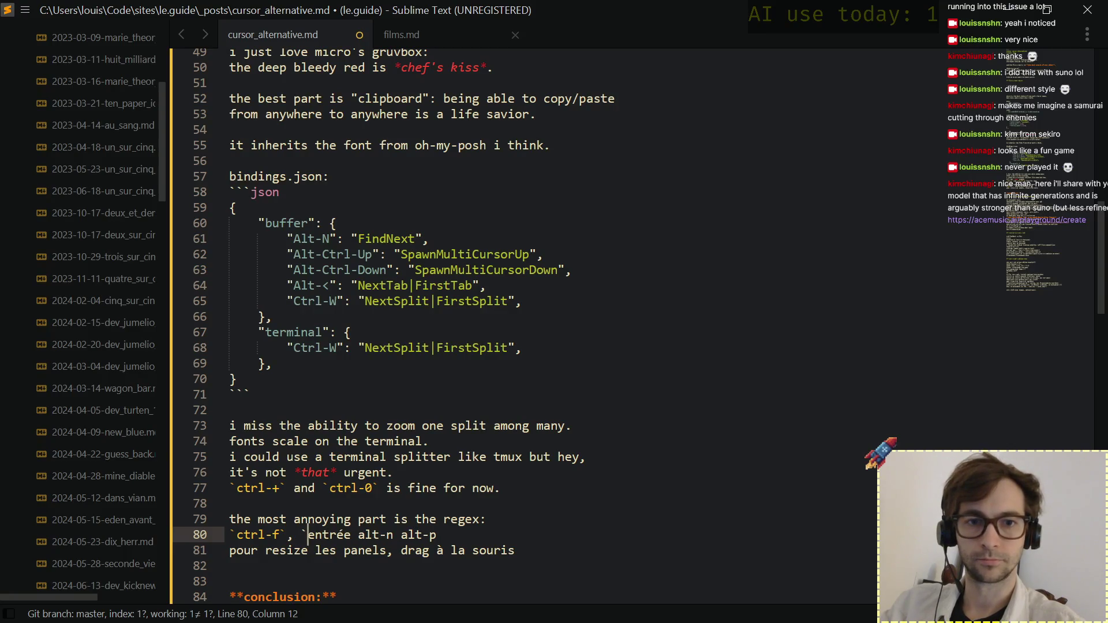
{"action": "key", "text": "ctrl+shift+Right"}
{"action": "type", "text": "enter"}
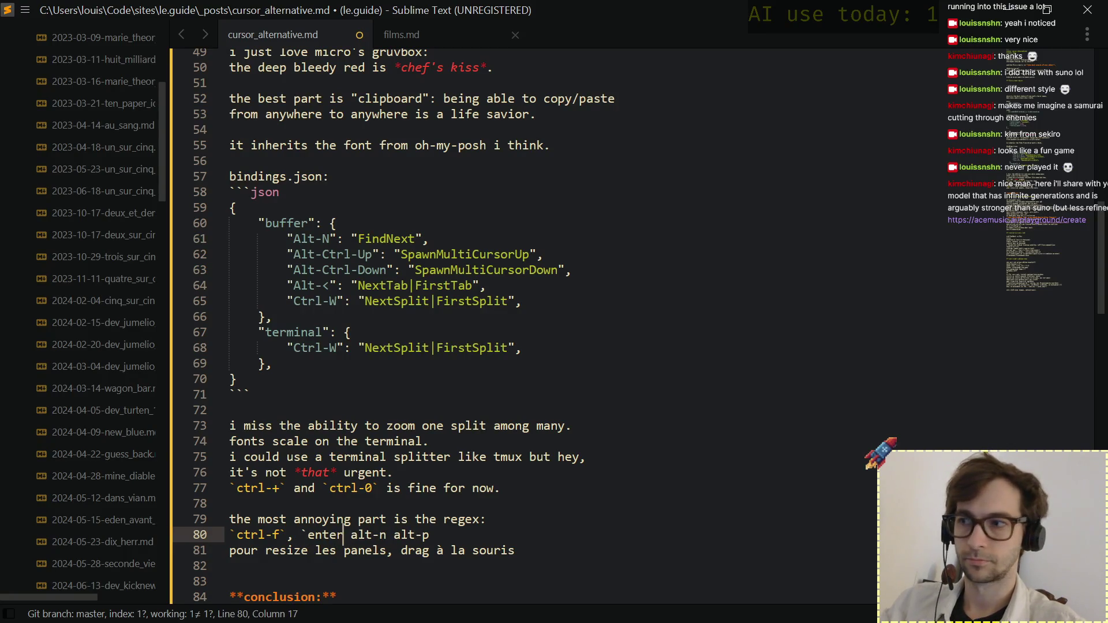
{"action": "type", "text": "`"}
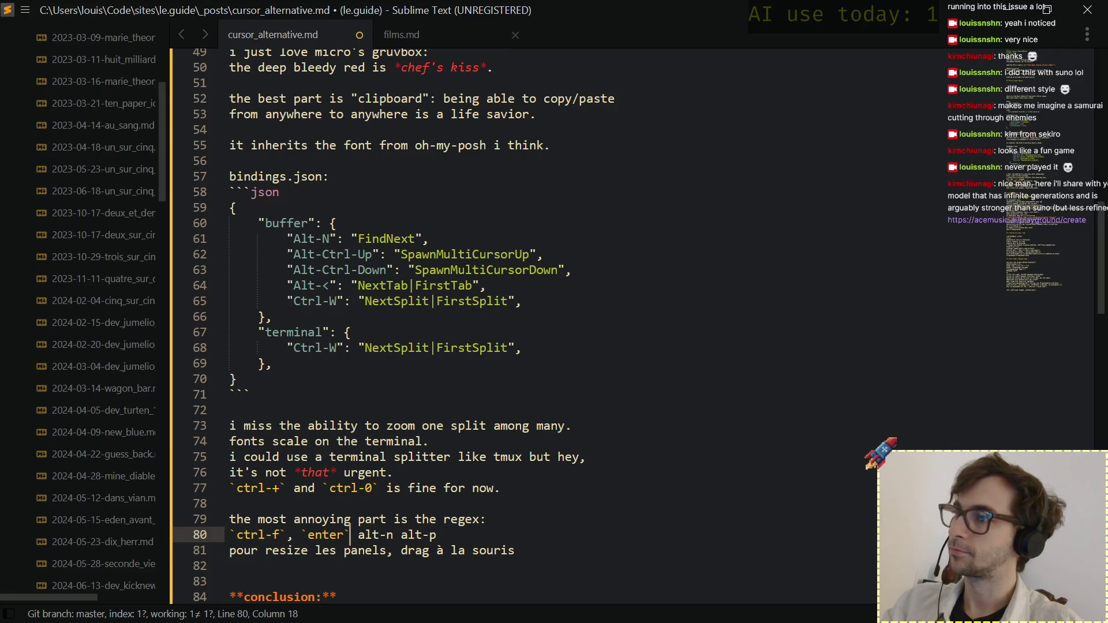
Switch to the browser, dismiss the ACEMusic sign-in prompt and open A Letter from the Builders.
{"action": "left_click_drag", "start_coordinate": [947, 220], "coordinate": [1088, 220]}
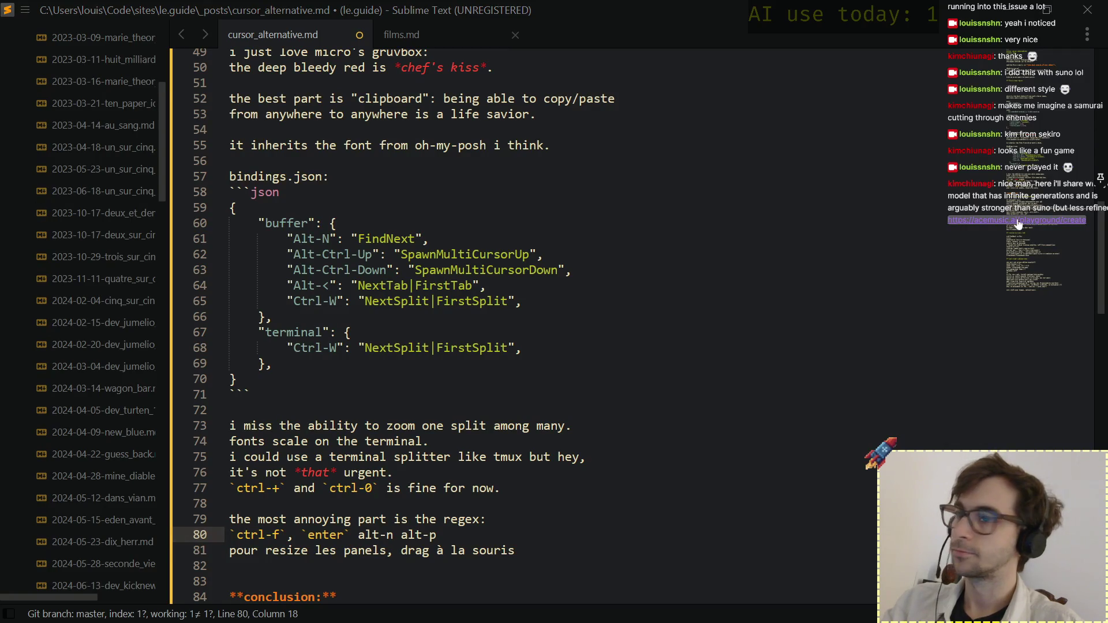
{"action": "left_click", "coordinate": [1066, 156]}
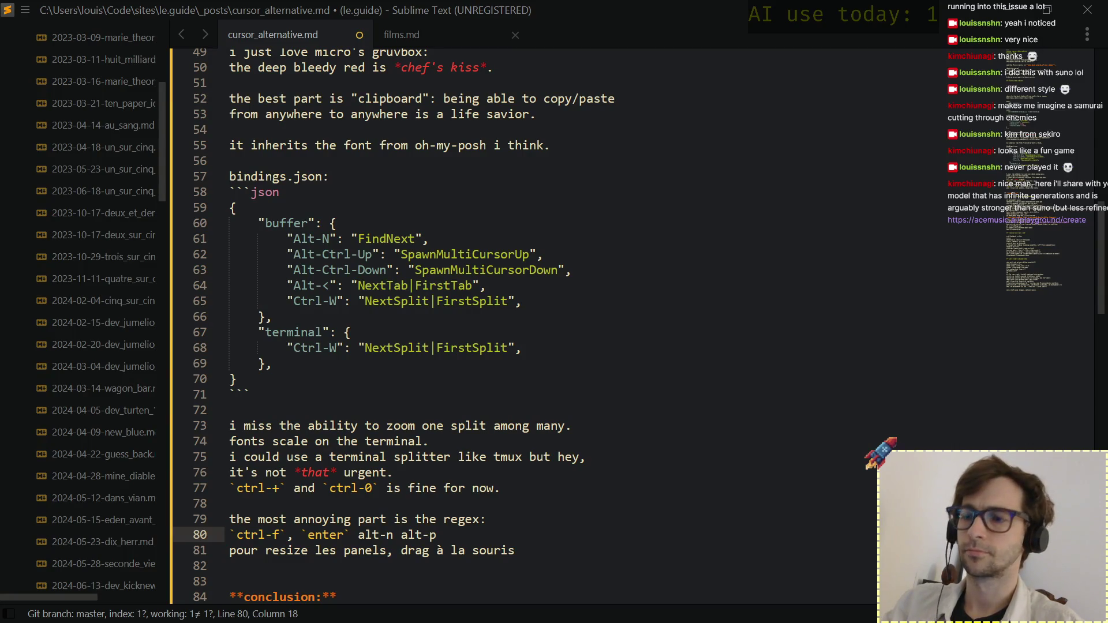
{"action": "key", "text": "alt+Tab"}
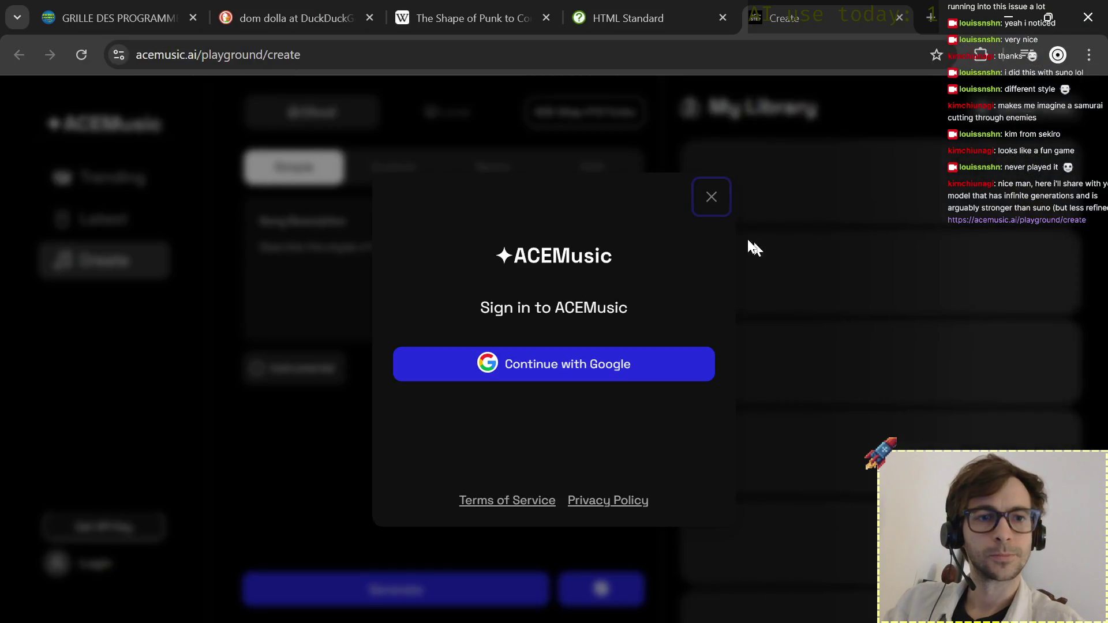
{"action": "left_click", "coordinate": [707, 189]}
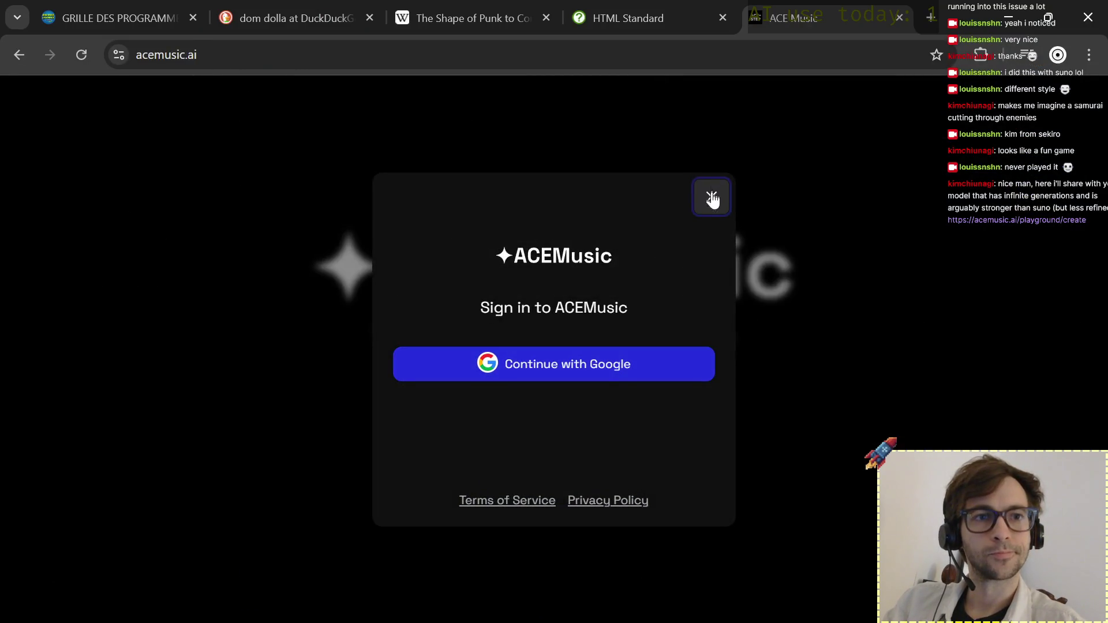
{"action": "left_click", "coordinate": [710, 196]}
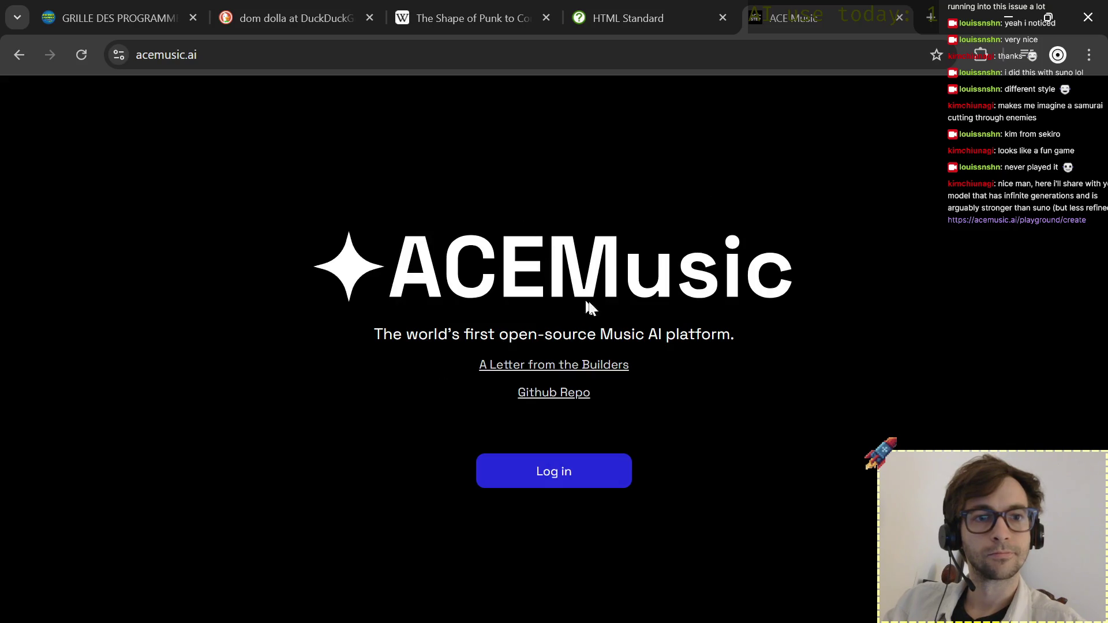
{"action": "left_click", "coordinate": [569, 367]}
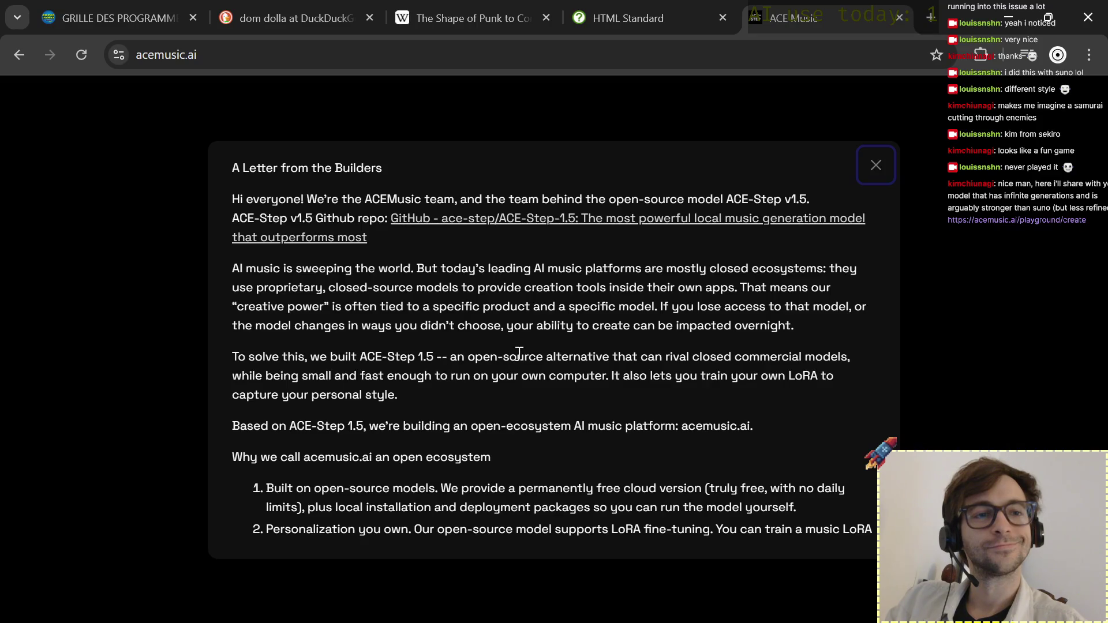
{"action": "scroll", "coordinate": [616, 360], "scroll_direction": "down", "scroll_amount": 1}
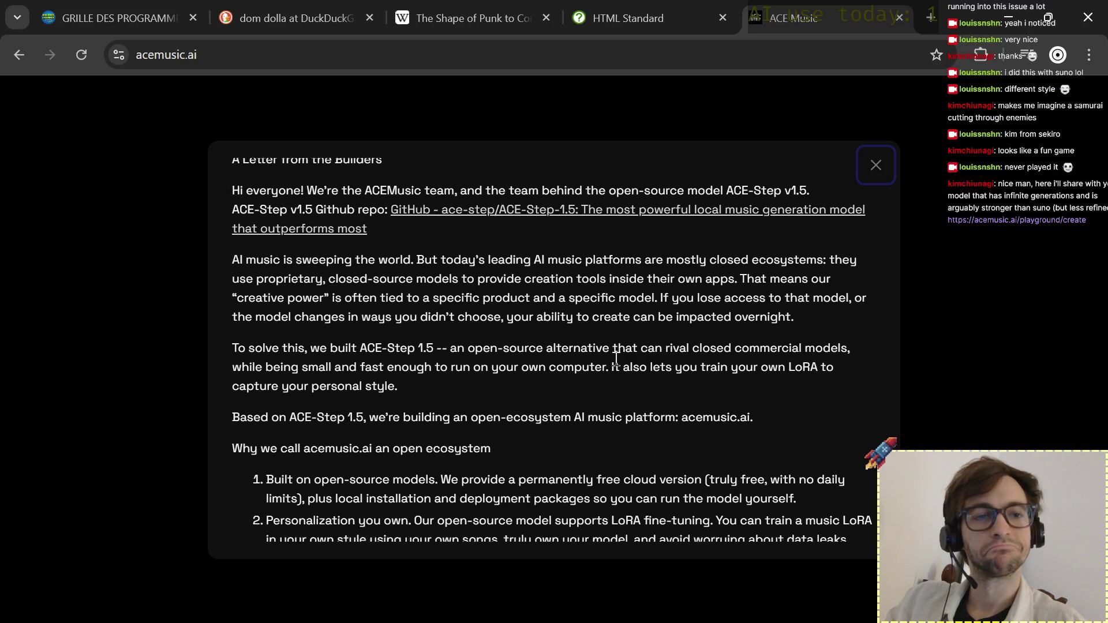
{"action": "scroll", "coordinate": [616, 360], "scroll_direction": "down", "scroll_amount": 1}
{"action": "scroll", "coordinate": [615, 358], "scroll_direction": "down", "scroll_amount": 3}
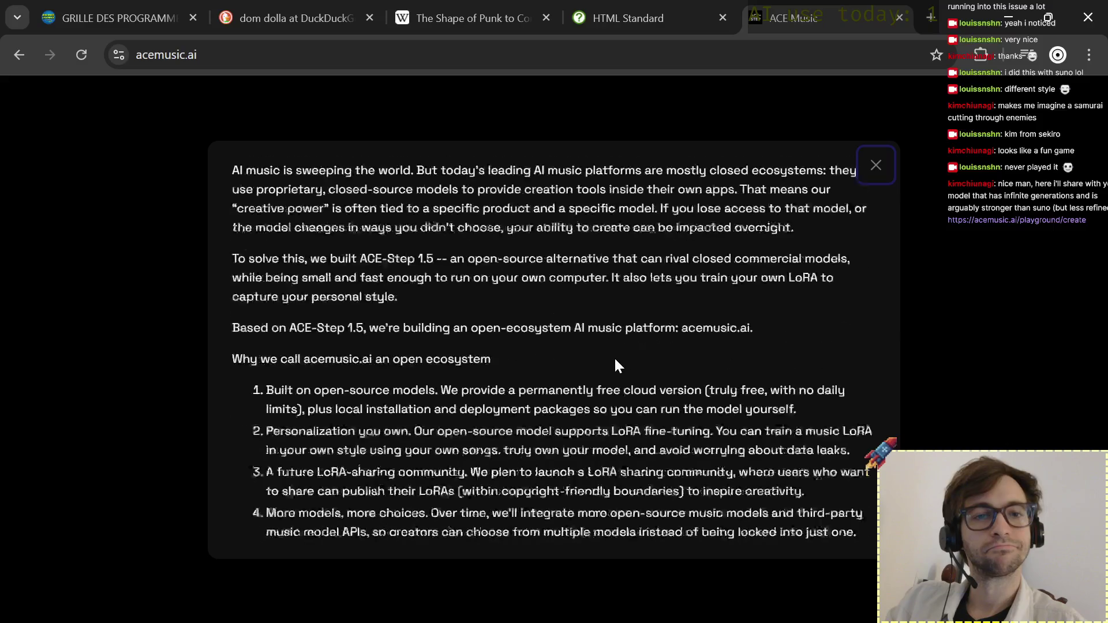
{"action": "scroll", "coordinate": [615, 359], "scroll_direction": "down", "scroll_amount": 1}
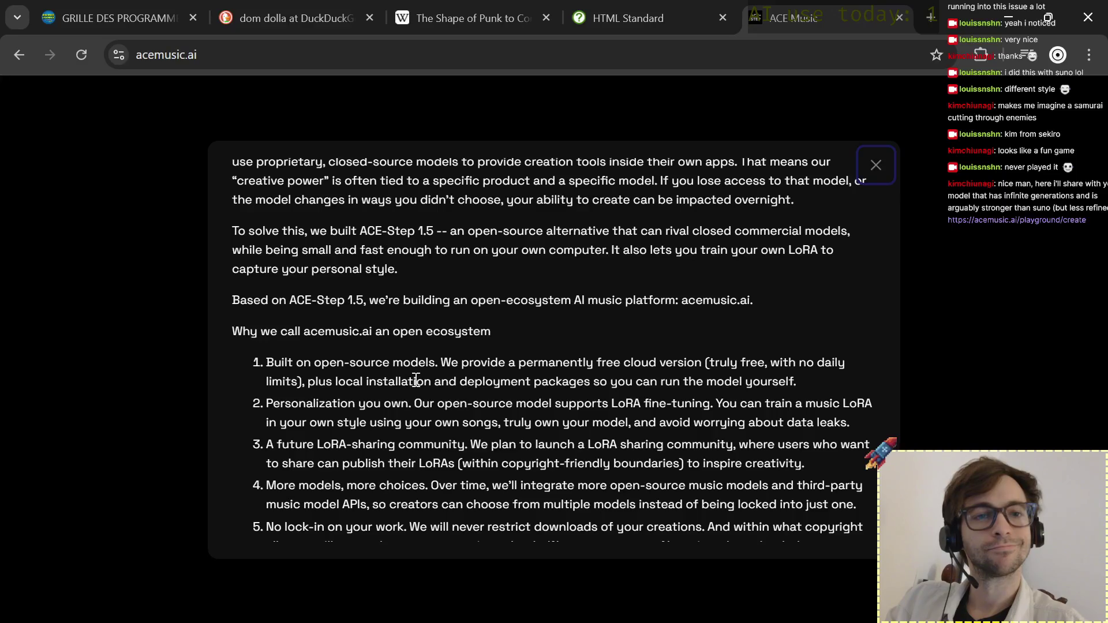
{"action": "scroll", "coordinate": [763, 384], "scroll_direction": "down", "scroll_amount": 3}
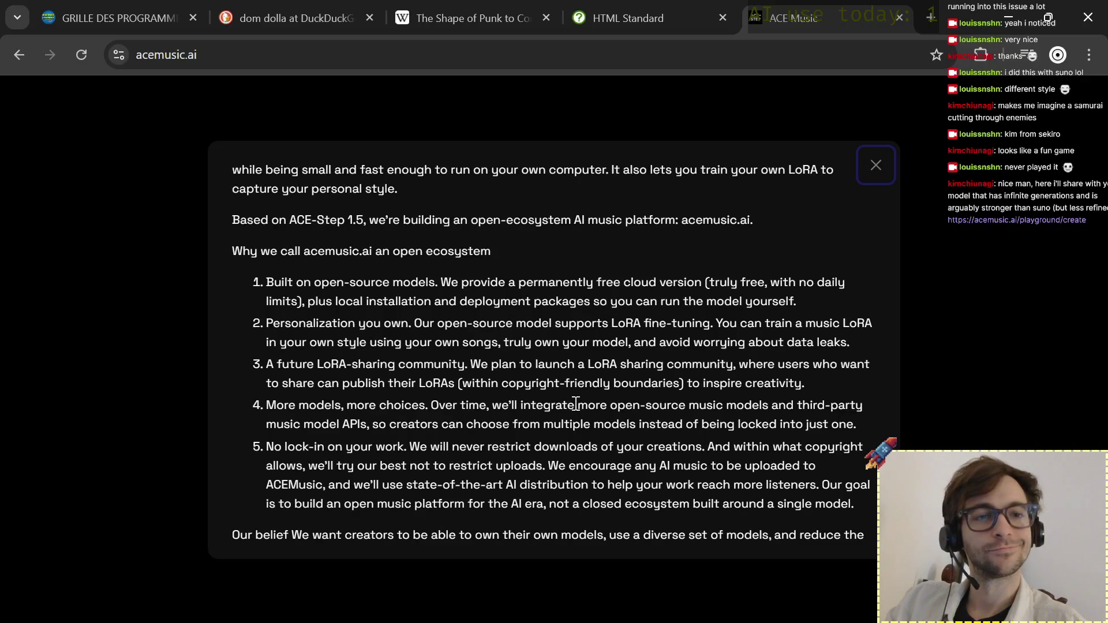
{"action": "scroll", "coordinate": [610, 336], "scroll_direction": "down", "scroll_amount": 2}
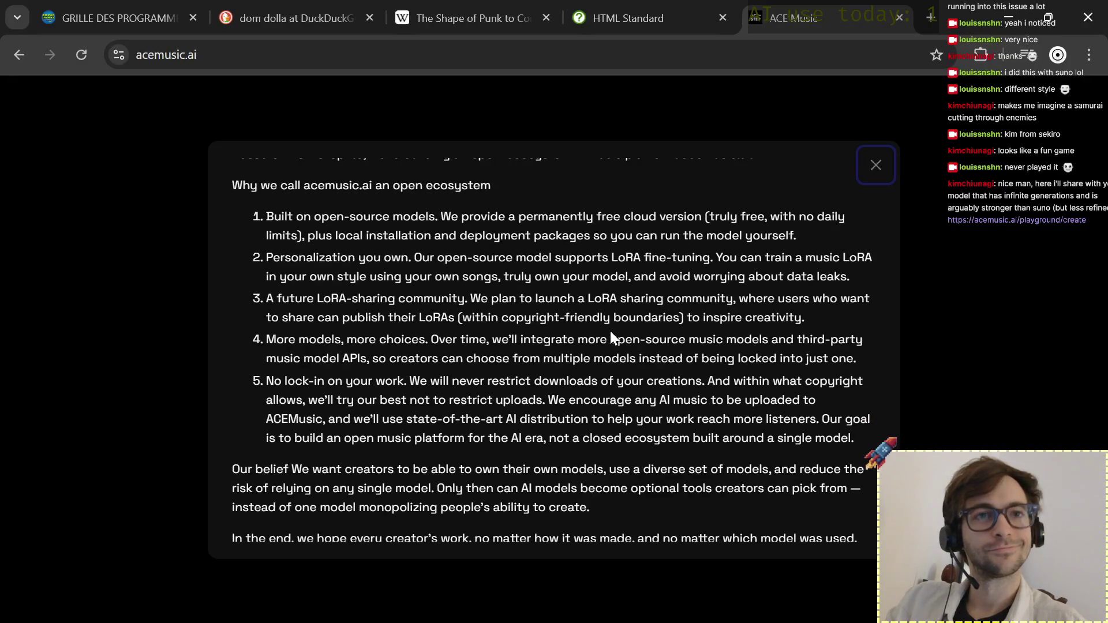
{"action": "scroll", "coordinate": [612, 332], "scroll_direction": "down", "scroll_amount": 1}
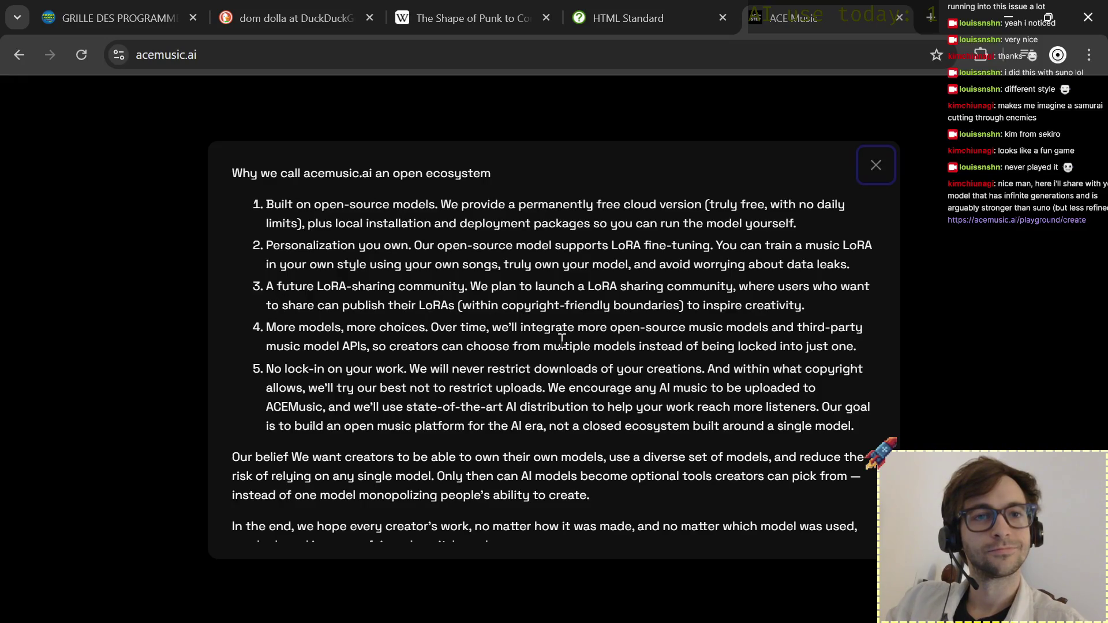
{"action": "scroll", "coordinate": [435, 247], "scroll_direction": "up", "scroll_amount": 4}
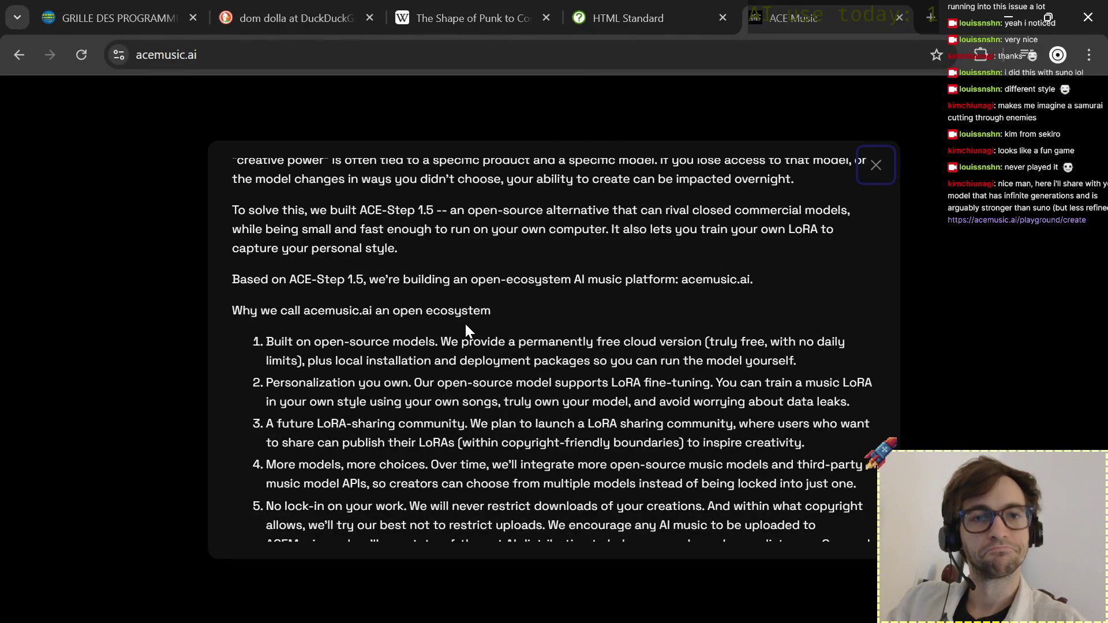
{"action": "scroll", "coordinate": [553, 209], "scroll_direction": "up", "scroll_amount": 2}
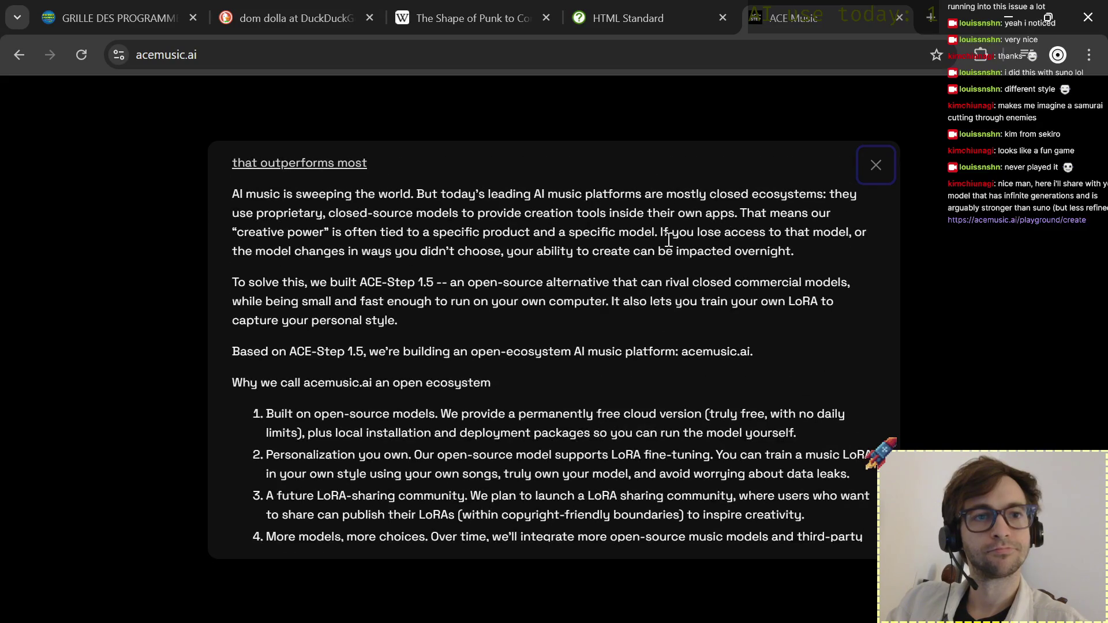
Highlight the letter's sentence about losing model access and return to the micro editor.
{"action": "left_click_drag", "start_coordinate": [661, 234], "coordinate": [795, 253]}
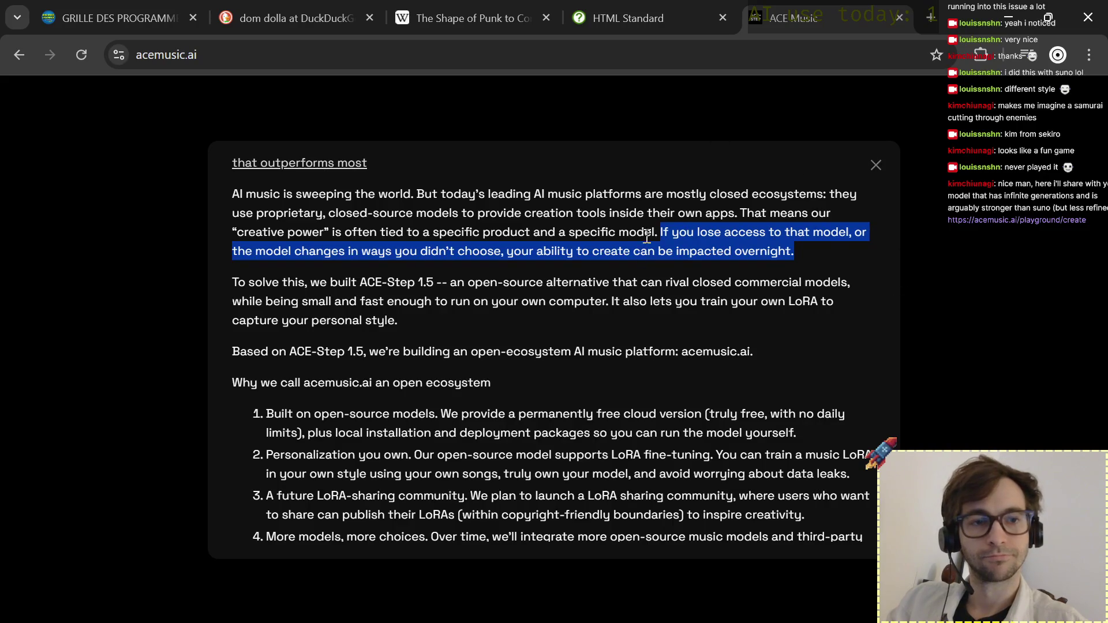
{"action": "scroll", "coordinate": [720, 313], "scroll_direction": "down", "scroll_amount": 1}
{"action": "scroll", "coordinate": [720, 312], "scroll_direction": "down", "scroll_amount": 1}
{"action": "scroll", "coordinate": [721, 312], "scroll_direction": "down", "scroll_amount": 1}
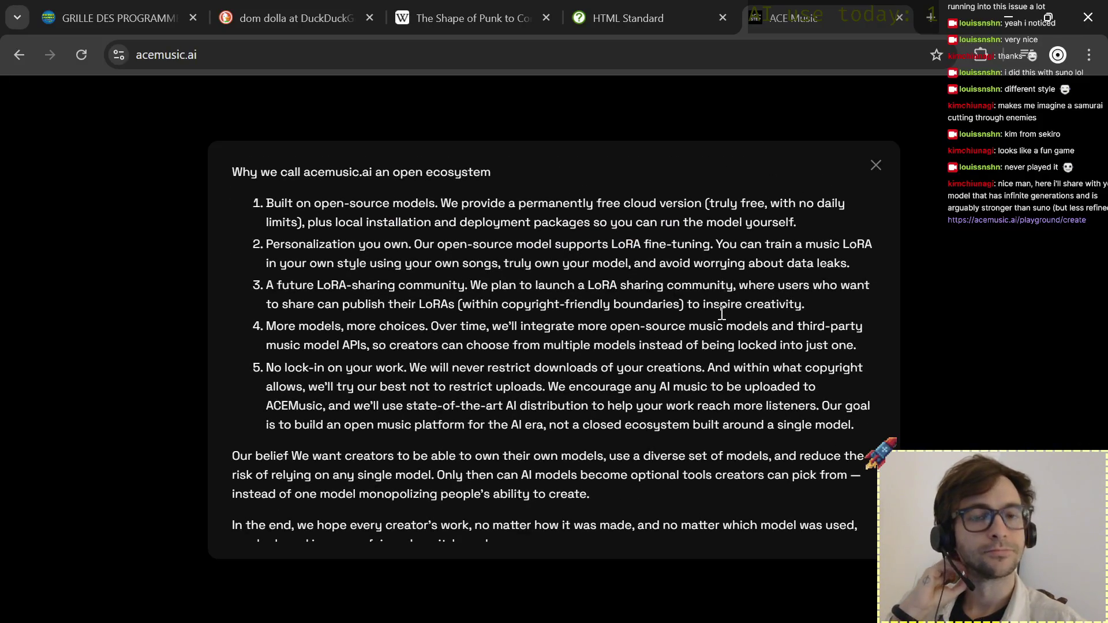
{"action": "scroll", "coordinate": [721, 313], "scroll_direction": "down", "scroll_amount": 1}
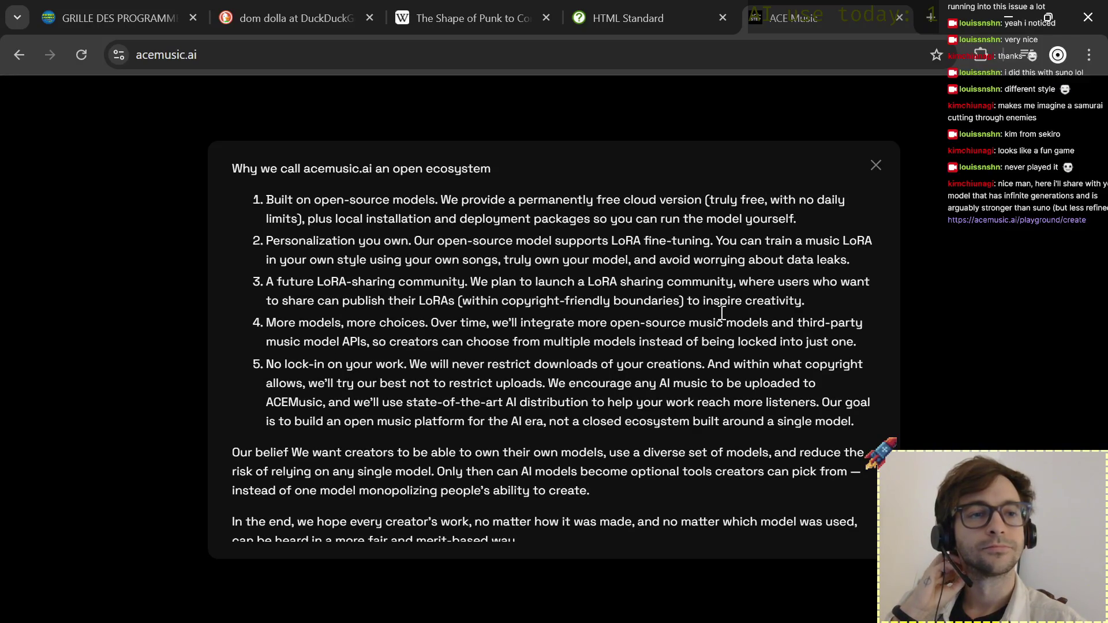
{"action": "scroll", "coordinate": [720, 313], "scroll_direction": "down", "scroll_amount": 1}
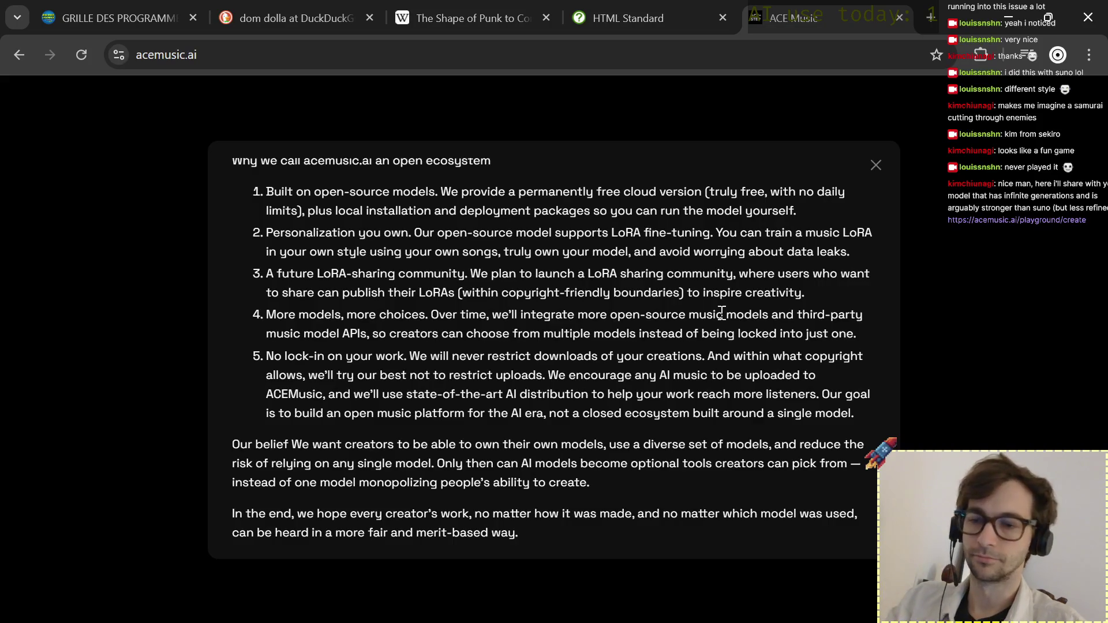
{"action": "key", "text": "alt+Tab"}
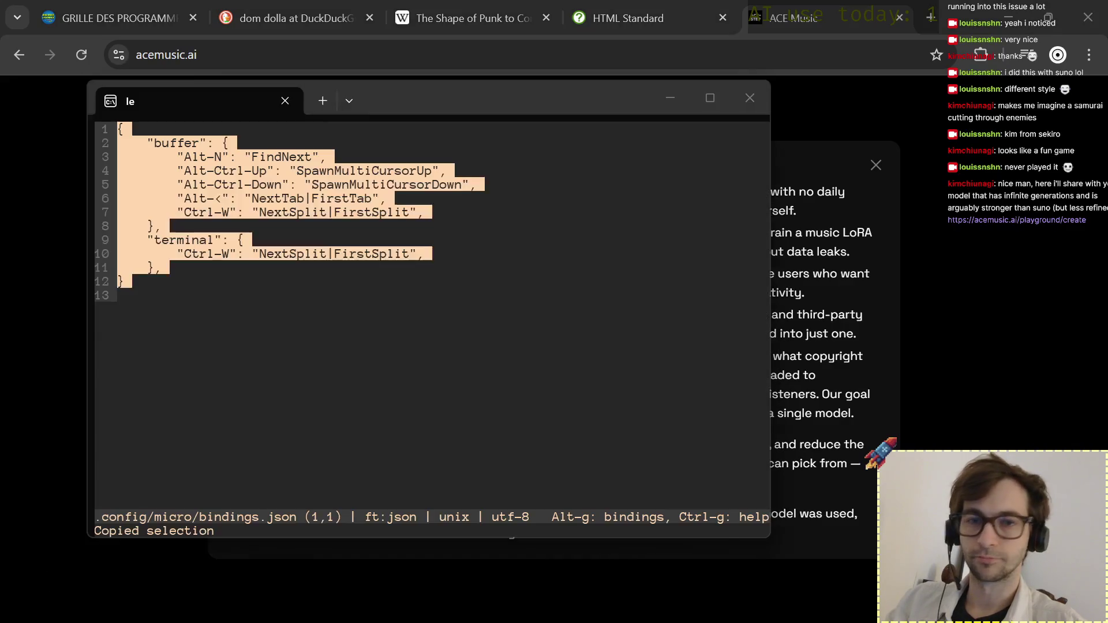
Quit the bindings file, reopen temp.md from shell history and add a 'try acemusic.ai' note under TODO.
{"action": "left_click", "coordinate": [377, 314]}
{"action": "key", "text": "ctrl+q"}
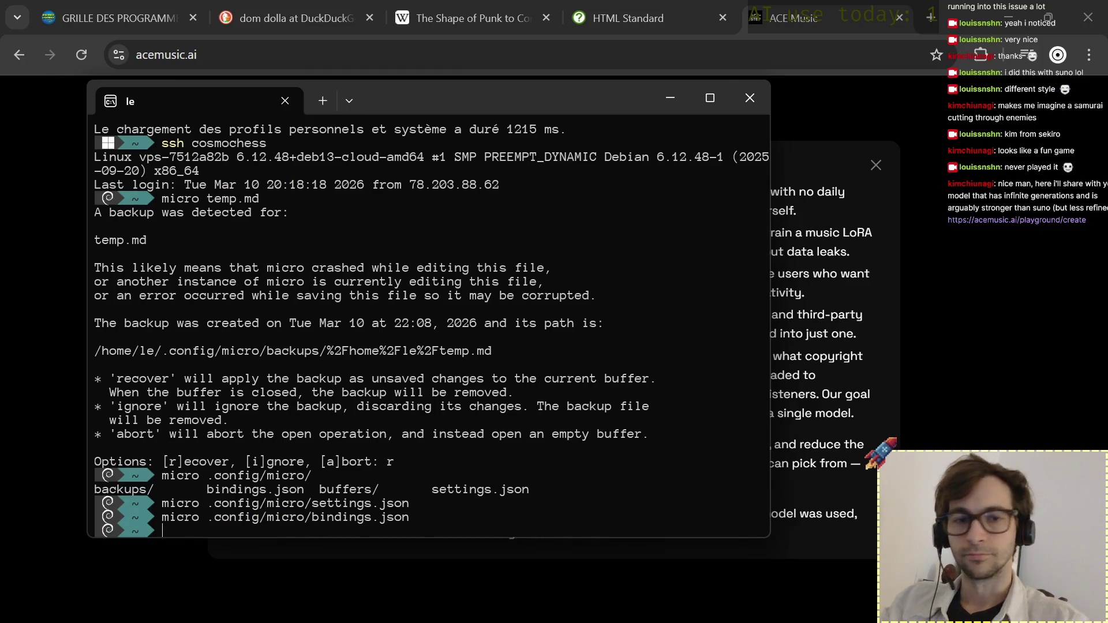
{"action": "key", "text": "Up"}
{"action": "key", "text": "Up"}
{"action": "key", "text": "Up"}
{"action": "key", "text": "Up"}
{"action": "key", "text": "Down"}
{"action": "key", "text": "Return"}
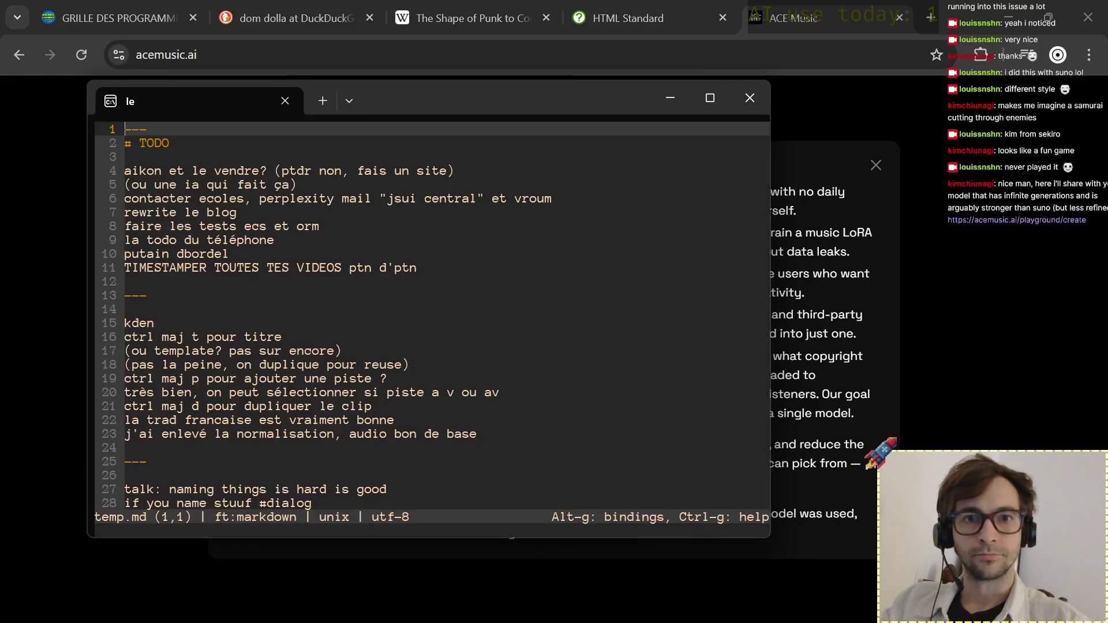
{"action": "key", "text": "Down"}
{"action": "key", "text": "Down"}
{"action": "key", "text": "Down"}
{"action": "key", "text": "Up"}
{"action": "key", "text": "Up"}
{"action": "key", "text": "Up"}
{"action": "key", "text": "Up"}
{"action": "key", "text": "Up"}
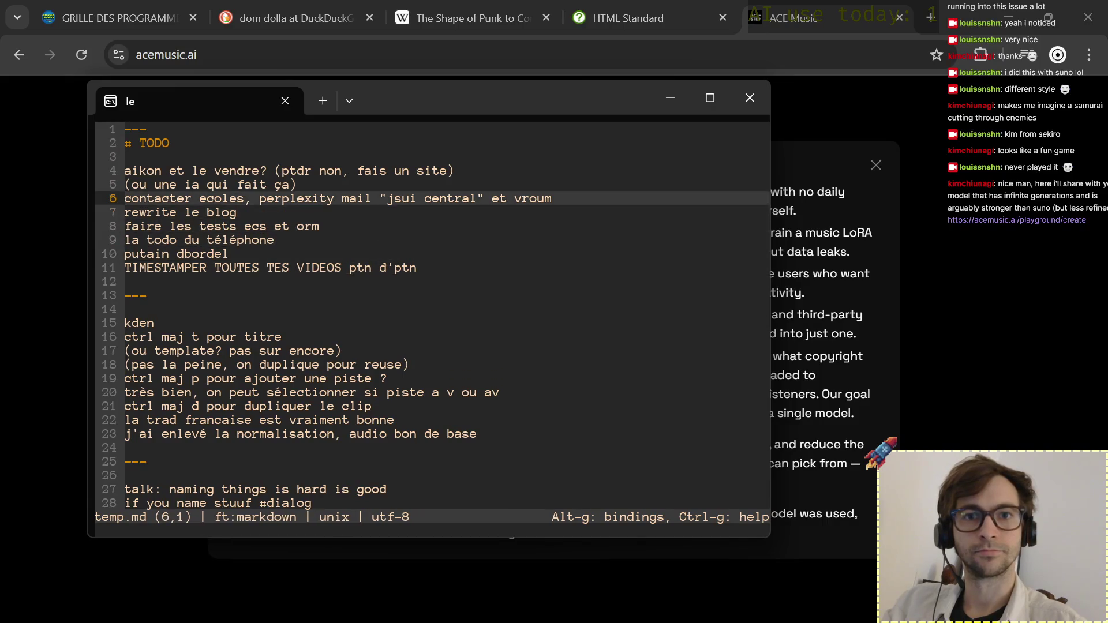
{"action": "key", "text": "Down"}
{"action": "key", "text": "Up"}
{"action": "key", "text": "Up"}
{"action": "key", "text": "Up"}
{"action": "key", "text": "Up"}
{"action": "key", "text": "Down"}
{"action": "key", "text": "Down"}
{"action": "key", "text": "Up"}
{"action": "key", "text": "Return"}
{"action": "key", "text": "Return"}
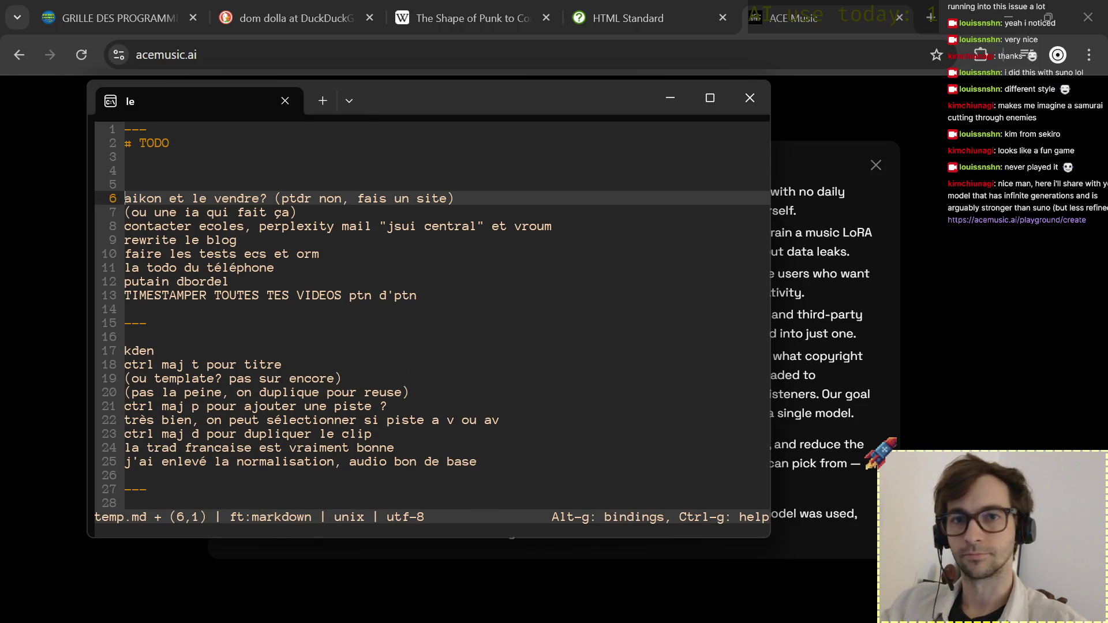
{"action": "key", "text": "Up"}
{"action": "type", "text": "try"}
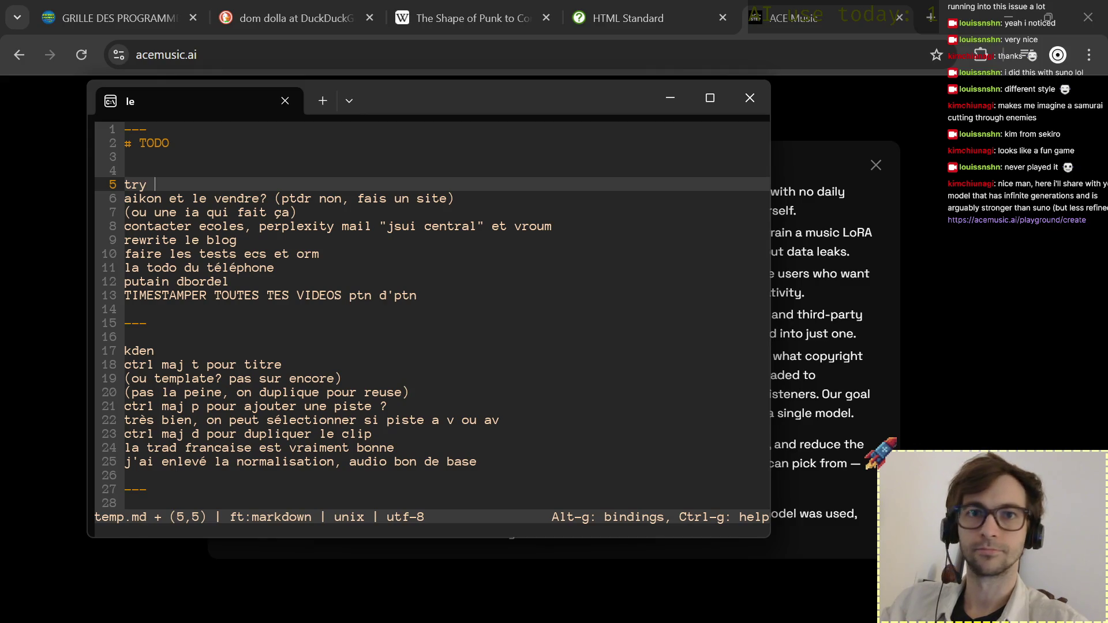
{"action": "type", "text": " acemusic.ai"}
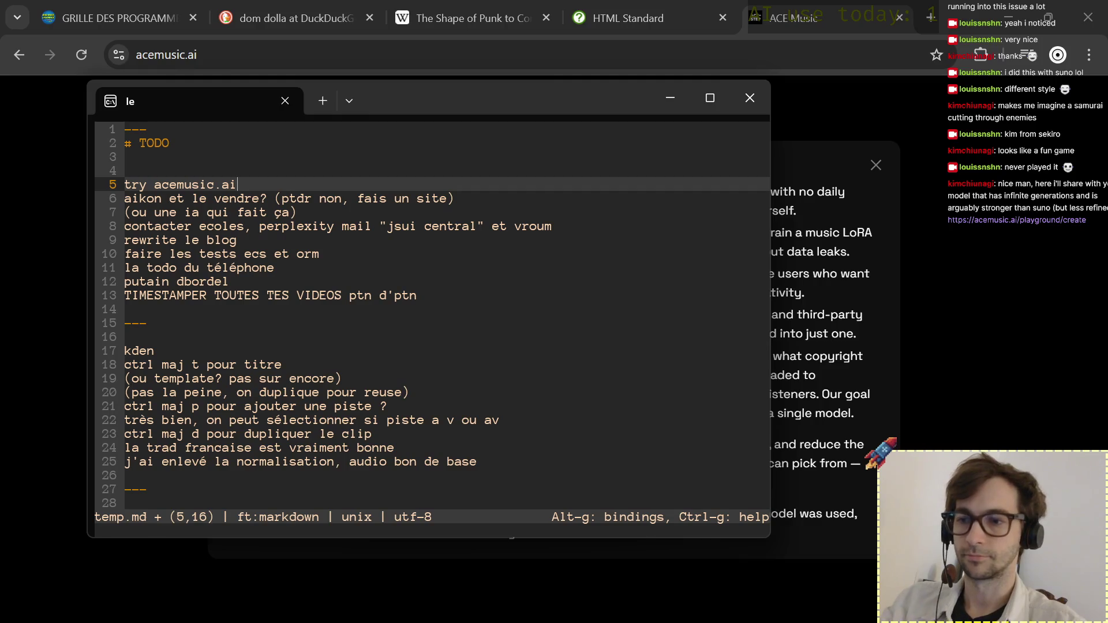
Paste the model-access quote split over two lines, add '> very very true' and save temp.md.
{"action": "key", "text": "Return"}
{"action": "key", "text": "ctrl+v"}
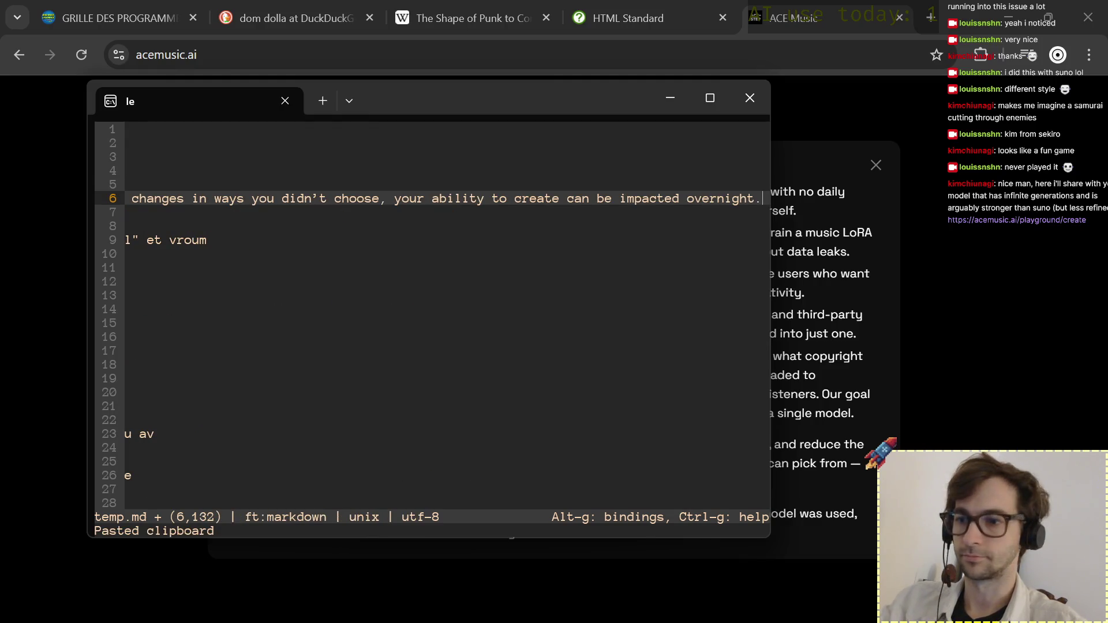
{"action": "key", "text": "Up"}
{"action": "key", "text": "Home"}
{"action": "key", "text": "Down"}
{"action": "key", "text": "Down"}
{"action": "key", "text": "Up"}
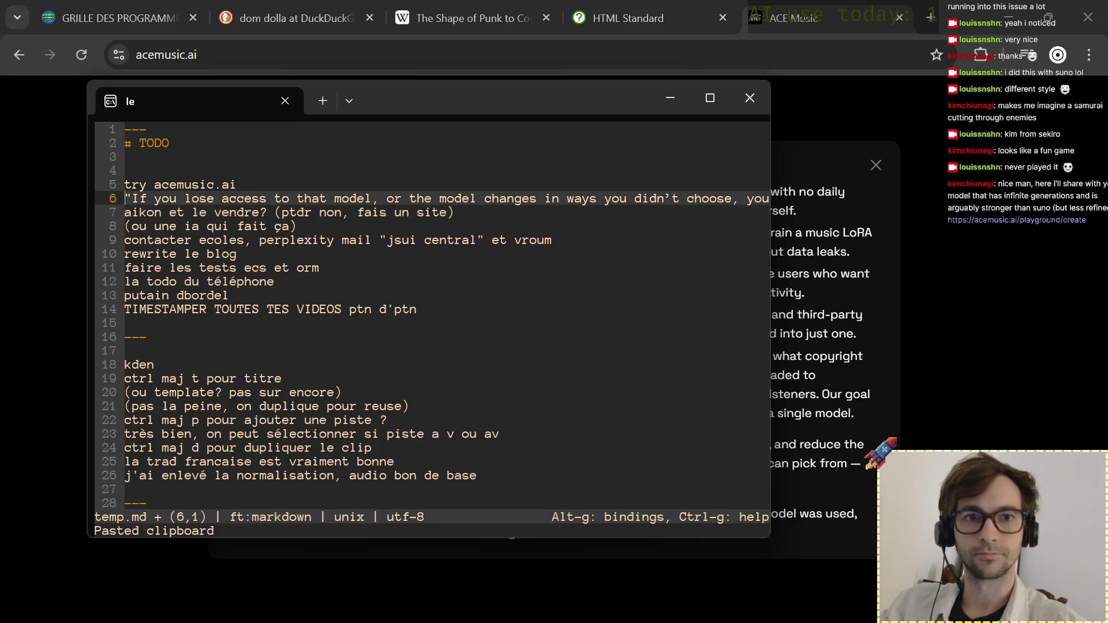
{"action": "key", "text": "ctrl+Right"}
{"action": "key", "text": "ctrl+Right"}
{"action": "key", "text": "ctrl+Right"}
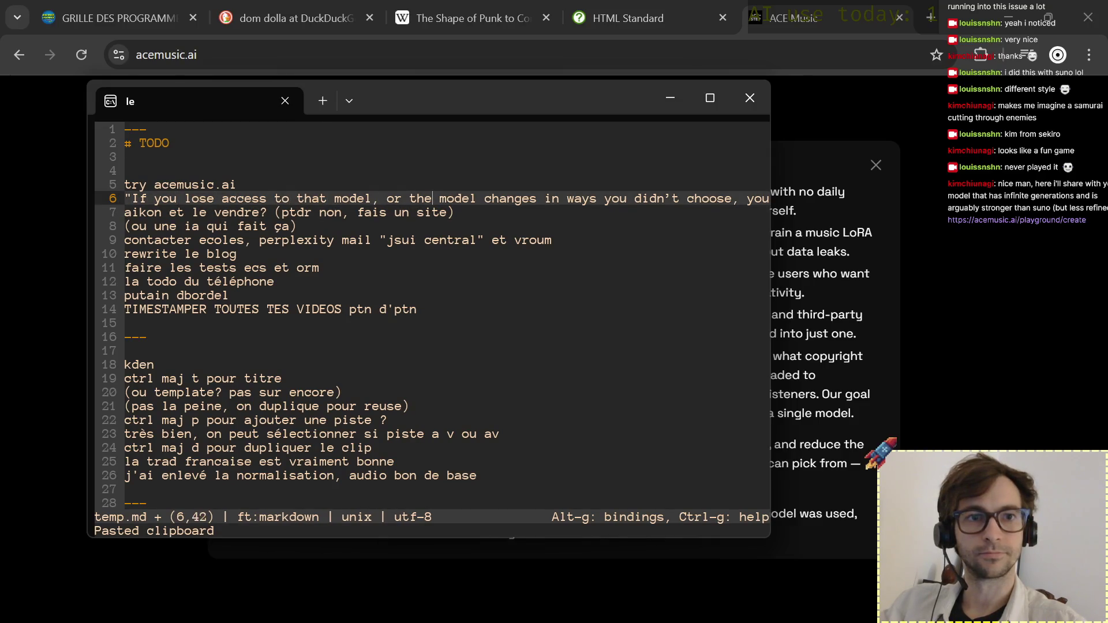
{"action": "key", "text": "Return"}
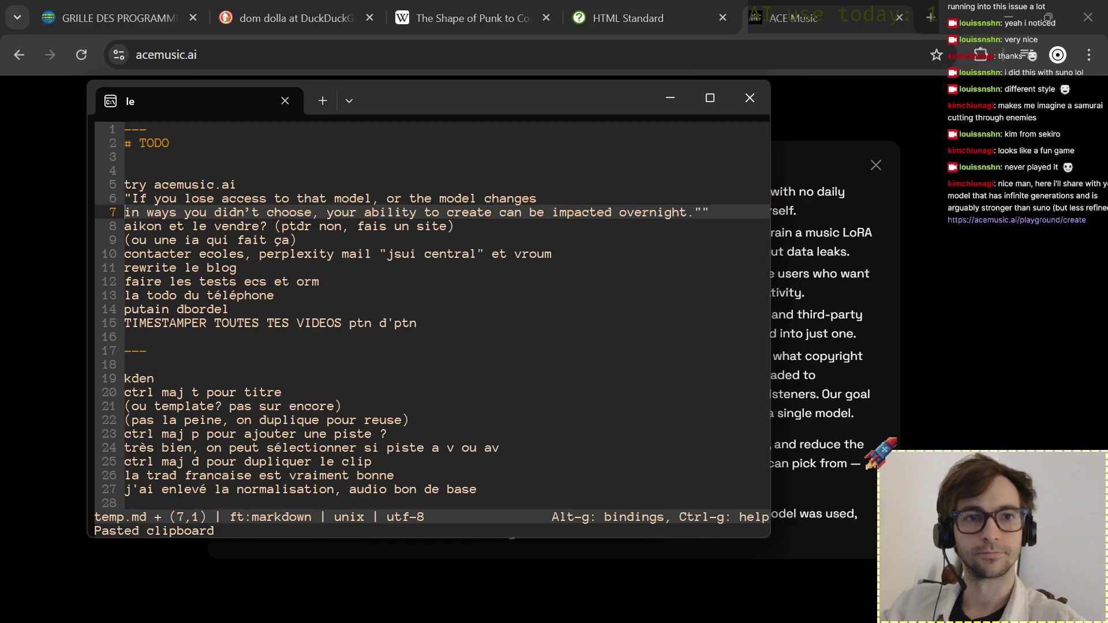
{"action": "key", "text": "Down"}
{"action": "key", "text": "Up"}
{"action": "key", "text": "End"}
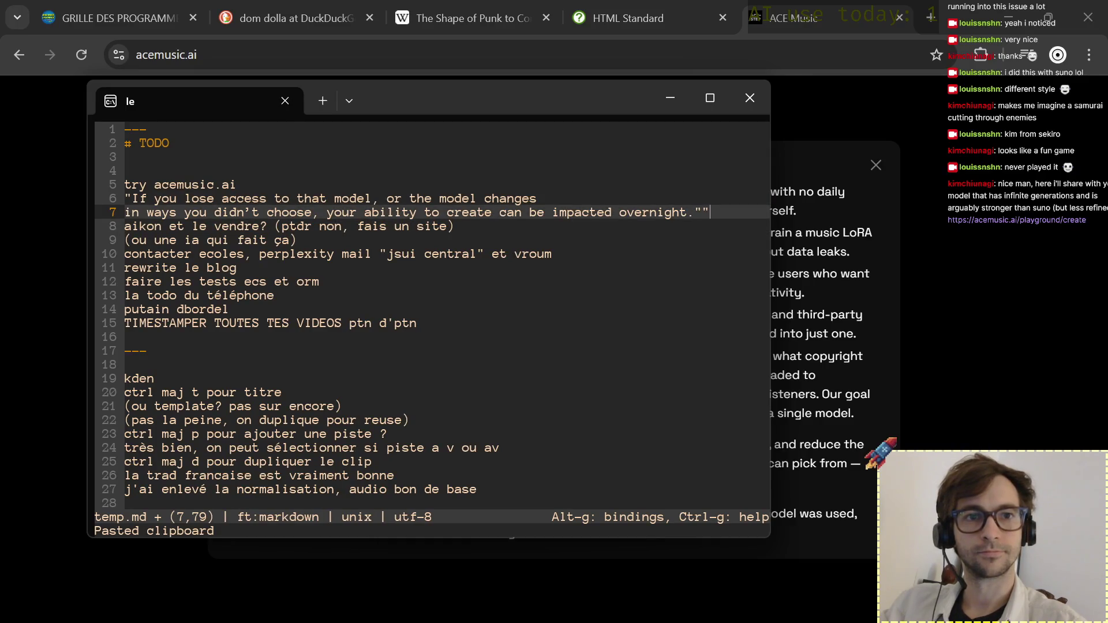
{"action": "key", "text": "Return"}
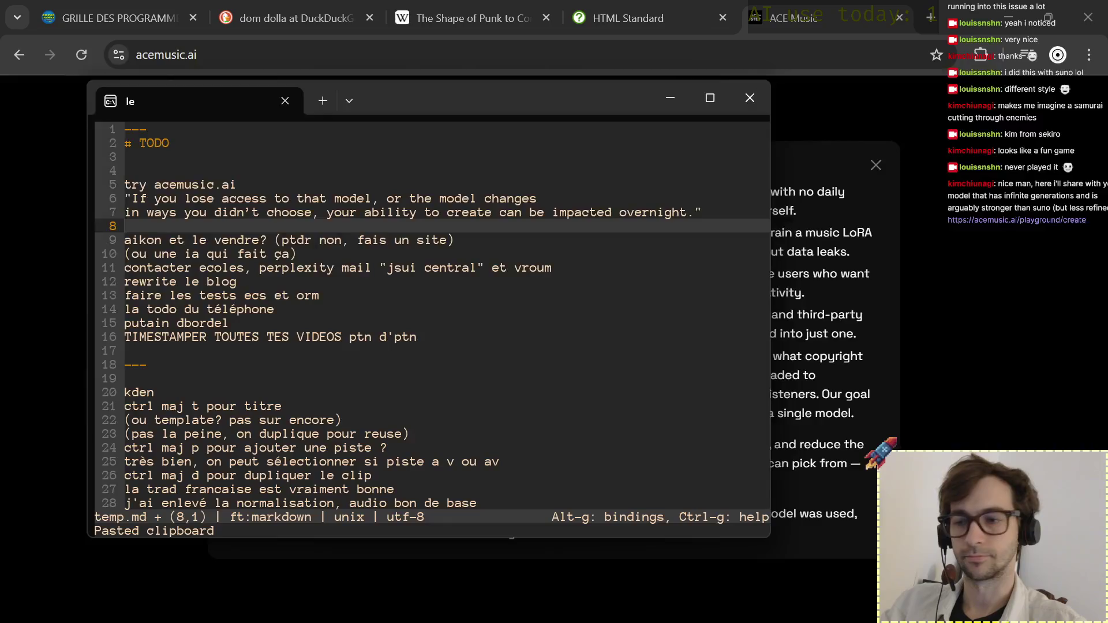
{"action": "type", "text": "> very"}
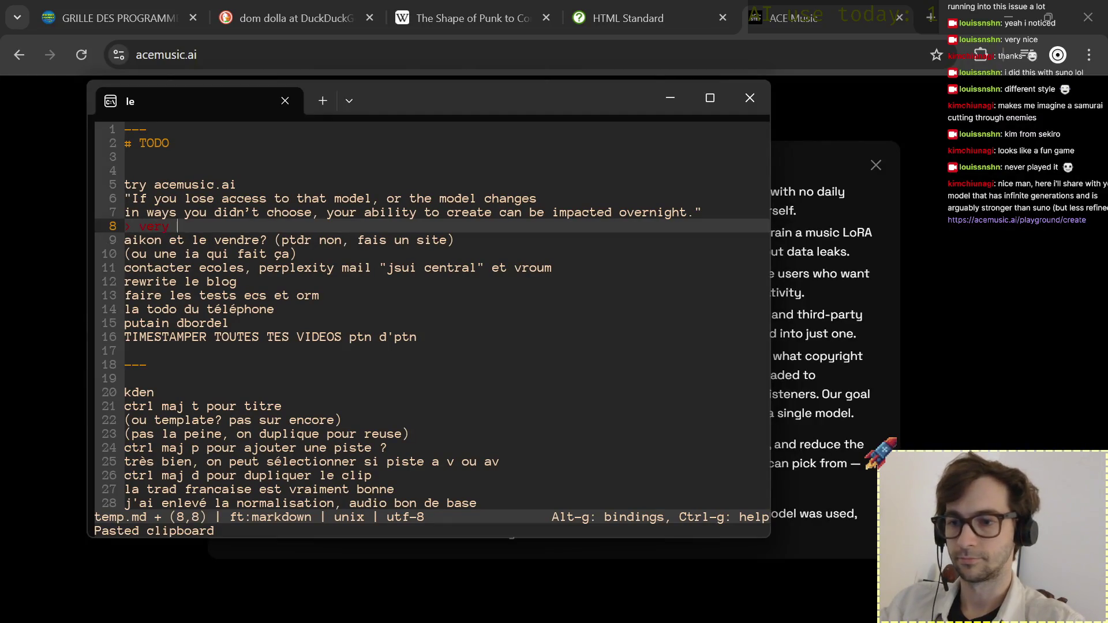
{"action": "type", "text": " very true"}
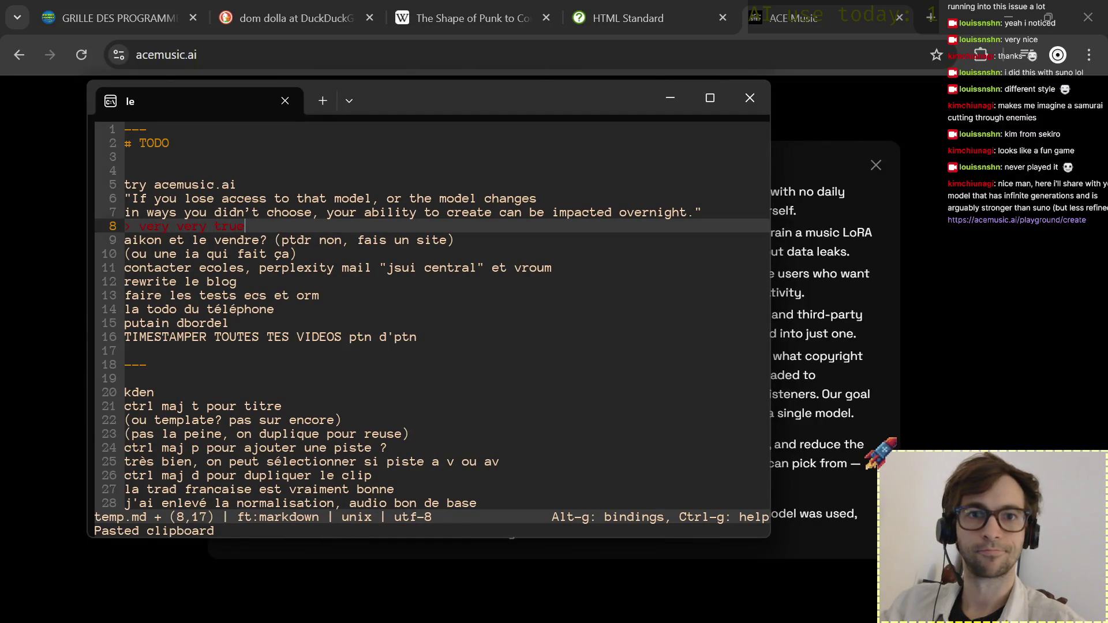
{"action": "key", "text": "ctrl+s"}
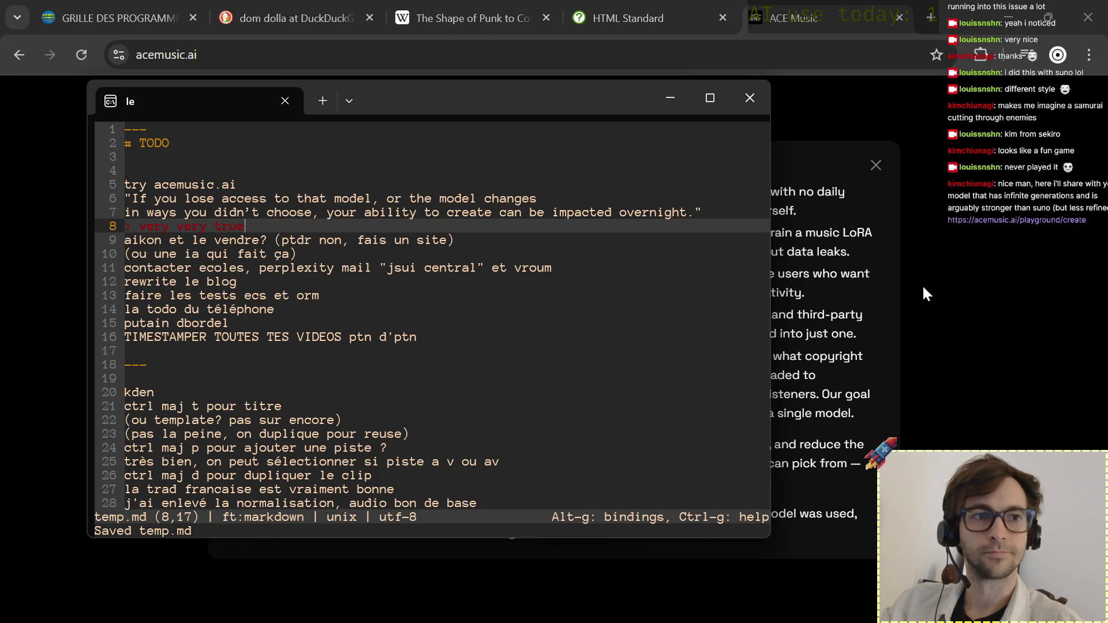
{"action": "left_click", "coordinate": [830, 198]}
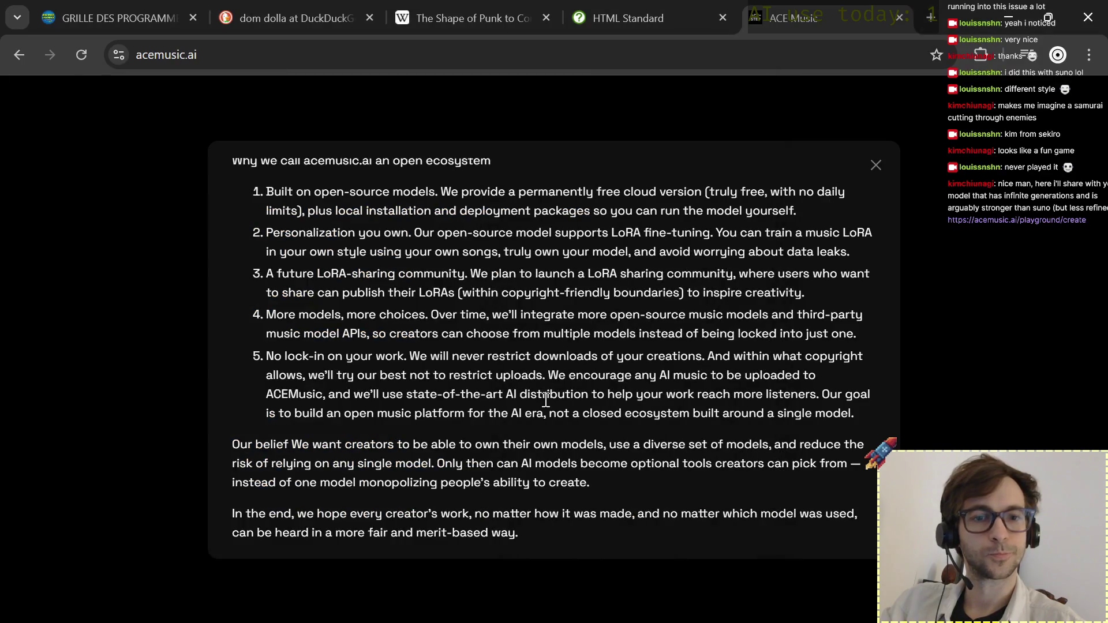
Close the letter modal and open the ACE-Step GitHub repository from the ACEMusic page.
{"action": "left_click", "coordinate": [877, 164]}
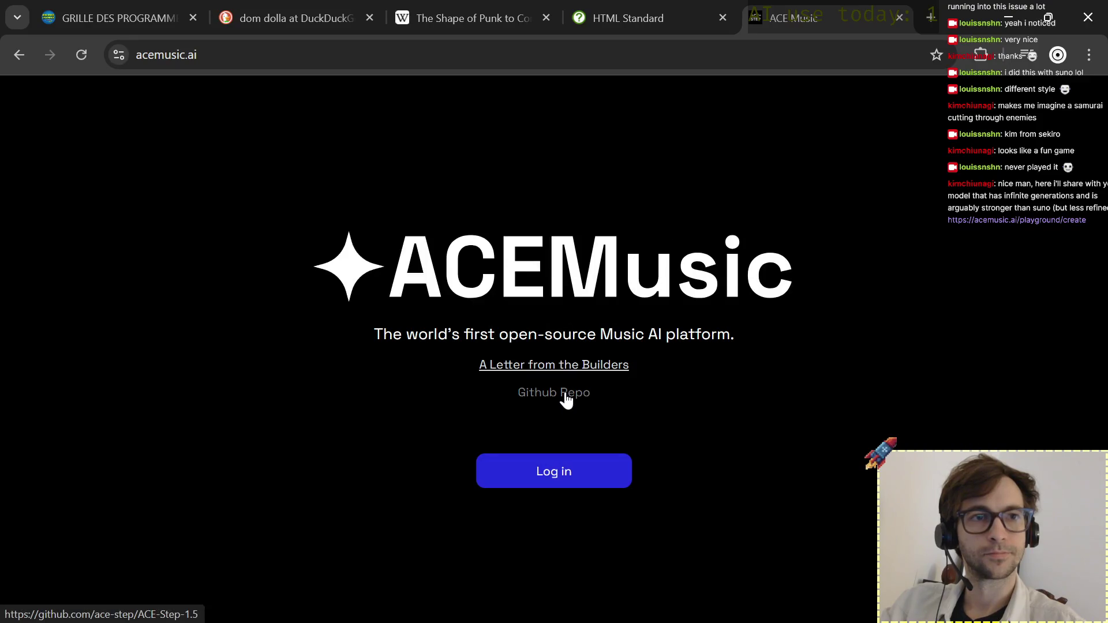
{"action": "left_click", "coordinate": [566, 392]}
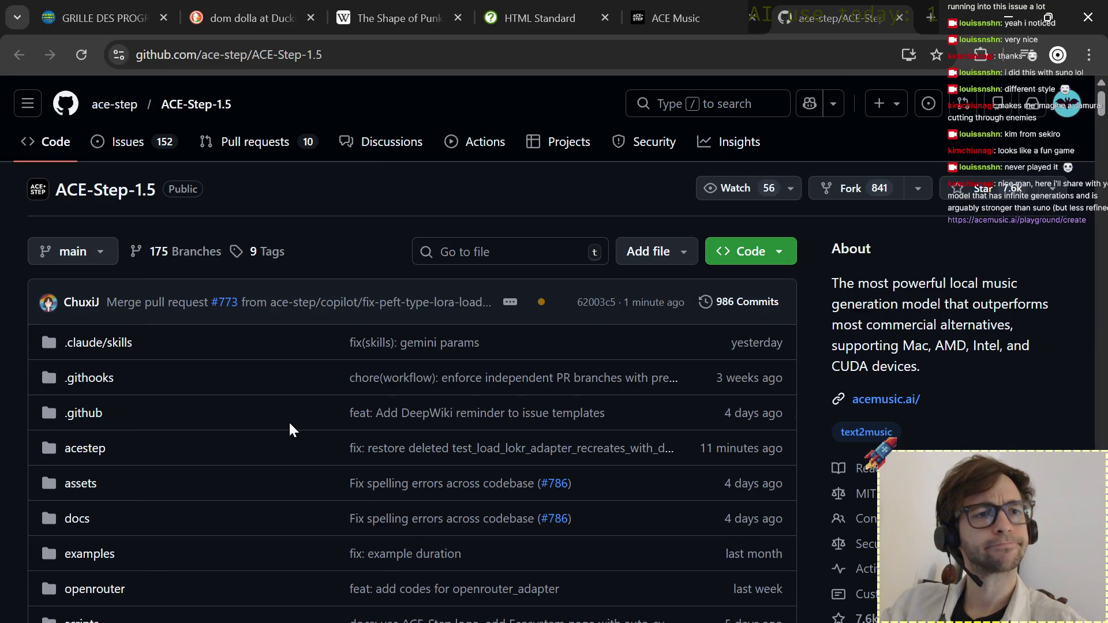
{"action": "scroll", "coordinate": [290, 429], "scroll_direction": "down", "scroll_amount": 3}
{"action": "scroll", "coordinate": [290, 428], "scroll_direction": "down", "scroll_amount": 2}
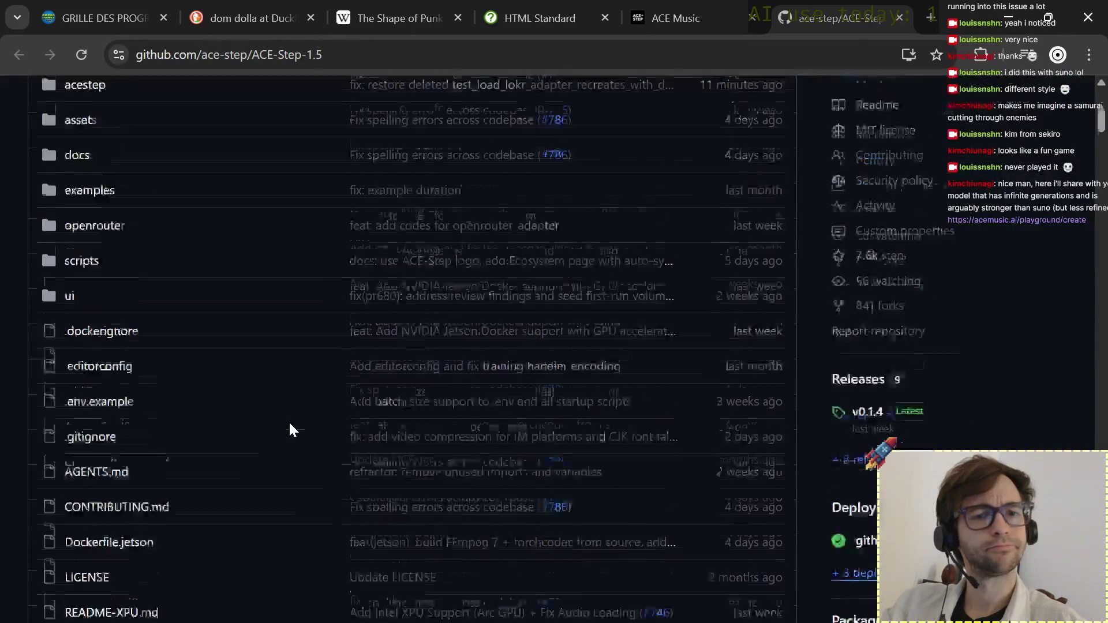
{"action": "scroll", "coordinate": [290, 428], "scroll_direction": "down", "scroll_amount": 3}
{"action": "scroll", "coordinate": [290, 429], "scroll_direction": "down", "scroll_amount": 2}
{"action": "scroll", "coordinate": [291, 429], "scroll_direction": "down", "scroll_amount": 2}
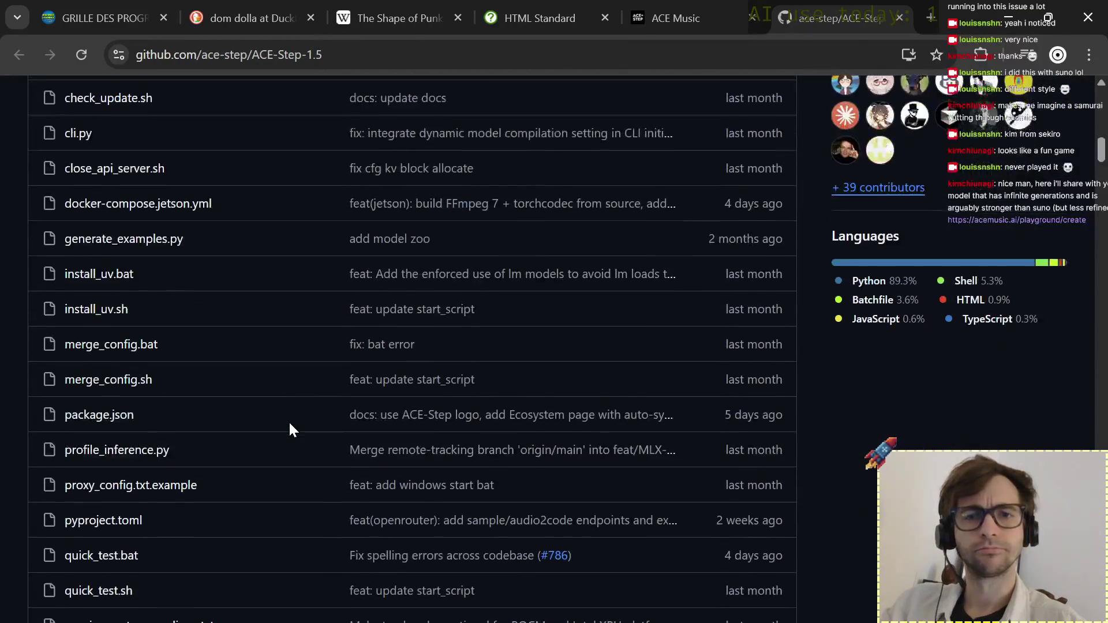
{"action": "scroll", "coordinate": [269, 347], "scroll_direction": "up", "scroll_amount": 3}
{"action": "scroll", "coordinate": [263, 353], "scroll_direction": "down", "scroll_amount": 3}
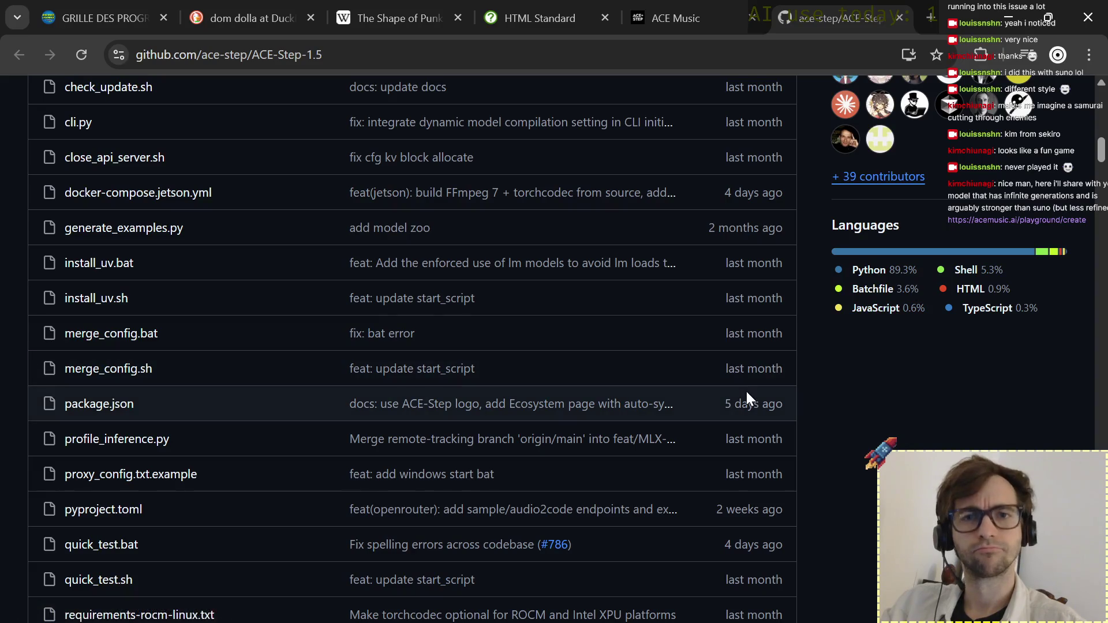
{"action": "scroll", "coordinate": [746, 391], "scroll_direction": "down", "scroll_amount": 2}
{"action": "scroll", "coordinate": [747, 395], "scroll_direction": "down", "scroll_amount": 3}
{"action": "scroll", "coordinate": [746, 395], "scroll_direction": "down", "scroll_amount": 2}
{"action": "scroll", "coordinate": [746, 395], "scroll_direction": "down", "scroll_amount": 2}
{"action": "scroll", "coordinate": [748, 392], "scroll_direction": "down", "scroll_amount": 1}
{"action": "scroll", "coordinate": [748, 393], "scroll_direction": "down", "scroll_amount": 2}
{"action": "scroll", "coordinate": [747, 391], "scroll_direction": "down", "scroll_amount": 3}
{"action": "scroll", "coordinate": [746, 391], "scroll_direction": "down", "scroll_amount": 2}
{"action": "scroll", "coordinate": [747, 391], "scroll_direction": "down", "scroll_amount": 2}
{"action": "scroll", "coordinate": [747, 391], "scroll_direction": "down", "scroll_amount": 2}
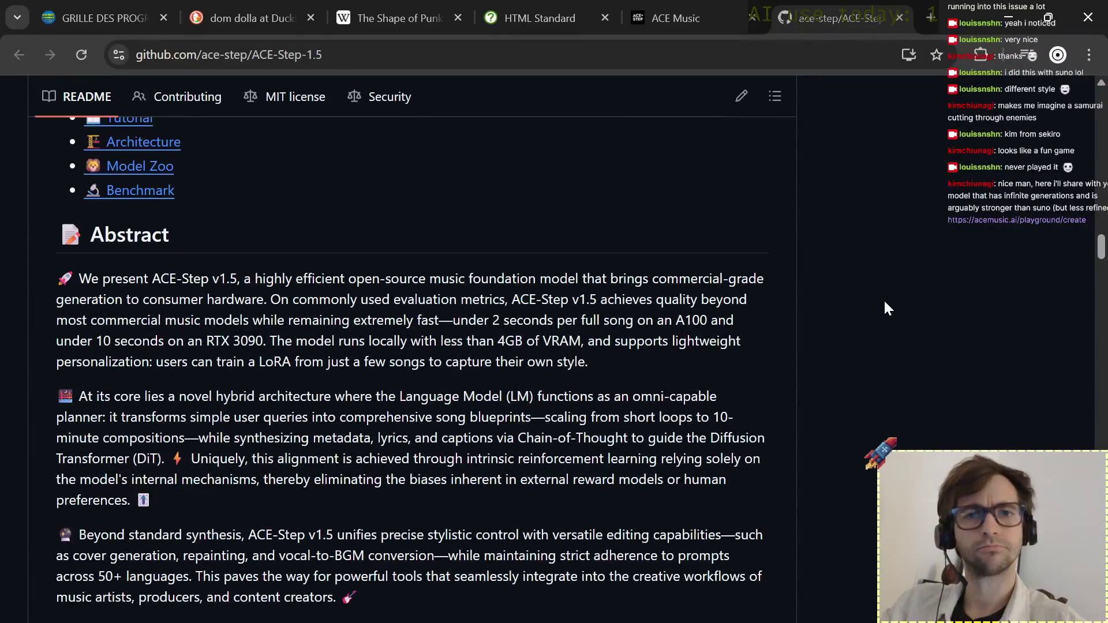
{"action": "scroll", "coordinate": [884, 309], "scroll_direction": "down", "scroll_amount": 1}
{"action": "scroll", "coordinate": [884, 309], "scroll_direction": "down", "scroll_amount": 1}
{"action": "scroll", "coordinate": [885, 309], "scroll_direction": "down", "scroll_amount": 1}
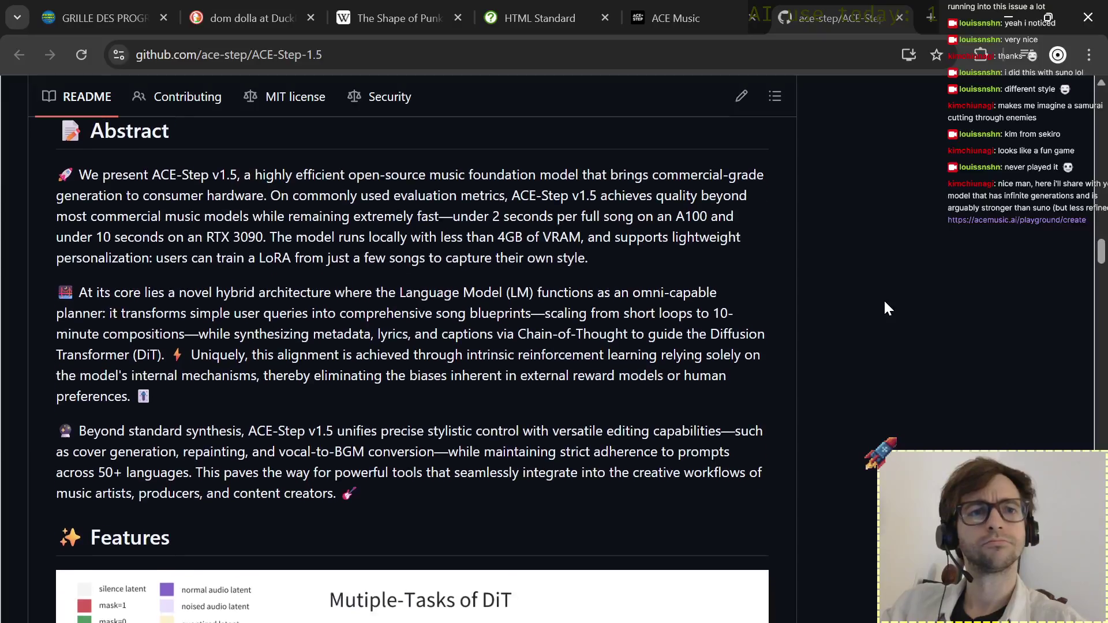
{"action": "scroll", "coordinate": [884, 309], "scroll_direction": "down", "scroll_amount": 1}
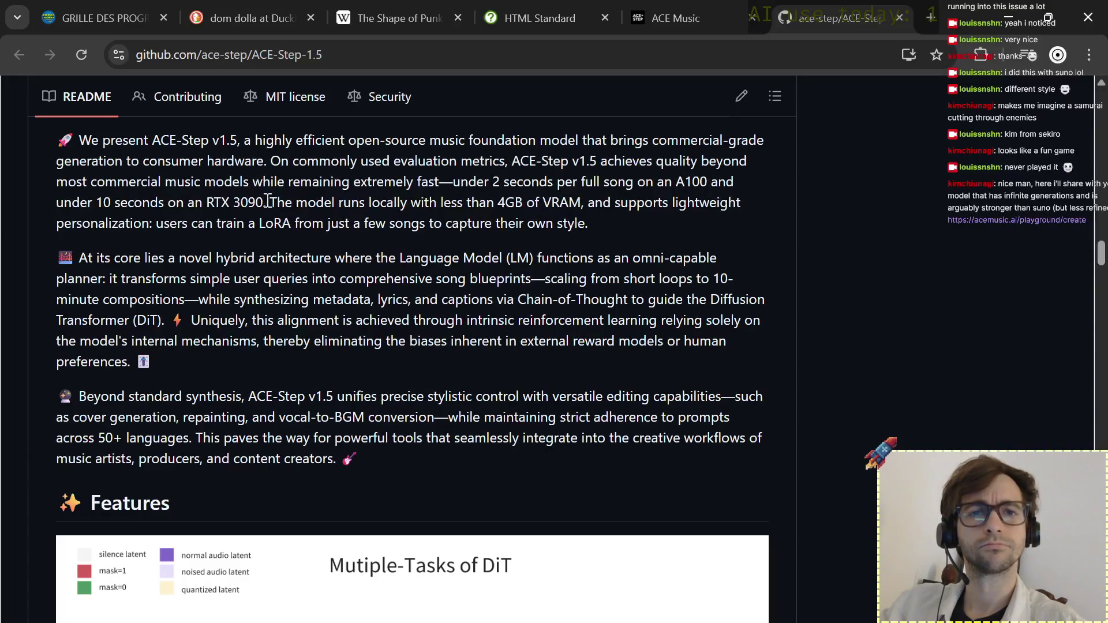
Highlight the README sentence 'The model runs locally with less than 4GB of VRAM,'.
{"action": "left_click_drag", "start_coordinate": [271, 202], "coordinate": [584, 204]}
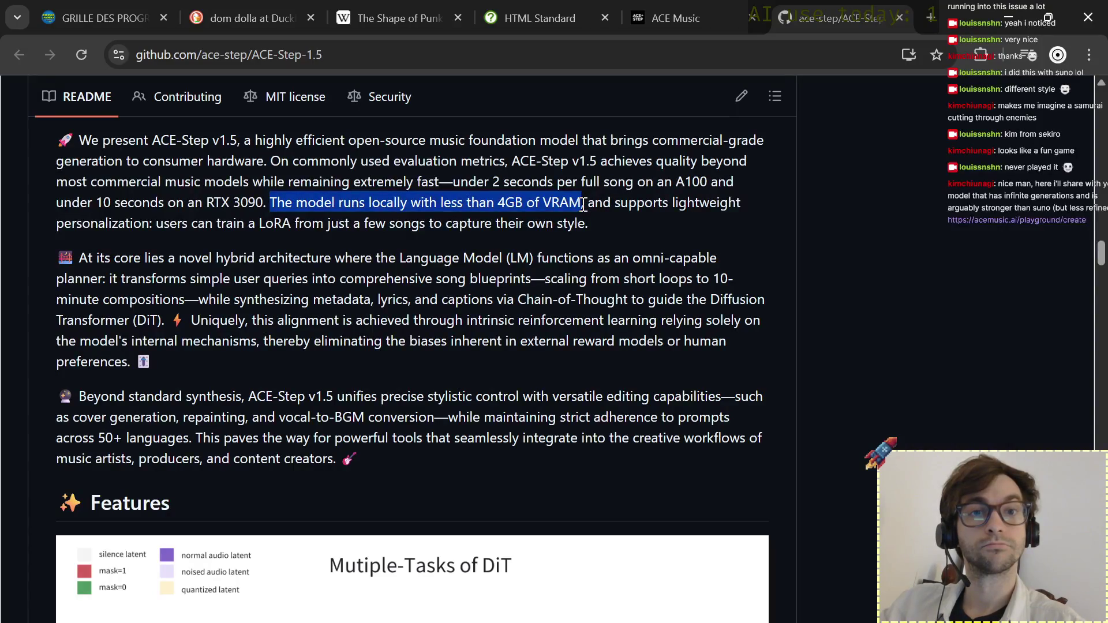
{"action": "left_click_drag", "start_coordinate": [585, 204], "coordinate": [590, 204]}
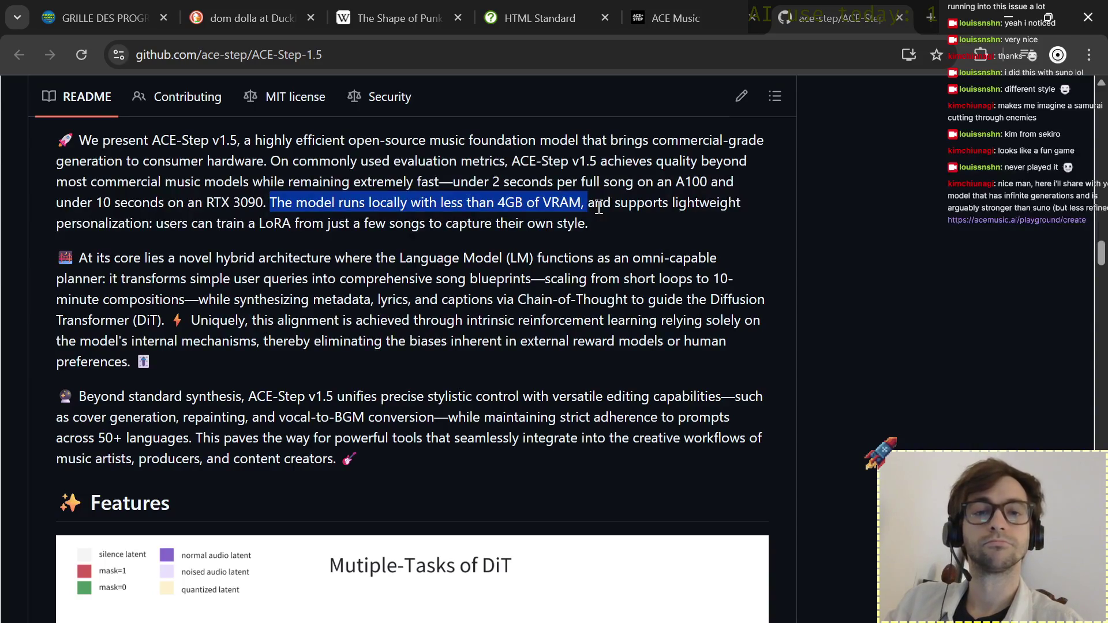
{"action": "scroll", "coordinate": [598, 208], "scroll_direction": "down", "scroll_amount": 1}
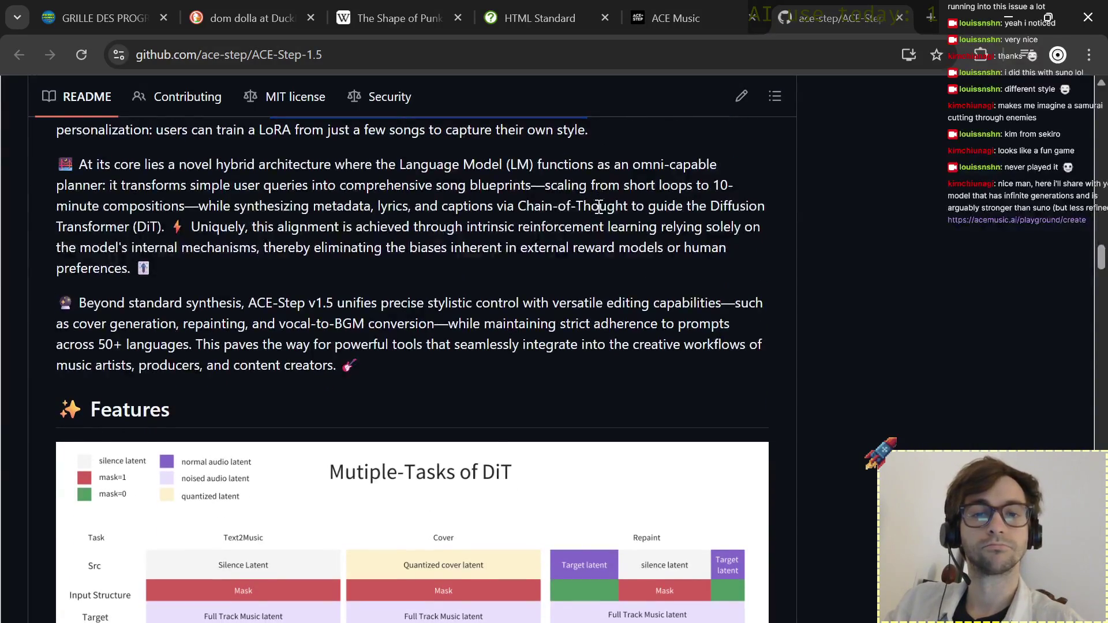
{"action": "scroll", "coordinate": [598, 206], "scroll_direction": "down", "scroll_amount": 1}
{"action": "scroll", "coordinate": [598, 206], "scroll_direction": "down", "scroll_amount": 1}
{"action": "scroll", "coordinate": [598, 208], "scroll_direction": "down", "scroll_amount": 1}
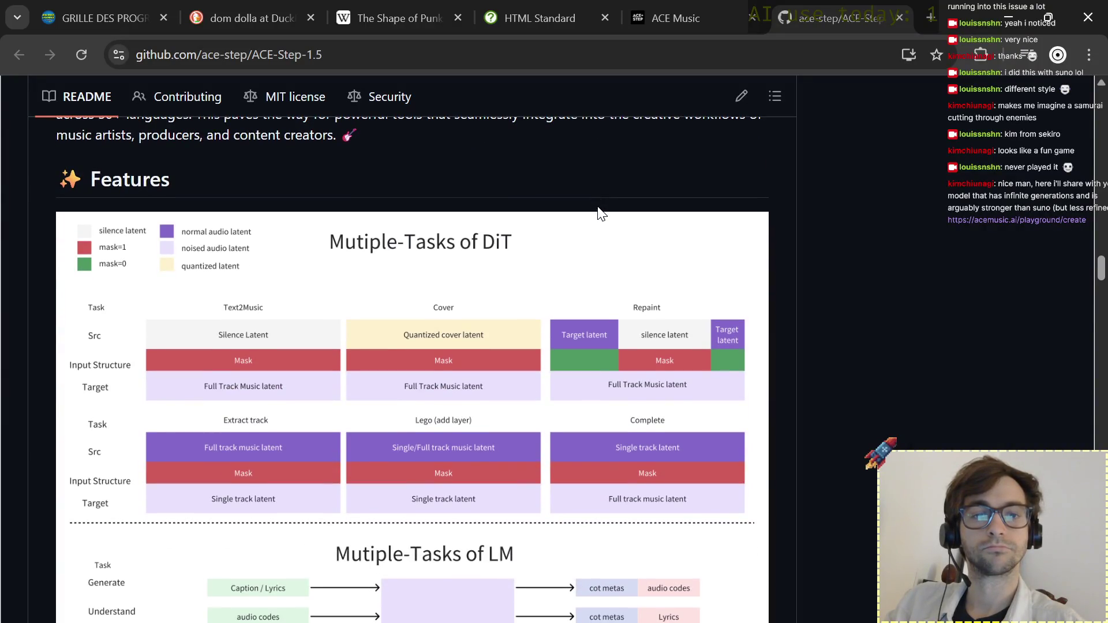
{"action": "scroll", "coordinate": [599, 208], "scroll_direction": "down", "scroll_amount": 2}
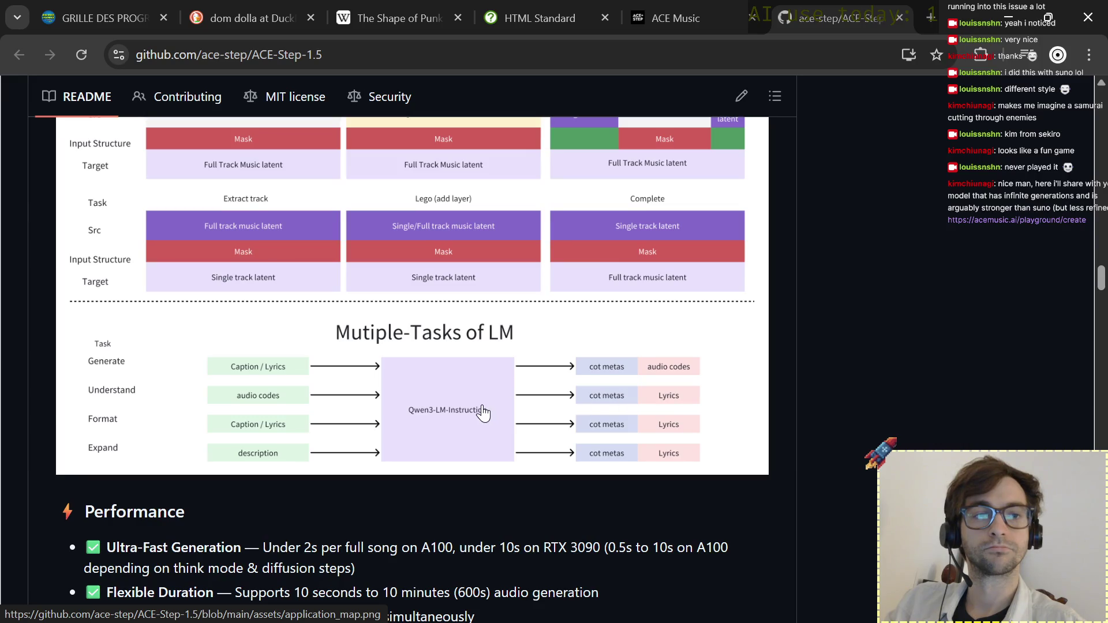
{"action": "scroll", "coordinate": [430, 423], "scroll_direction": "down", "scroll_amount": 3}
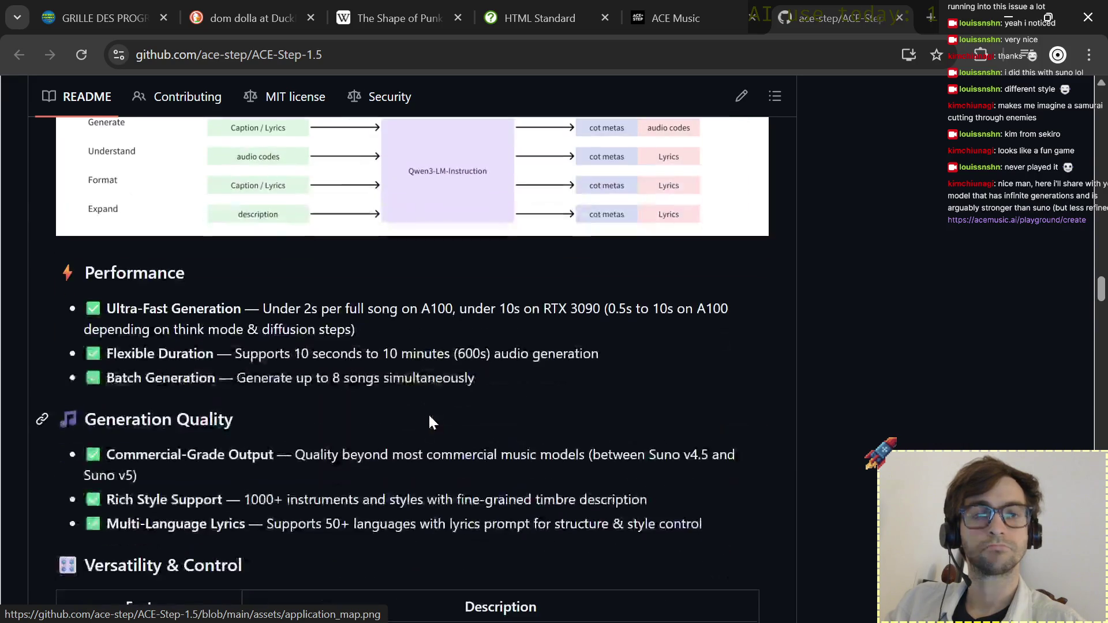
{"action": "scroll", "coordinate": [429, 423], "scroll_direction": "down", "scroll_amount": 1}
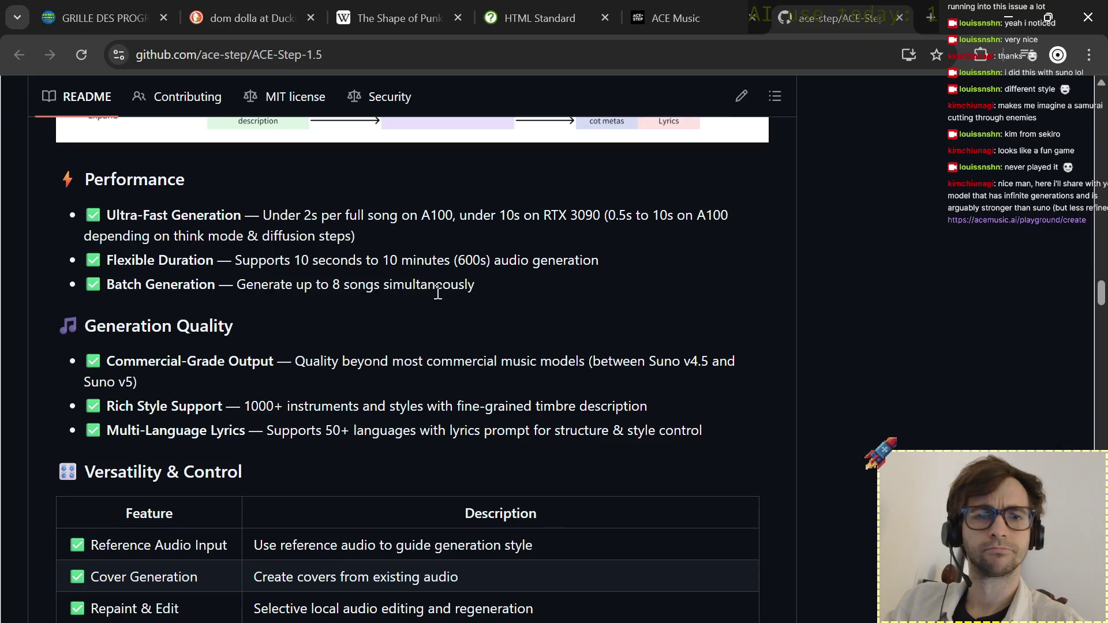
{"action": "scroll", "coordinate": [439, 294], "scroll_direction": "down", "scroll_amount": 1}
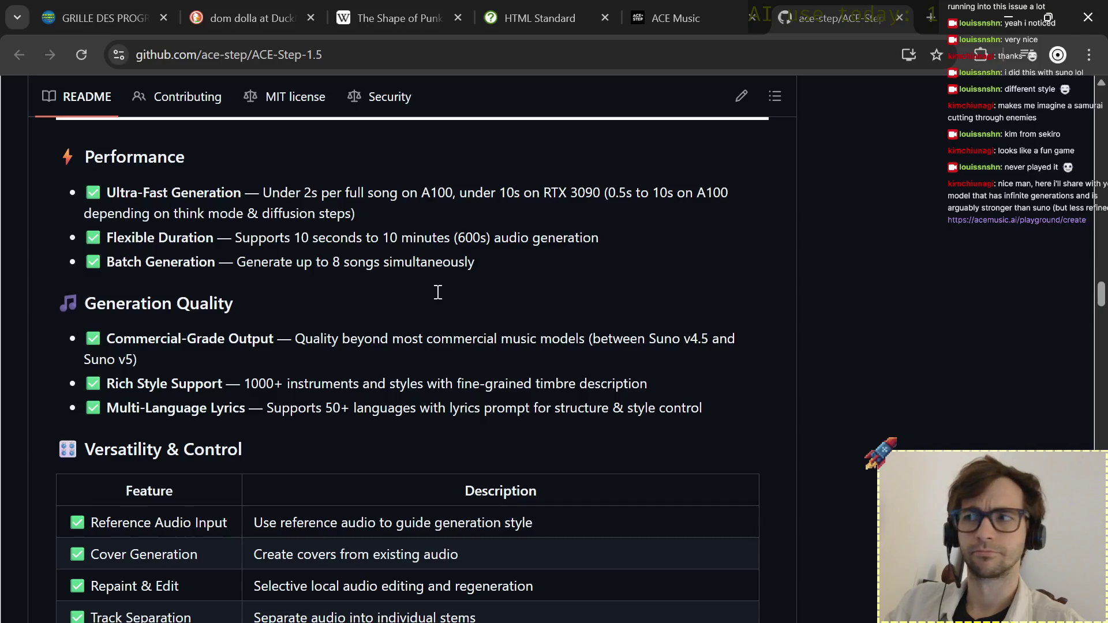
{"action": "scroll", "coordinate": [439, 293], "scroll_direction": "down", "scroll_amount": 1}
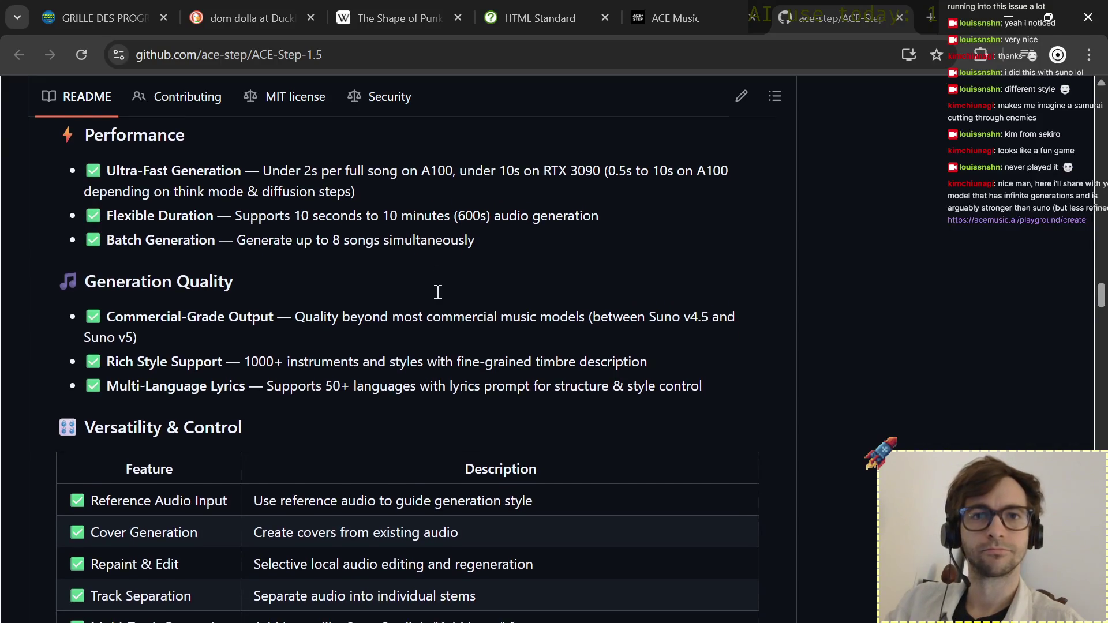
{"action": "scroll", "coordinate": [438, 293], "scroll_direction": "up", "scroll_amount": 1}
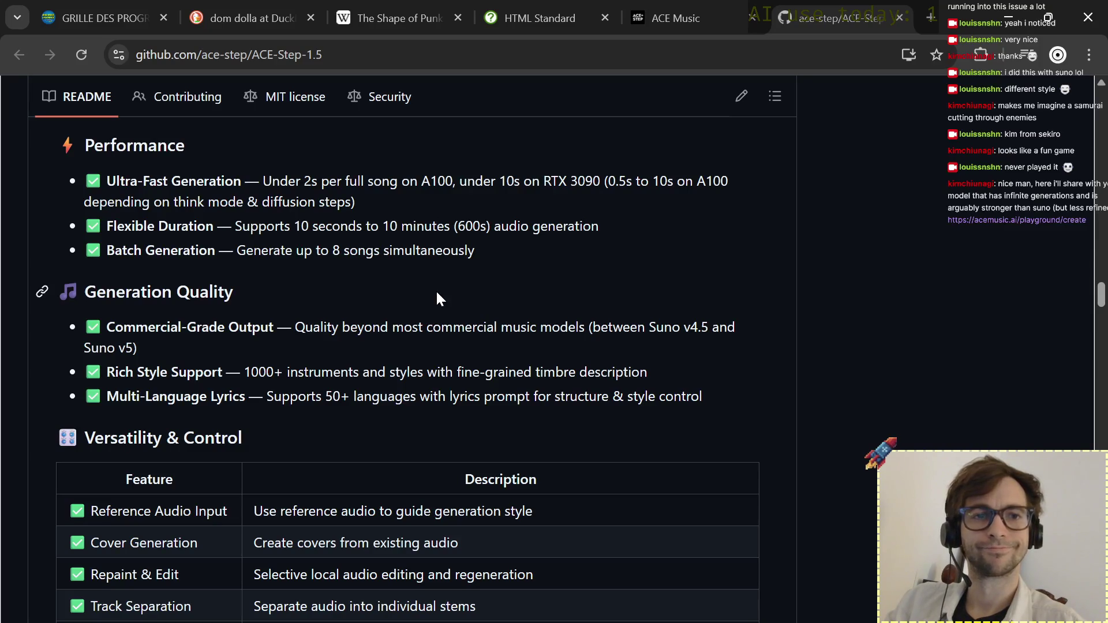
{"action": "scroll", "coordinate": [435, 299], "scroll_direction": "down", "scroll_amount": 1}
{"action": "scroll", "coordinate": [435, 292], "scroll_direction": "down", "scroll_amount": 2}
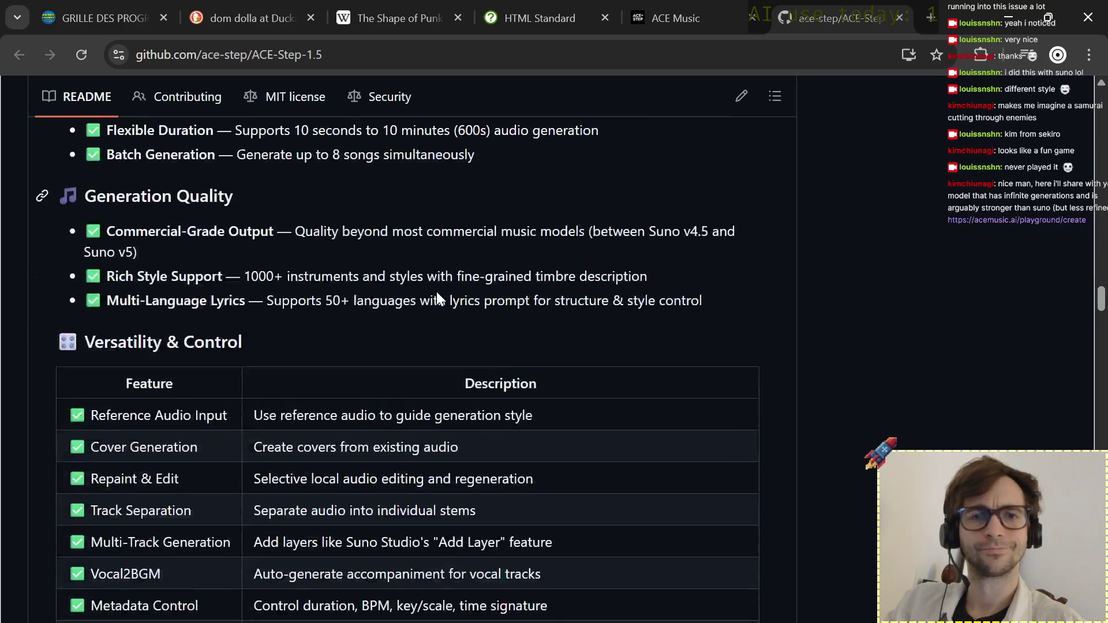
{"action": "scroll", "coordinate": [436, 293], "scroll_direction": "down", "scroll_amount": 1}
{"action": "scroll", "coordinate": [437, 292], "scroll_direction": "down", "scroll_amount": 1}
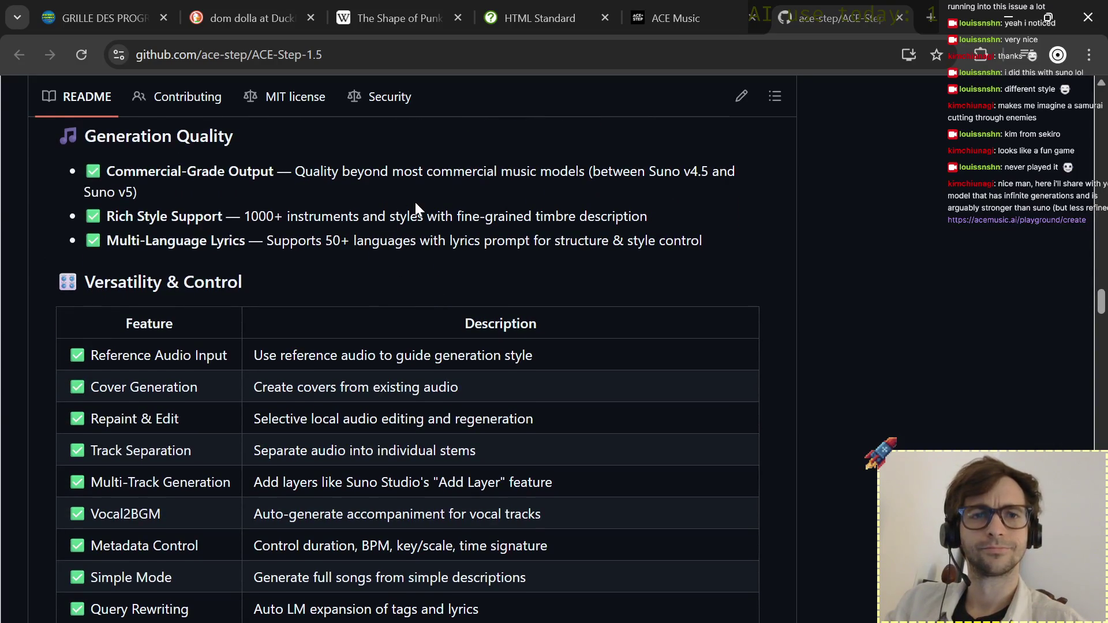
{"action": "triple_click", "coordinate": [313, 246]}
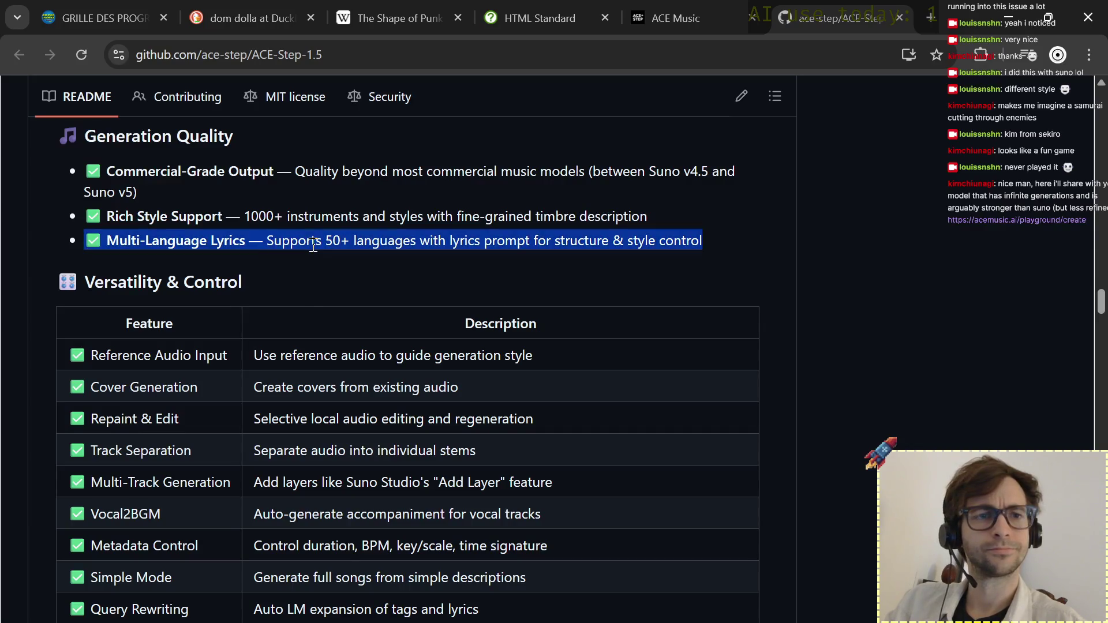
{"action": "left_click", "coordinate": [314, 246]}
{"action": "scroll", "coordinate": [314, 246], "scroll_direction": "down", "scroll_amount": 1}
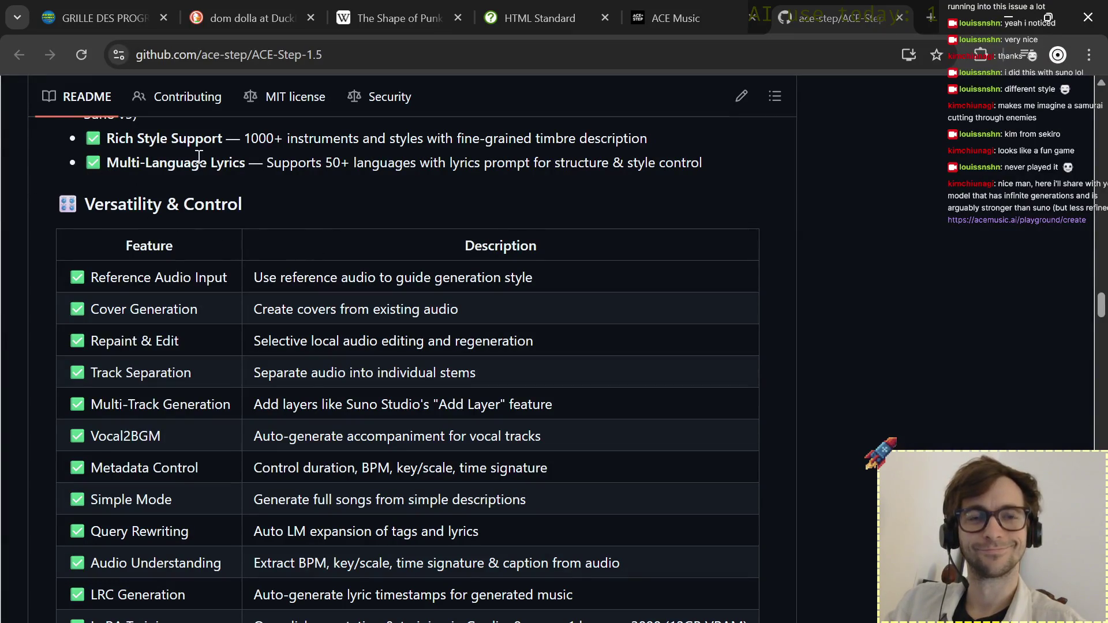
{"action": "scroll", "coordinate": [264, 275], "scroll_direction": "down", "scroll_amount": 5}
{"action": "scroll", "coordinate": [265, 275], "scroll_direction": "down", "scroll_amount": 2}
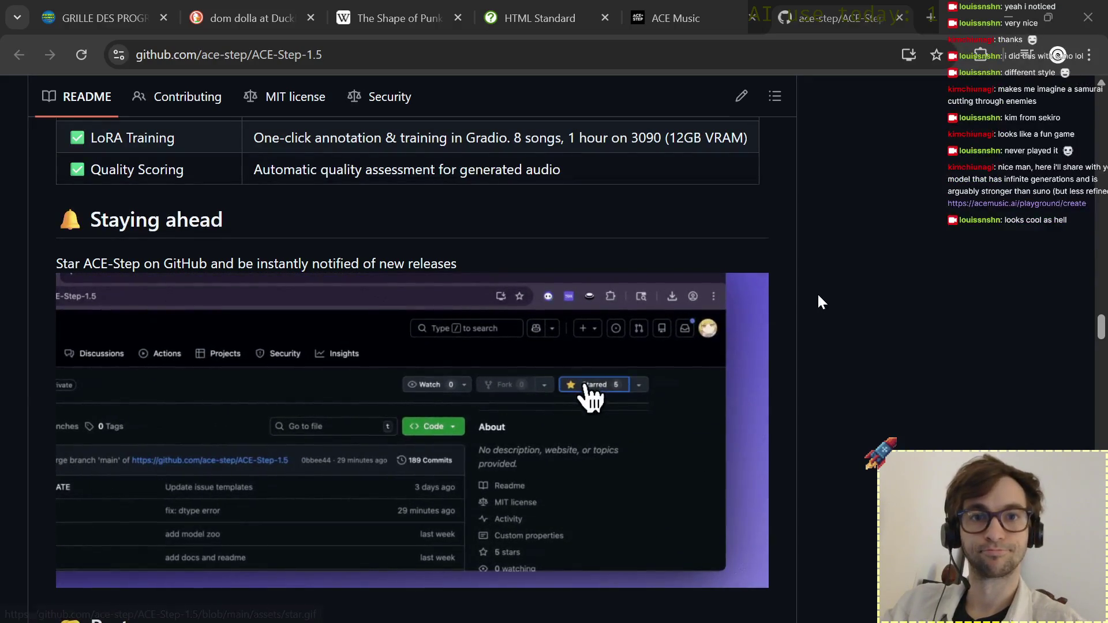
{"action": "scroll", "coordinate": [817, 301], "scroll_direction": "down", "scroll_amount": 5}
{"action": "scroll", "coordinate": [817, 301], "scroll_direction": "down", "scroll_amount": 1}
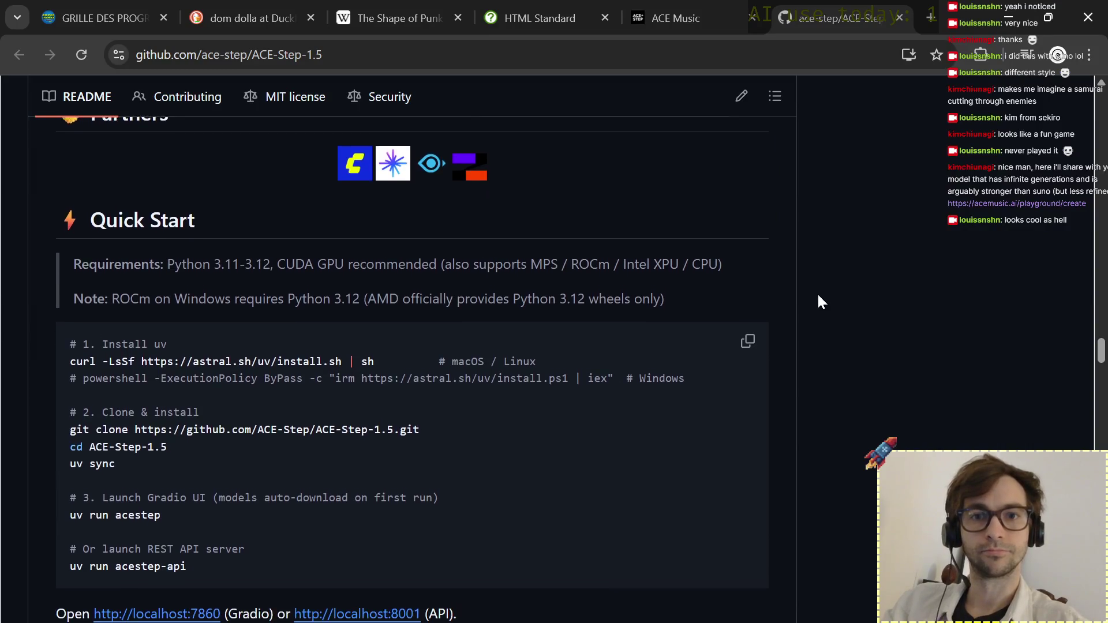
{"action": "scroll", "coordinate": [817, 302], "scroll_direction": "down", "scroll_amount": 1}
{"action": "scroll", "coordinate": [817, 301], "scroll_direction": "down", "scroll_amount": 1}
{"action": "scroll", "coordinate": [817, 301], "scroll_direction": "down", "scroll_amount": 1}
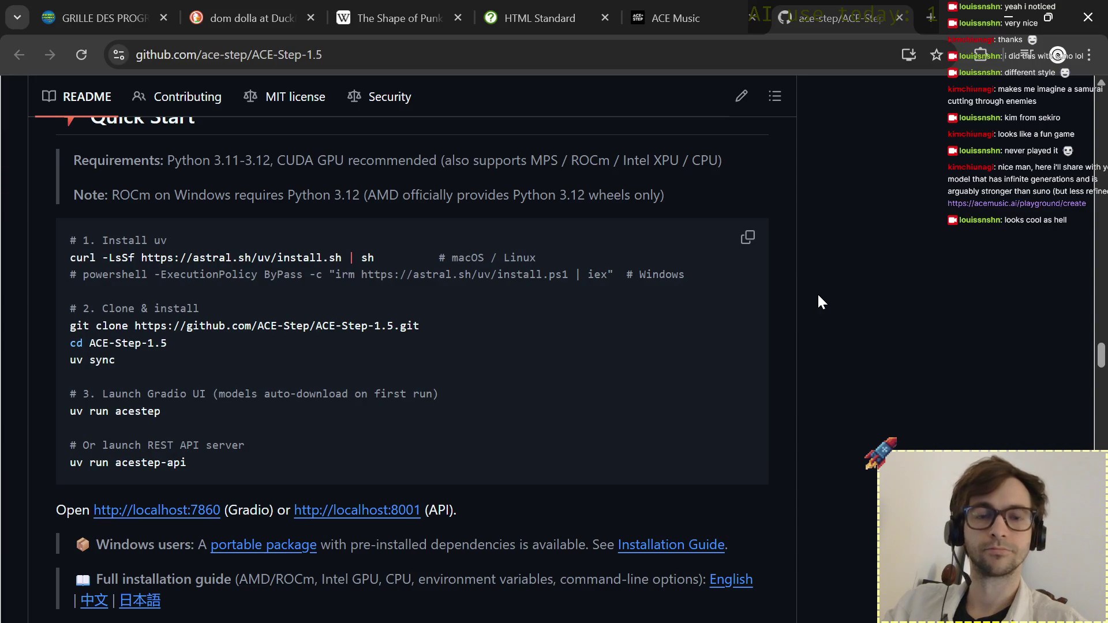
{"action": "scroll", "coordinate": [818, 301], "scroll_direction": "down", "scroll_amount": 1}
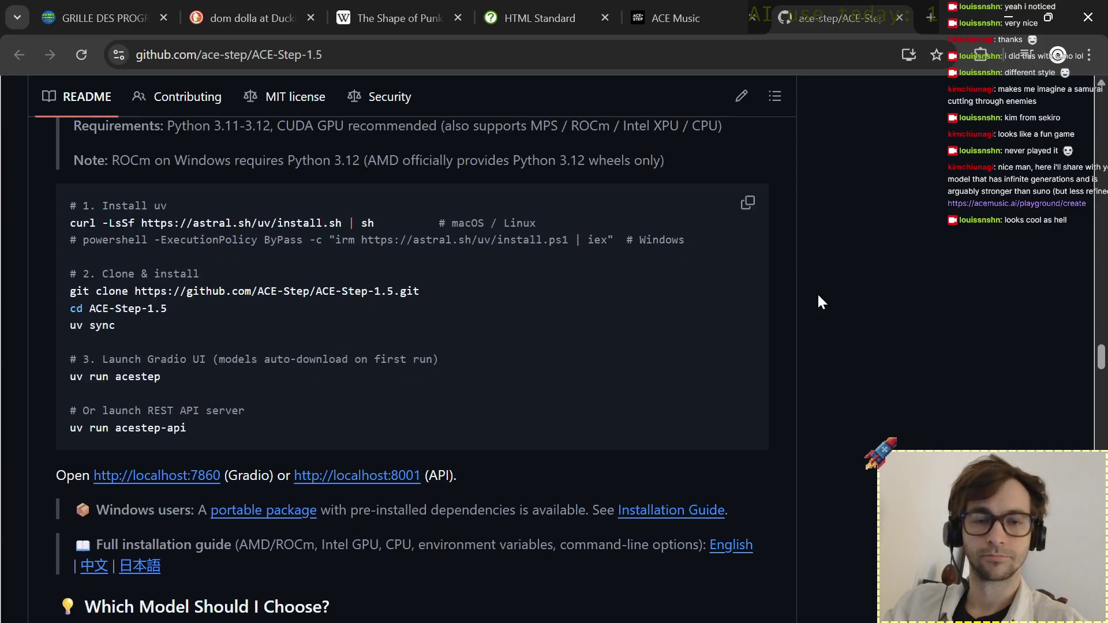
{"action": "scroll", "coordinate": [817, 301], "scroll_direction": "down", "scroll_amount": 1}
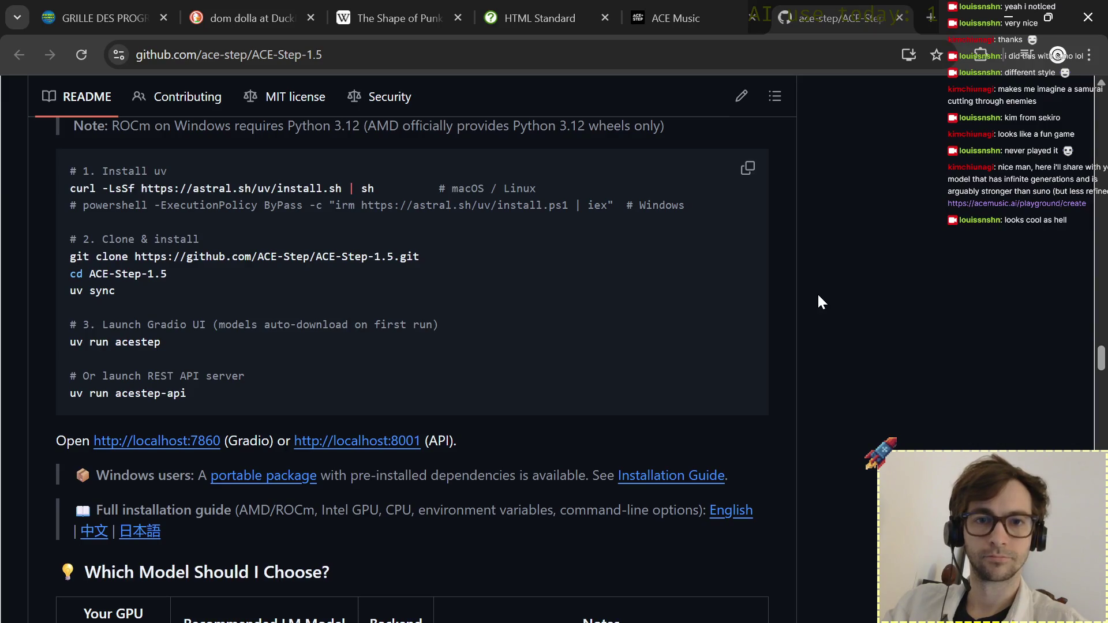
{"action": "scroll", "coordinate": [817, 302], "scroll_direction": "down", "scroll_amount": 1}
{"action": "scroll", "coordinate": [818, 295], "scroll_direction": "down", "scroll_amount": 2}
{"action": "scroll", "coordinate": [819, 295], "scroll_direction": "down", "scroll_amount": 2}
{"action": "scroll", "coordinate": [818, 295], "scroll_direction": "down", "scroll_amount": 1}
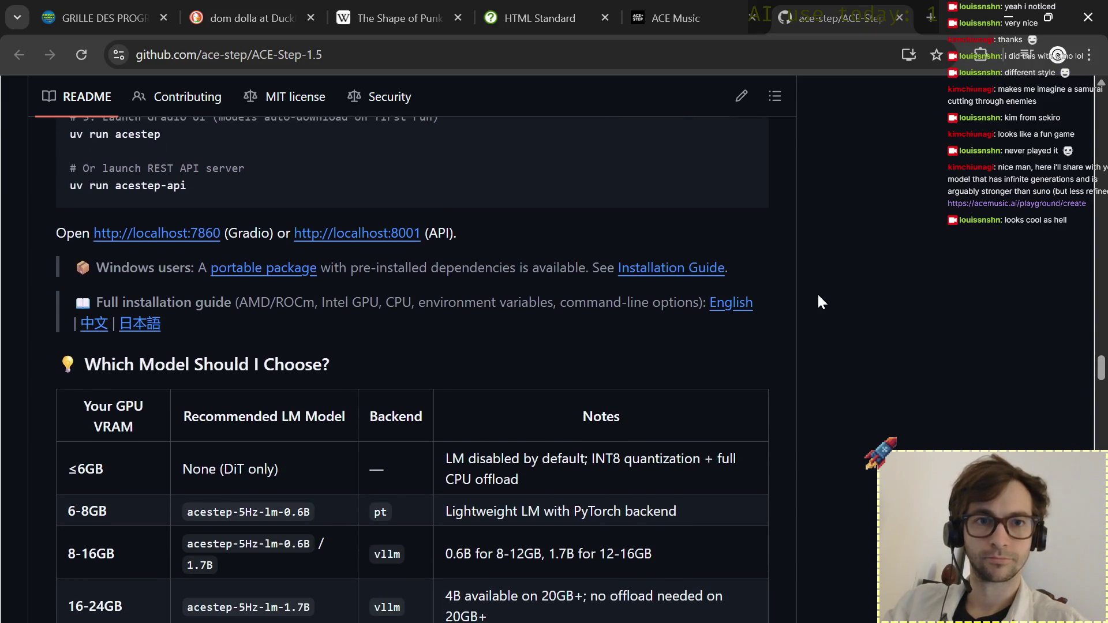
{"action": "scroll", "coordinate": [818, 296], "scroll_direction": "down", "scroll_amount": 1}
{"action": "scroll", "coordinate": [819, 302], "scroll_direction": "down", "scroll_amount": 2}
{"action": "scroll", "coordinate": [818, 301], "scroll_direction": "down", "scroll_amount": 2}
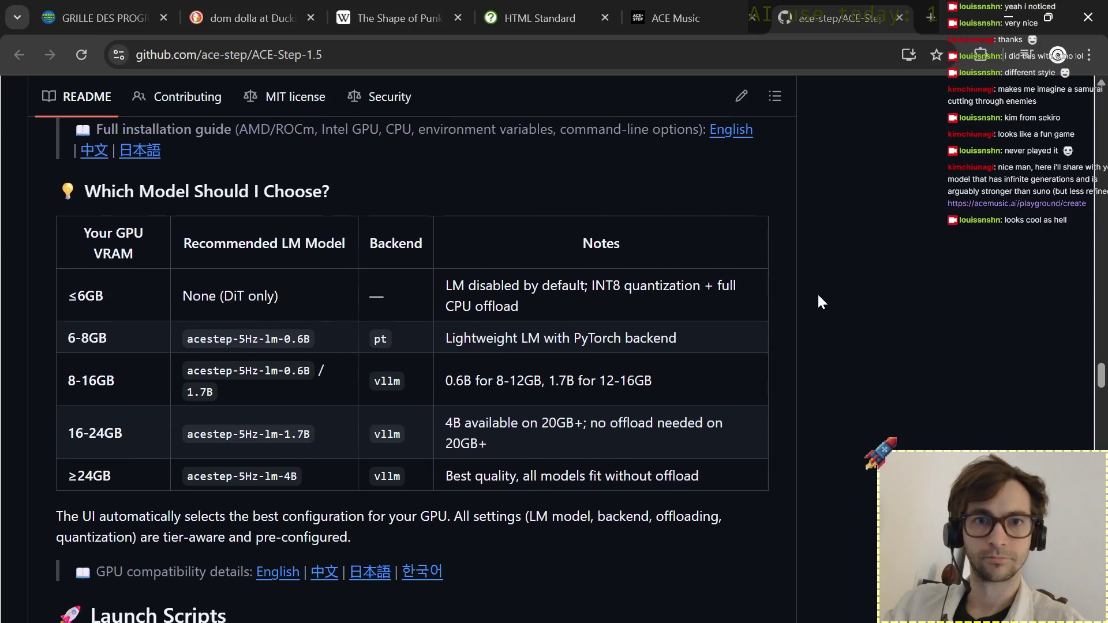
{"action": "scroll", "coordinate": [818, 301], "scroll_direction": "down", "scroll_amount": 1}
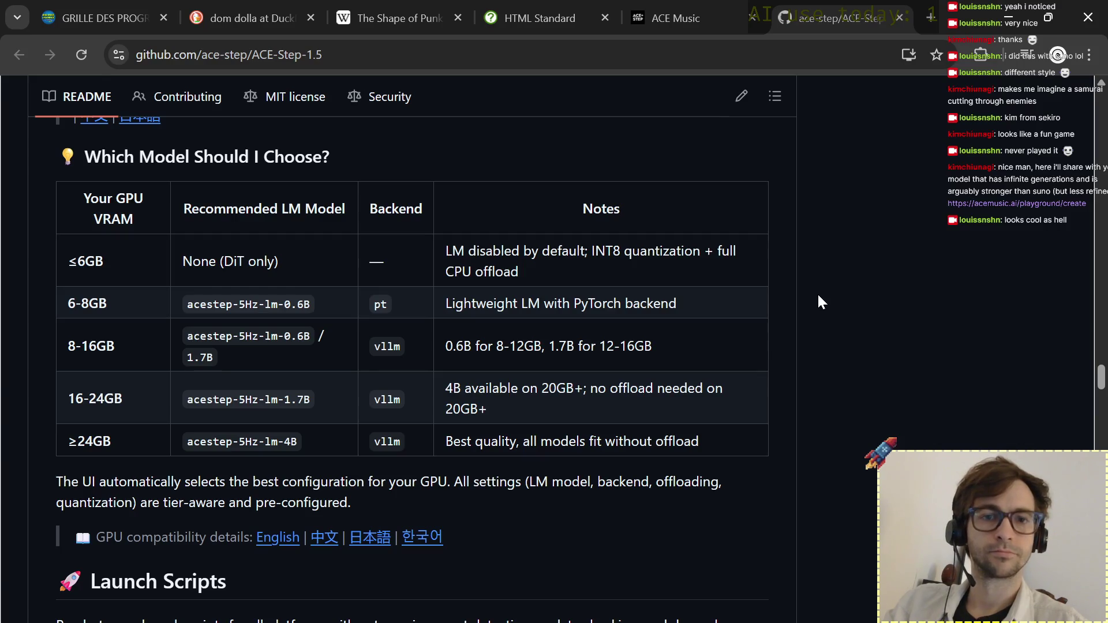
{"action": "scroll", "coordinate": [818, 297], "scroll_direction": "down", "scroll_amount": 5}
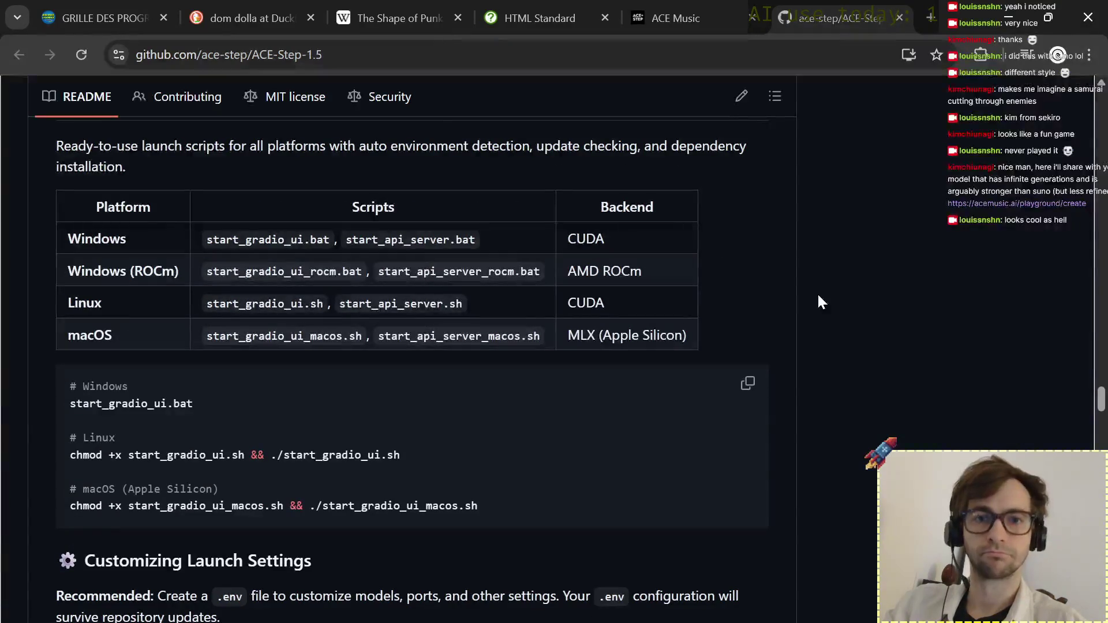
{"action": "scroll", "coordinate": [818, 295], "scroll_direction": "down", "scroll_amount": 5}
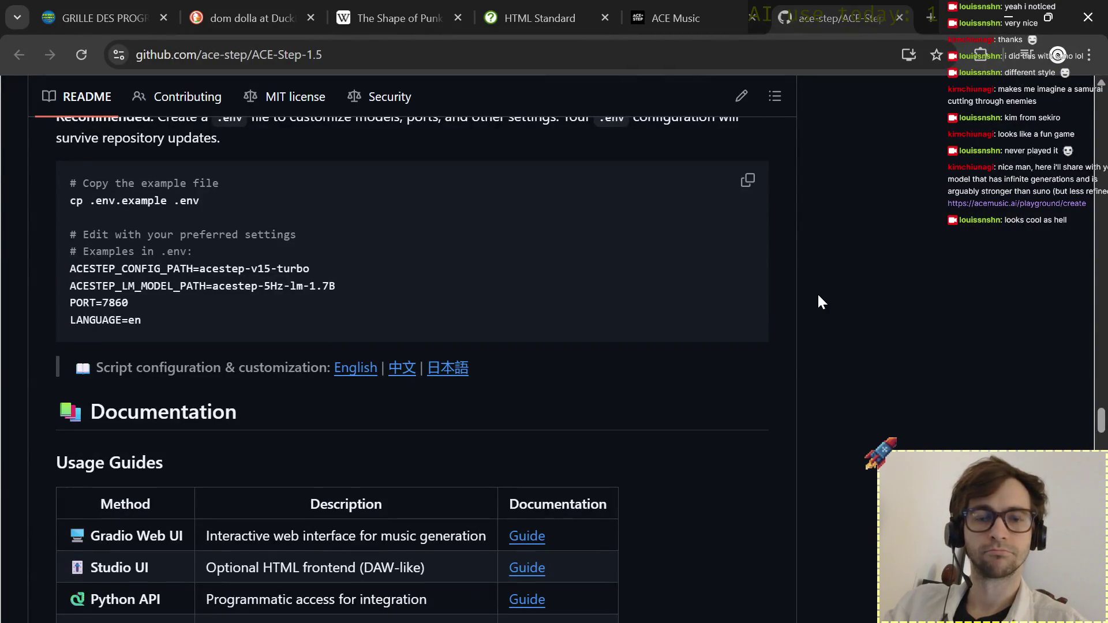
{"action": "scroll", "coordinate": [818, 296], "scroll_direction": "down", "scroll_amount": 5}
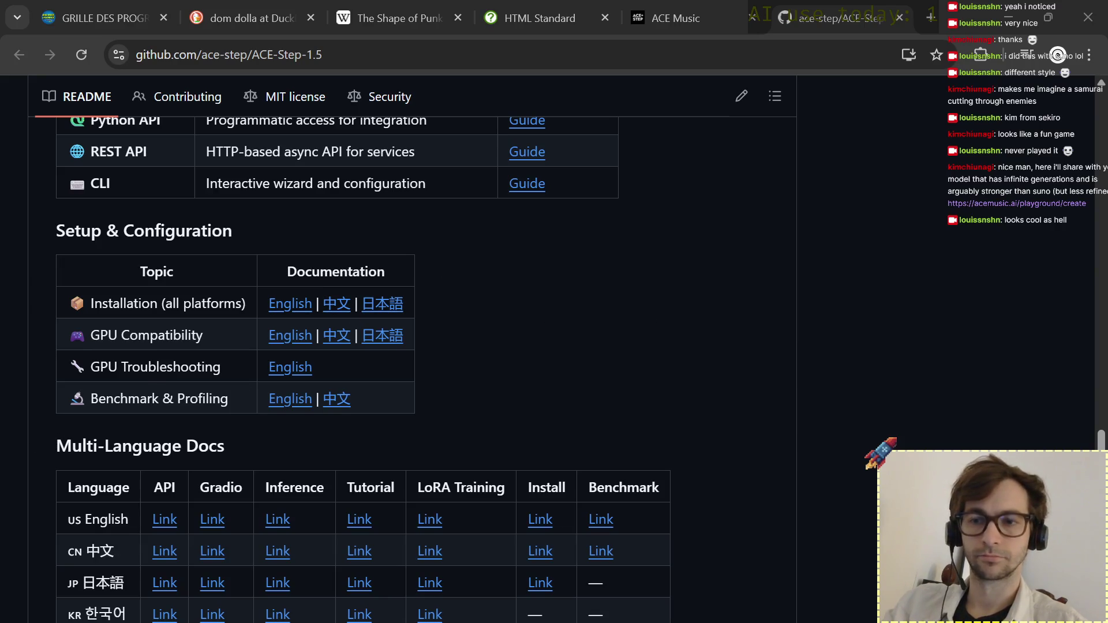
{"action": "key", "text": "alt+Tab"}
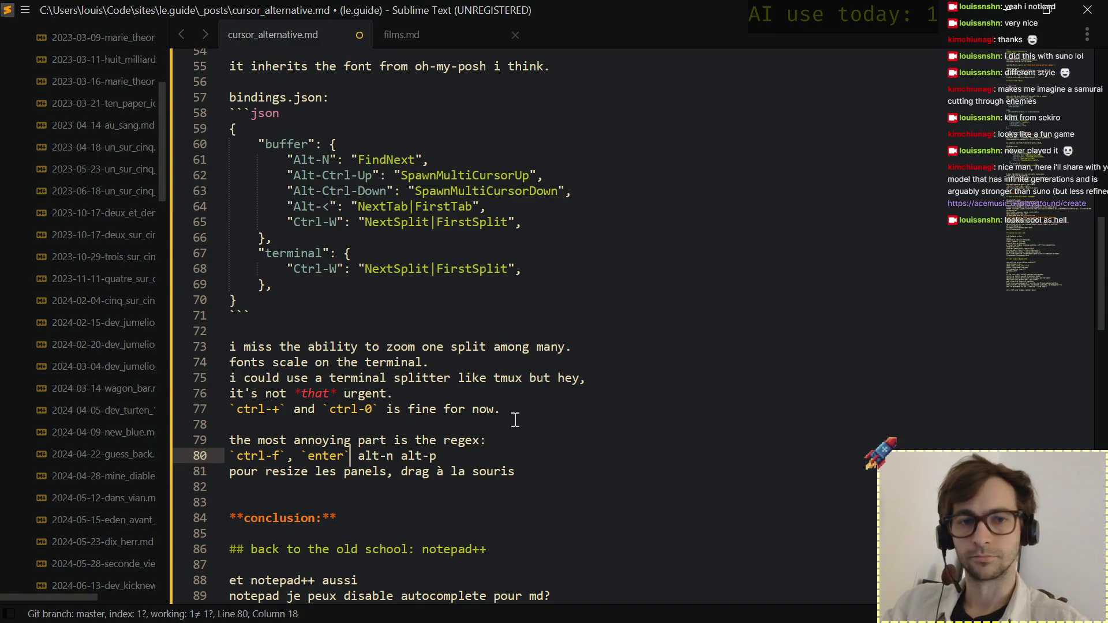
{"action": "type", "text": ","}
Code-format alt-n and alt-p with comma separators so the list reads ctrl-f, enter, alt-n, alt-p...
{"action": "key", "text": "Right"}
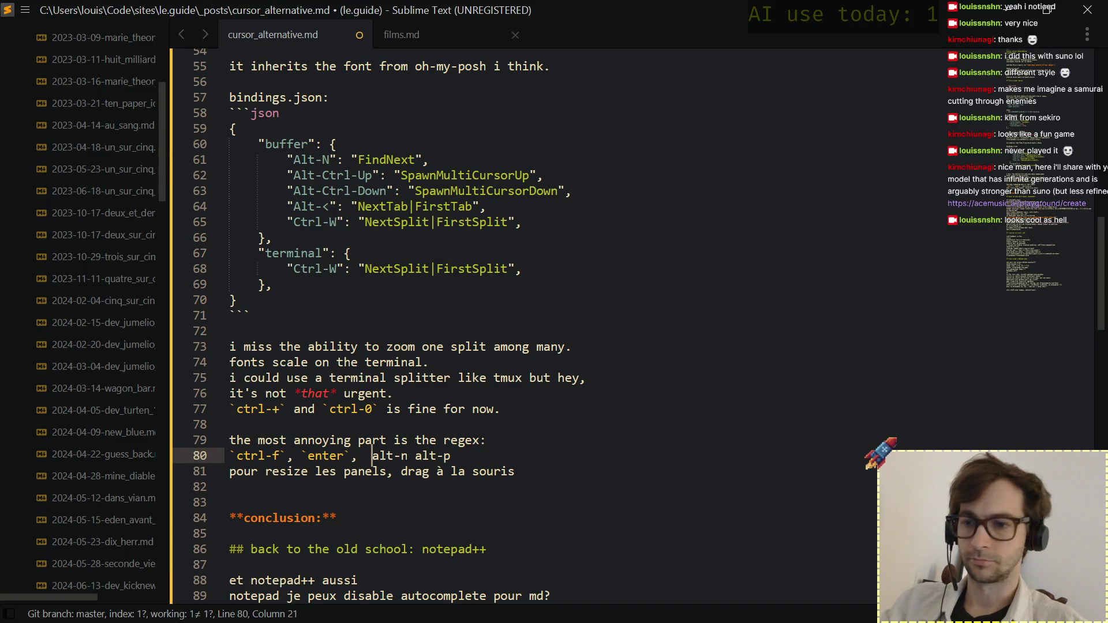
{"action": "key", "text": "ctrl+v"}
{"action": "key", "text": "ctrl+z"}
{"action": "key", "text": "Left"}
{"action": "key", "text": "Left"}
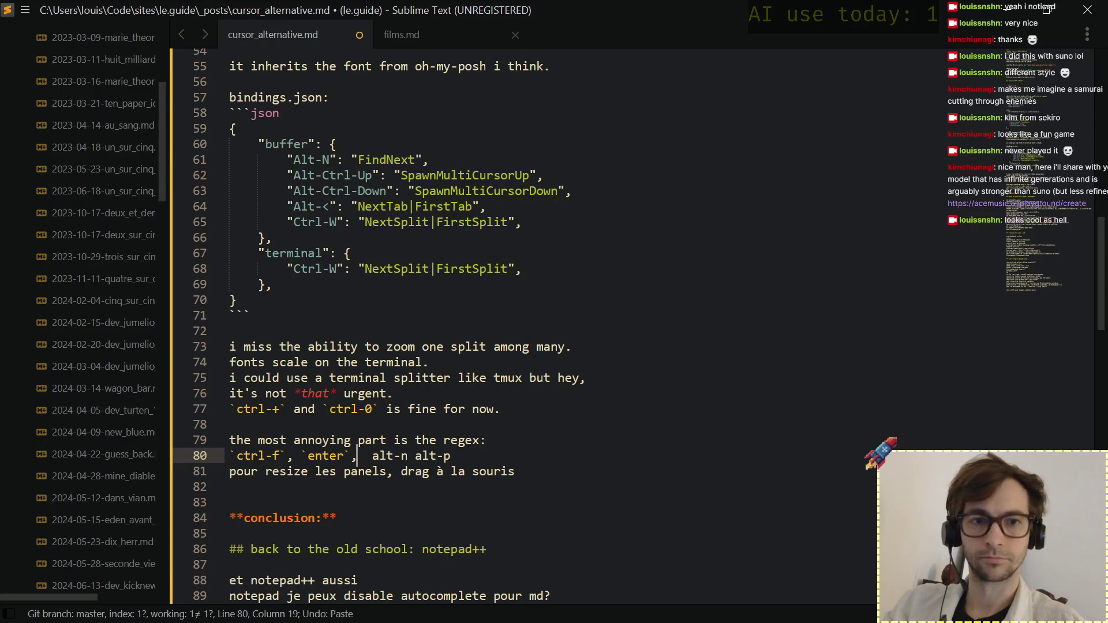
{"action": "key", "text": "shift+Left"}
{"action": "key", "text": "ctrl+c"}
{"action": "key", "text": "Right"}
{"action": "key", "text": "Right"}
{"action": "key", "text": "Right"}
{"action": "type", "text": "`"}
{"action": "key", "text": "Right"}
{"action": "key", "text": "Right"}
{"action": "key", "text": "Right"}
{"action": "key", "text": "Right"}
{"action": "type", "text": "`"}
{"action": "key", "text": "Right"}
{"action": "type", "text": "`"}
{"action": "key", "text": "Right"}
{"action": "key", "text": "Right"}
{"action": "key", "text": "Right"}
{"action": "key", "text": "Right"}
{"action": "key", "text": "Right"}
{"action": "key", "text": "Left"}
{"action": "key", "text": "Left"}
{"action": "key", "text": "Left"}
{"action": "type", "text": ","}
{"action": "key", "text": "Right"}
{"action": "key", "text": "Right"}
{"action": "key", "text": "Right"}
{"action": "type", "text": "`..."}
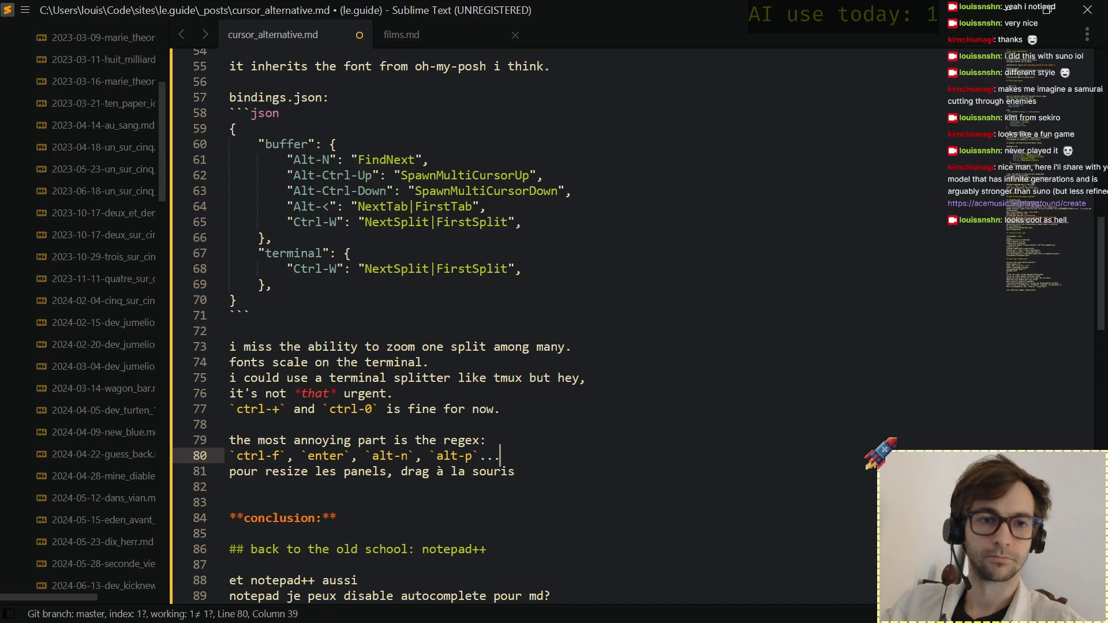
Add a blank line below the regex line and select the French panels-resizing line for removal.
{"action": "key", "text": "Return"}
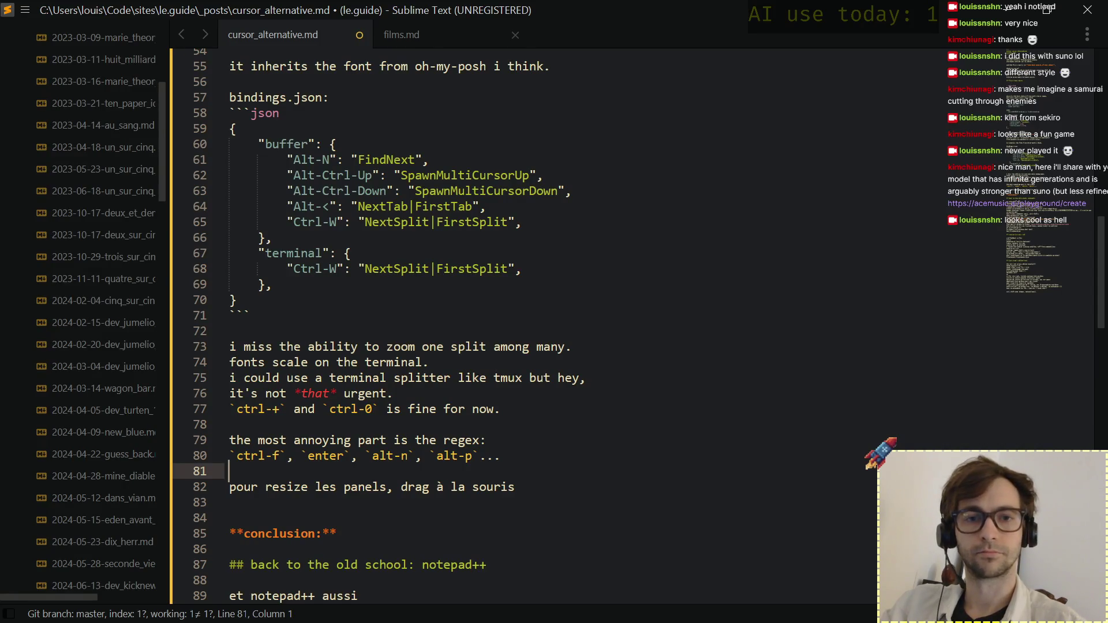
{"action": "key", "text": "Down"}
{"action": "key", "text": "Down"}
{"action": "key", "text": "BackSpace"}
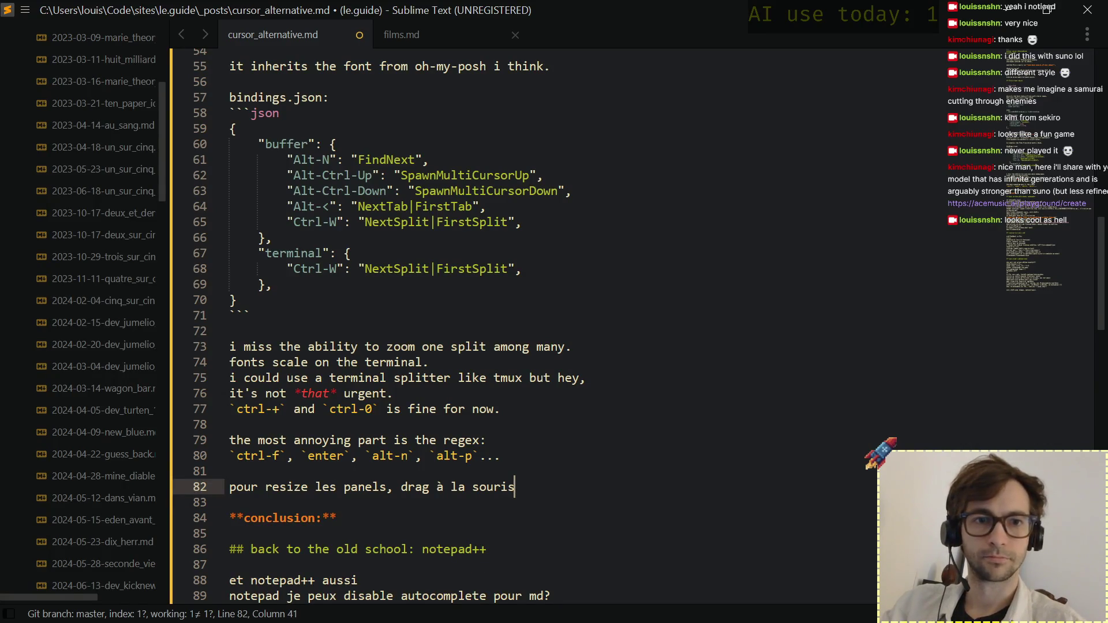
{"action": "key", "text": "Up"}
{"action": "key", "text": "Up"}
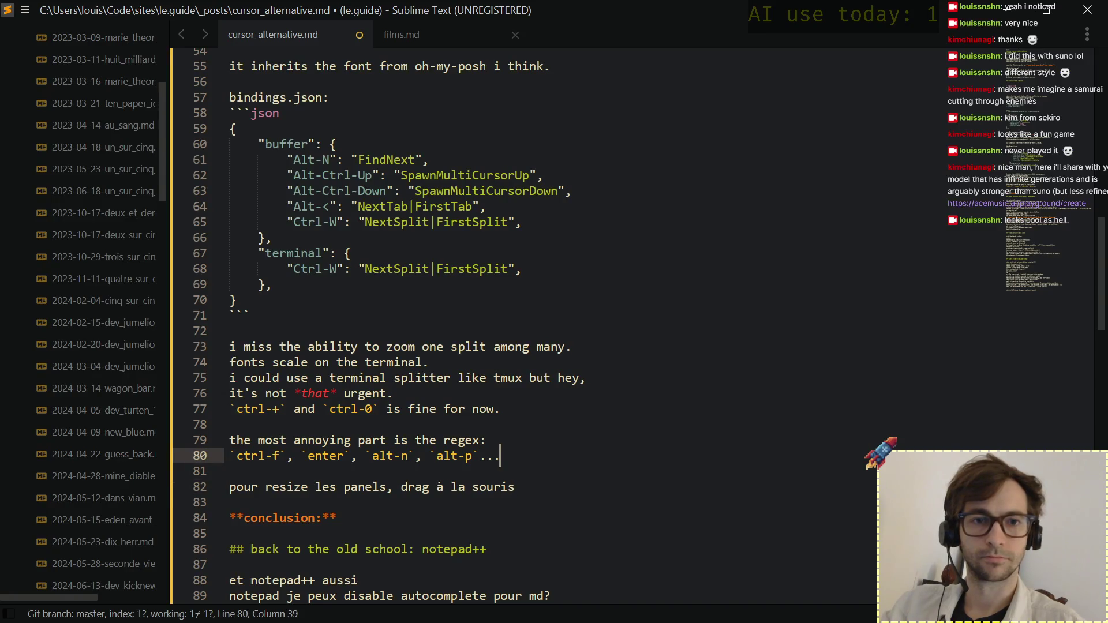
{"action": "key", "text": "Down"}
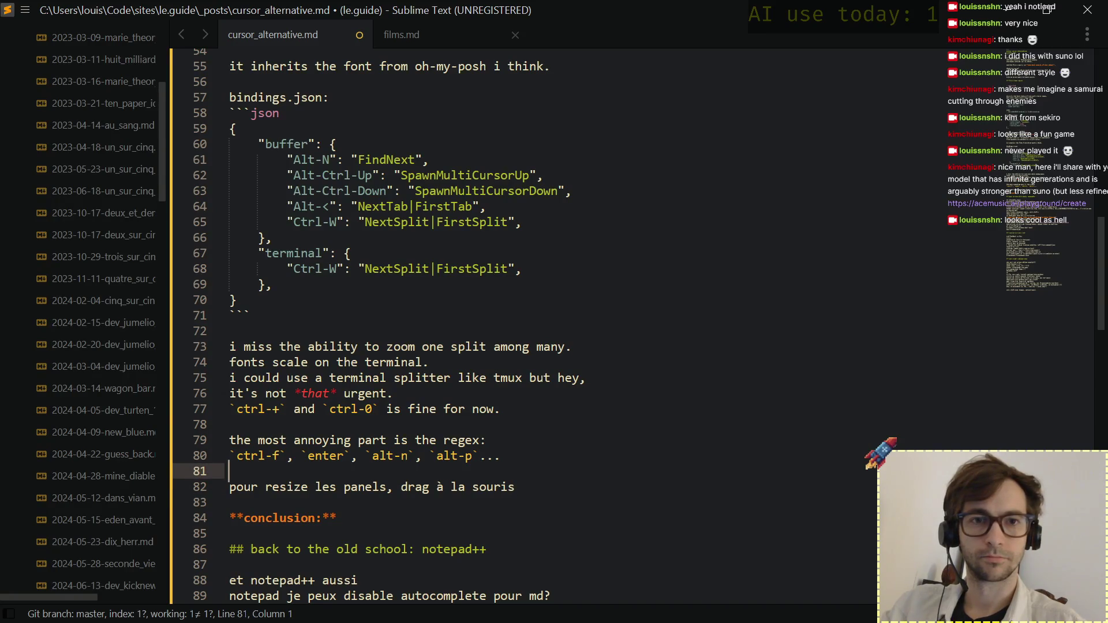
{"action": "key", "text": "Down"}
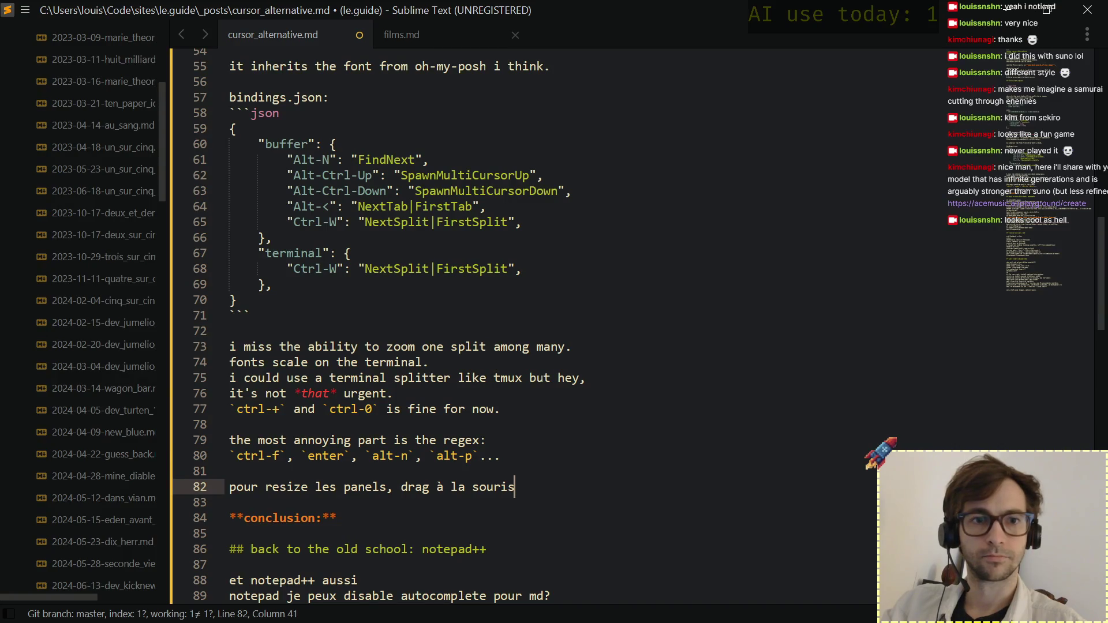
{"action": "key", "text": "alt"}
{"action": "key", "text": "alt"}
{"action": "key", "text": "shift+Home"}
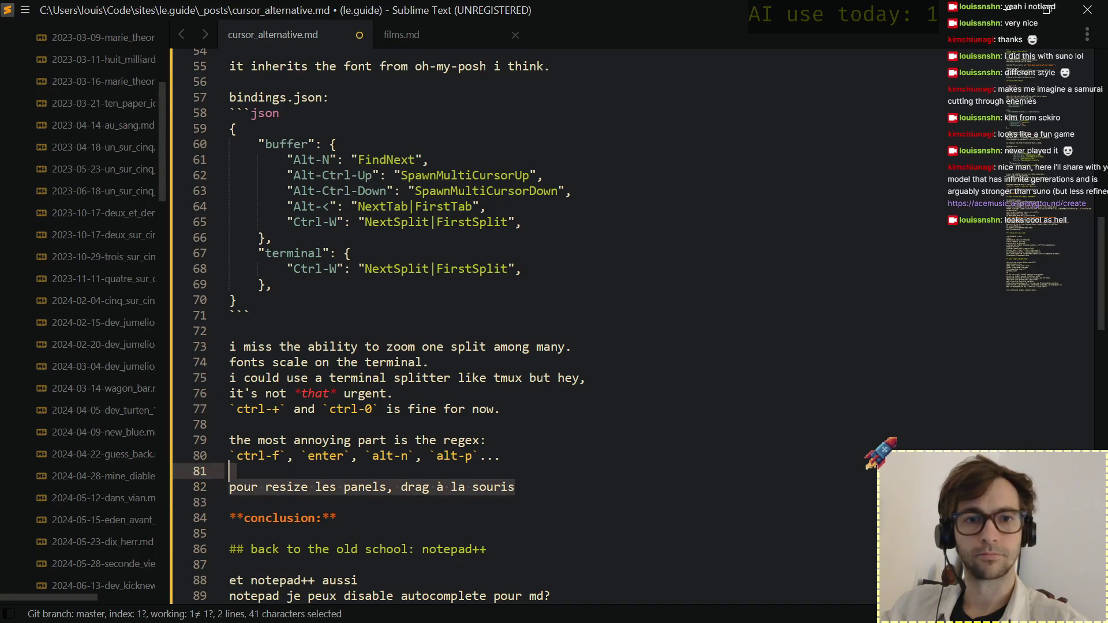
Delete the panels-resizing line and open a new paragraph after the splits sentence.
{"action": "key", "text": "BackSpace"}
{"action": "key", "text": "BackSpace"}
{"action": "key", "text": "BackSpace"}
{"action": "key", "text": "Up"}
{"action": "key", "text": "Up"}
{"action": "key", "text": "Up"}
{"action": "key", "text": "Up"}
{"action": "key", "text": "Up"}
{"action": "key", "text": "Up"}
{"action": "key", "text": "Up"}
{"action": "key", "text": "Return"}
{"action": "key", "text": "Return"}
{"action": "key", "text": "Up"}
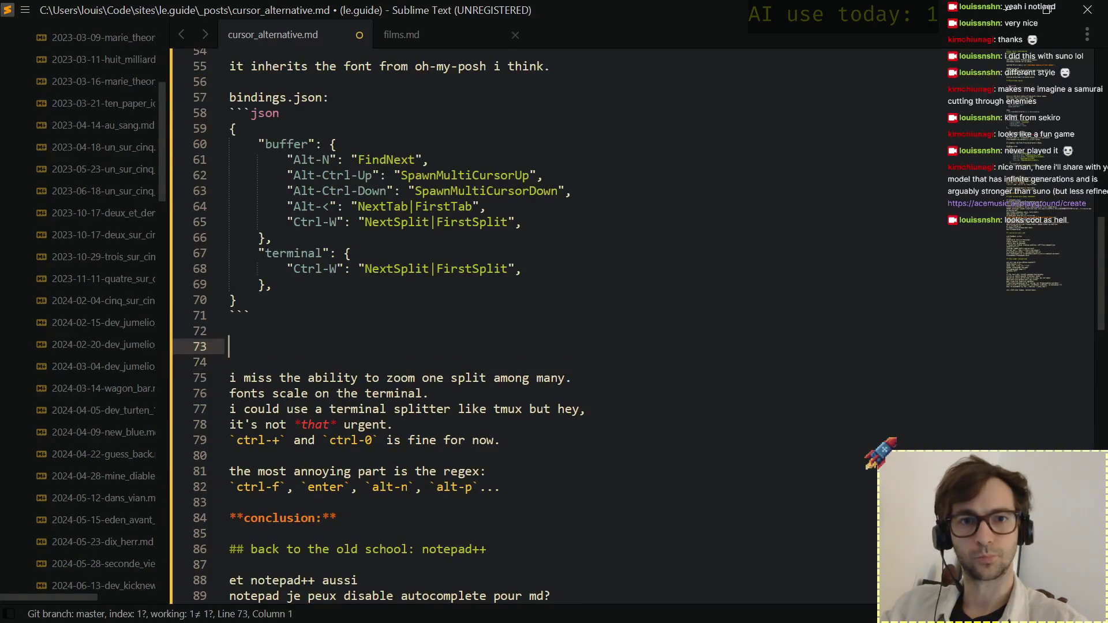
{"action": "type", "text": "i mostly use `vsplit` or "}
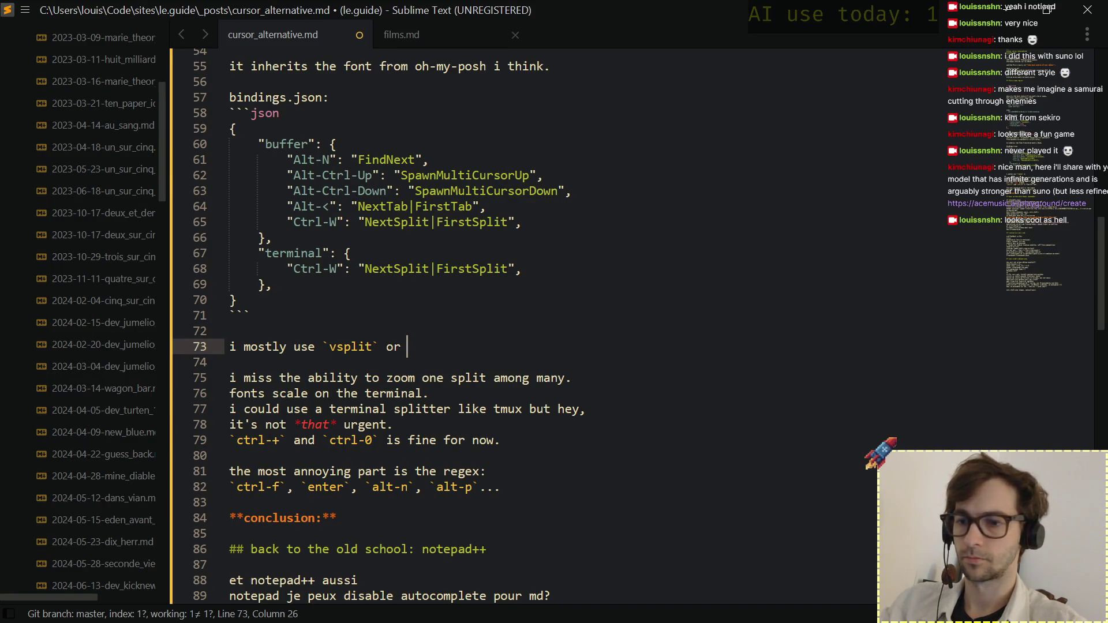
{"action": "type", "text": "`hsplit`"}
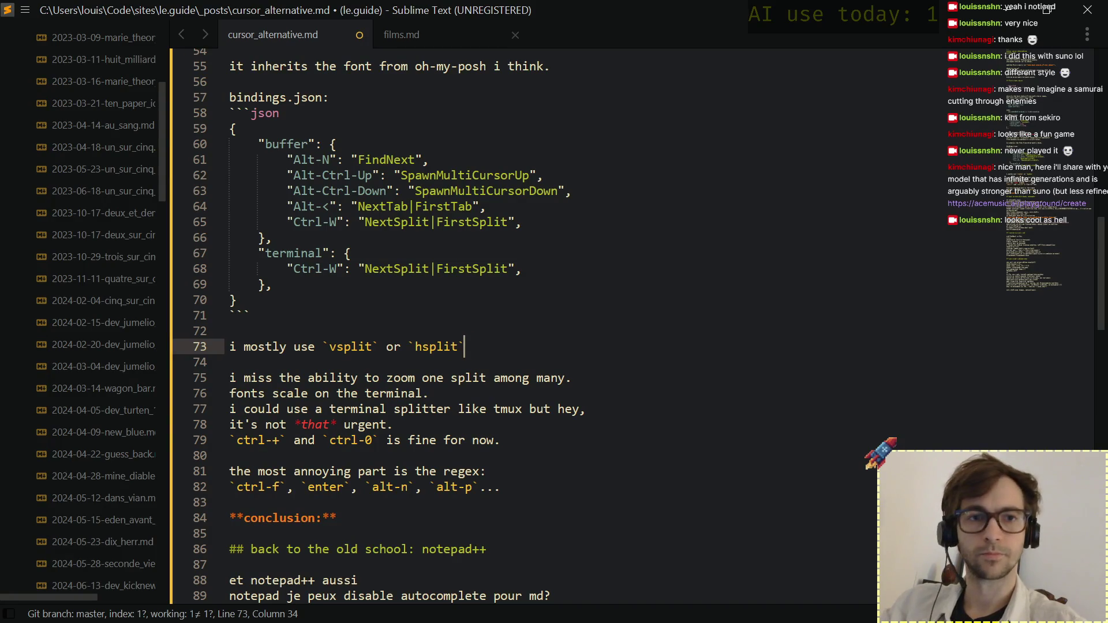
{"action": "type", "text": ":"}
{"action": "key", "text": "Return"}
{"action": "type", "text": "you cr"}
{"action": "key", "text": "BackSpace"}
{"action": "type", "text": "an resize panels with the mouse"}
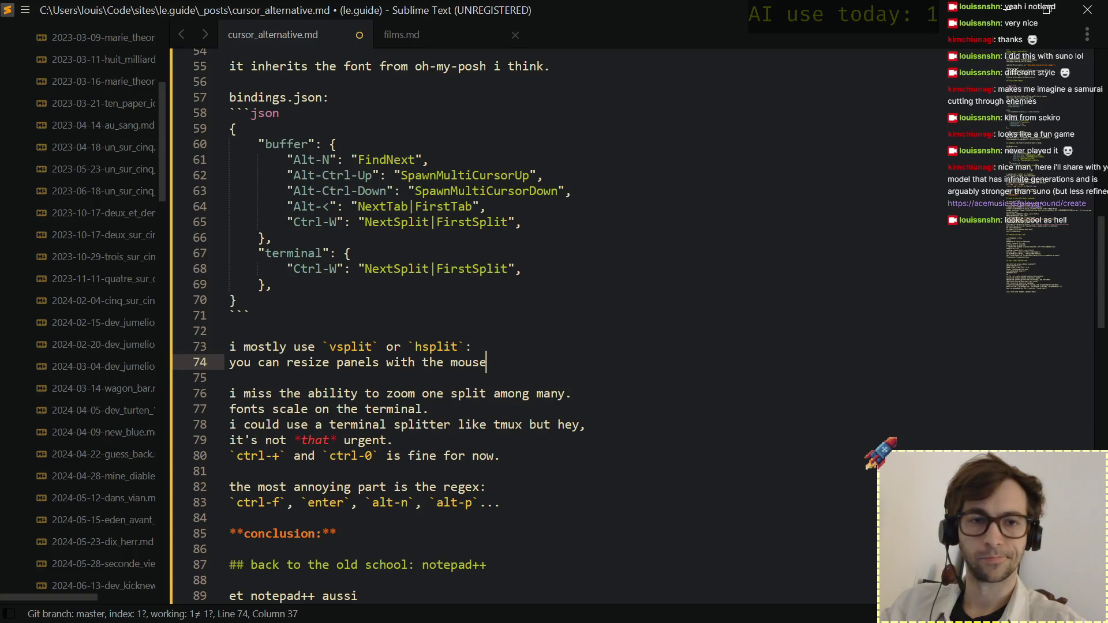
{"action": "type", "text": "!"}
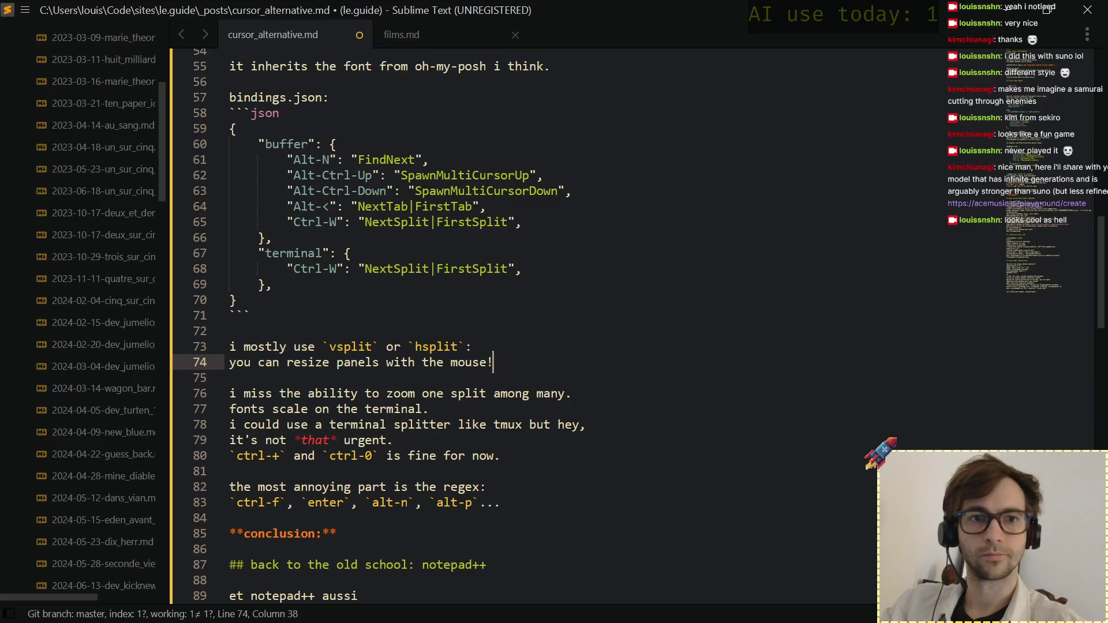
Reword the regex line to 'an annoying part' and add 'takes a while to get used to.' with blank lines after.
{"action": "key", "text": "Down"}
{"action": "key", "text": "Down"}
{"action": "key", "text": "Down"}
{"action": "key", "text": "Down"}
{"action": "key", "text": "Down"}
{"action": "key", "text": "Down"}
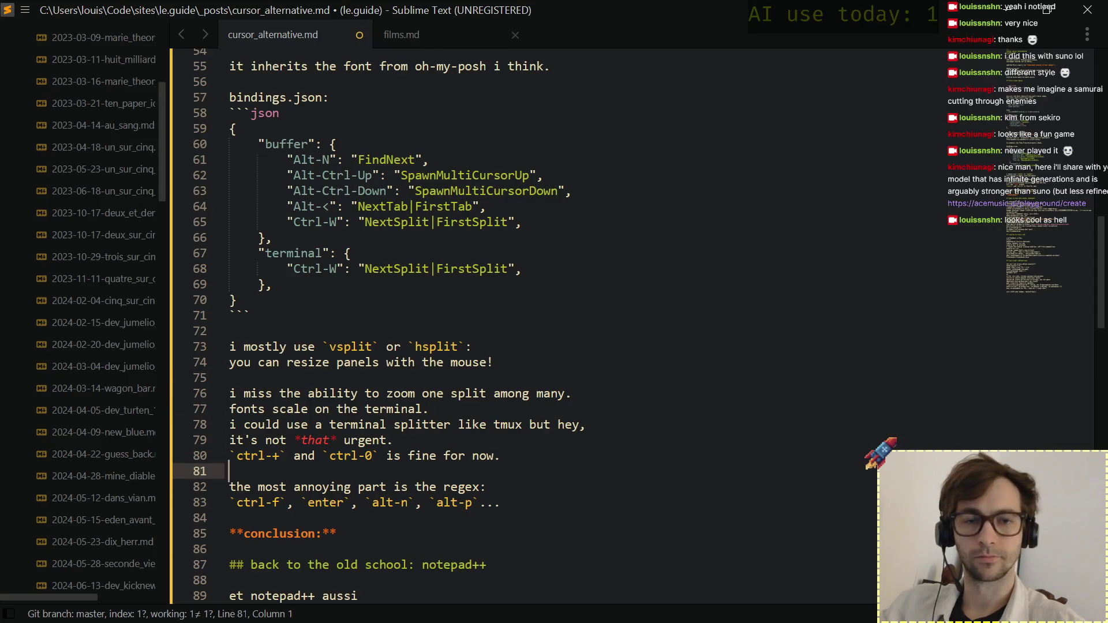
{"action": "key", "text": "Down"}
{"action": "key", "text": "ctrl+shift+Right"}
{"action": "key", "text": "ctrl+shift+Right"}
{"action": "type", "text": "an"}
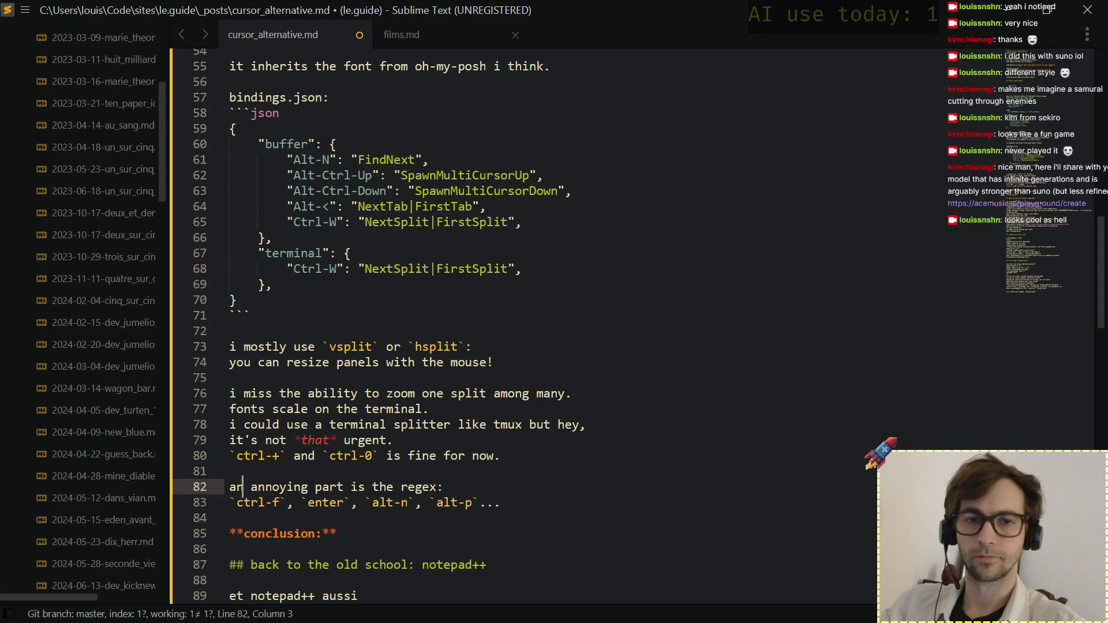
{"action": "key", "text": "Down"}
{"action": "key", "text": "Down"}
{"action": "key", "text": "Return"}
{"action": "key", "text": "Up"}
{"action": "type", "text": "takes a while to get "}
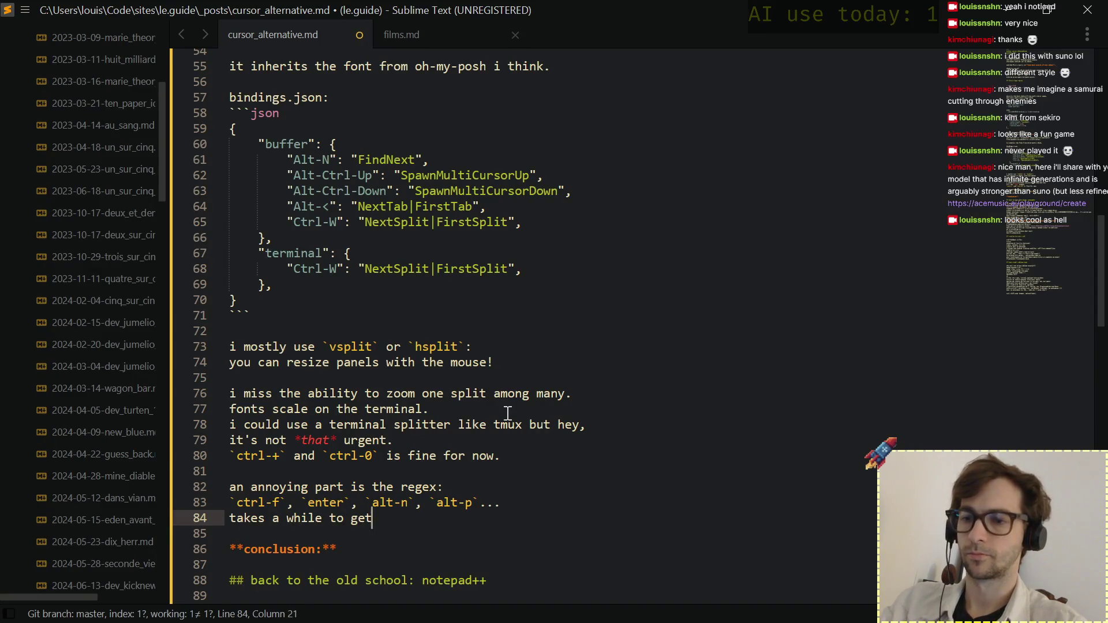
{"action": "type", "text": "used to."}
{"action": "key", "text": "Return"}
{"action": "key", "text": "Return"}
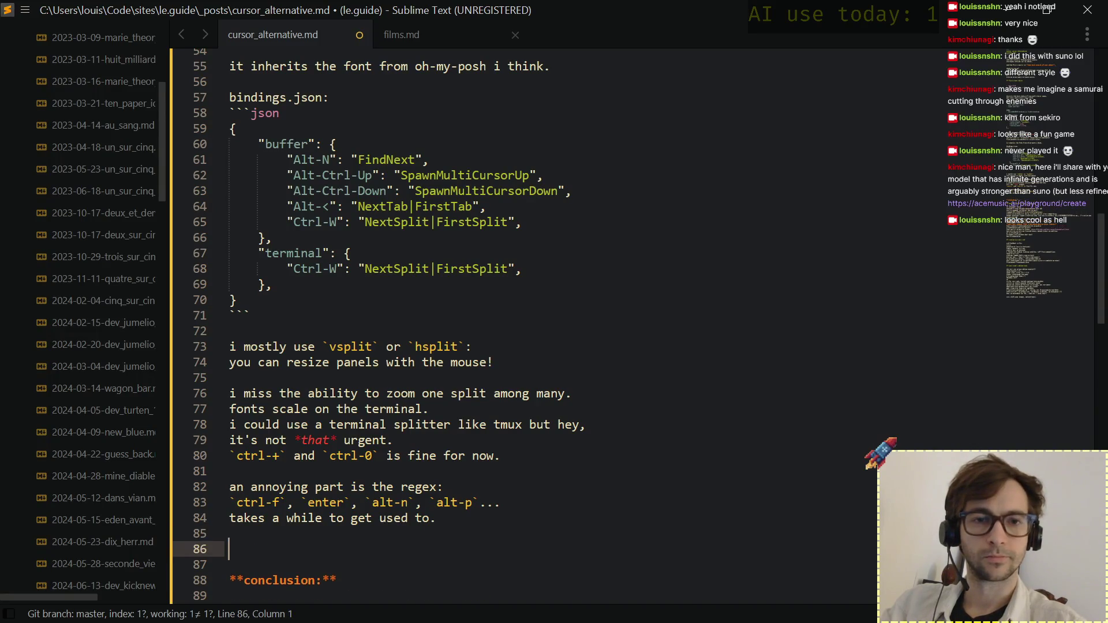
{"action": "scroll", "coordinate": [658, 473], "scroll_direction": "down", "scroll_amount": 5}
{"action": "scroll", "coordinate": [658, 473], "scroll_direction": "up", "scroll_amount": 3}
{"action": "scroll", "coordinate": [659, 473], "scroll_direction": "up", "scroll_amount": 2}
{"action": "scroll", "coordinate": [658, 472], "scroll_direction": "down", "scroll_amount": 2}
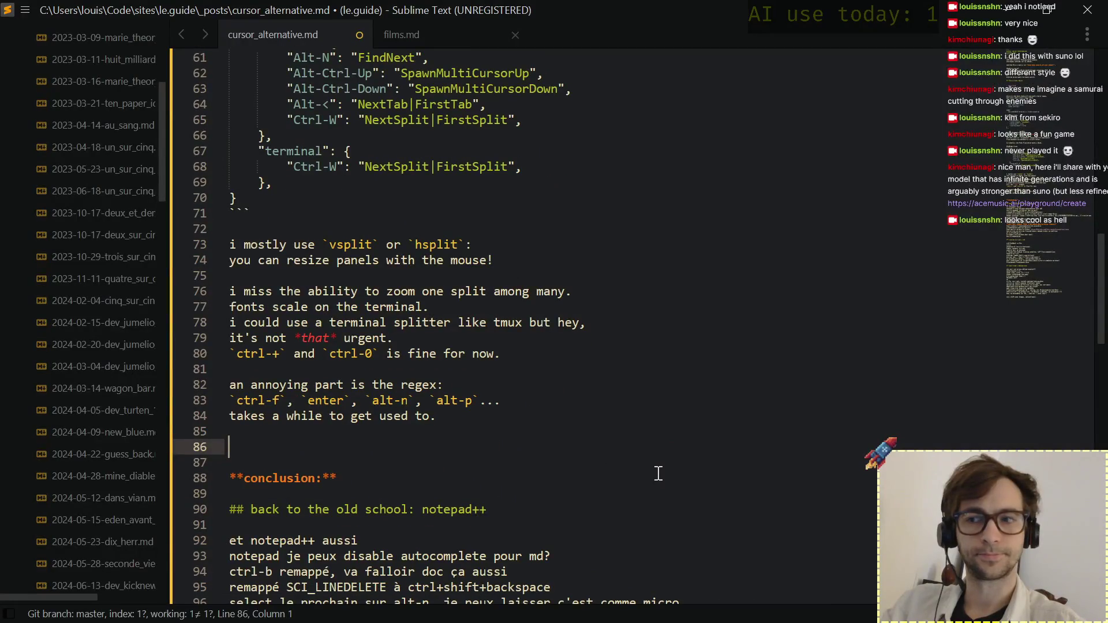
{"action": "type", "text": "if "}
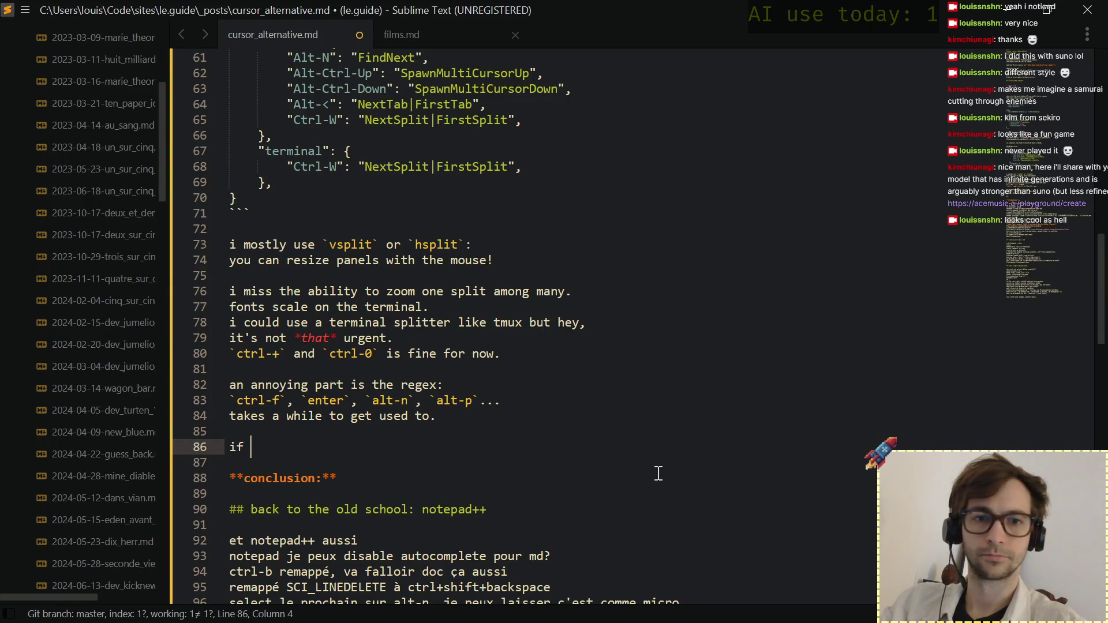
{"action": "type", "text": "you"}
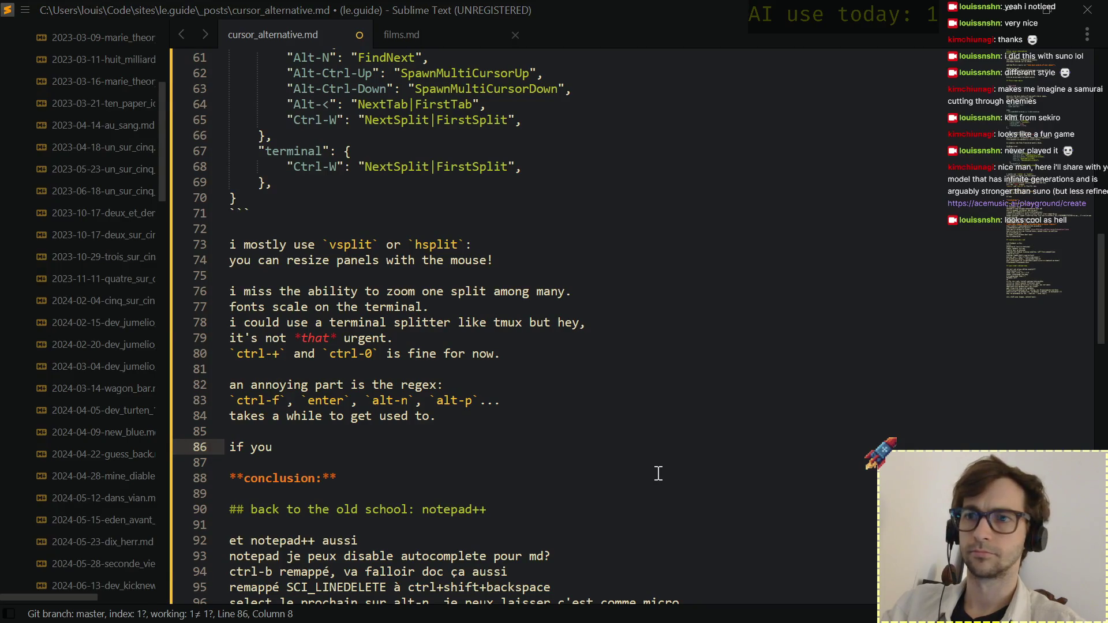
After starting the 'if you' sentence, switch to Chrome and focus the address bar.
{"action": "key", "text": "alt+Tab"}
{"action": "key", "text": "ctrl+l"}
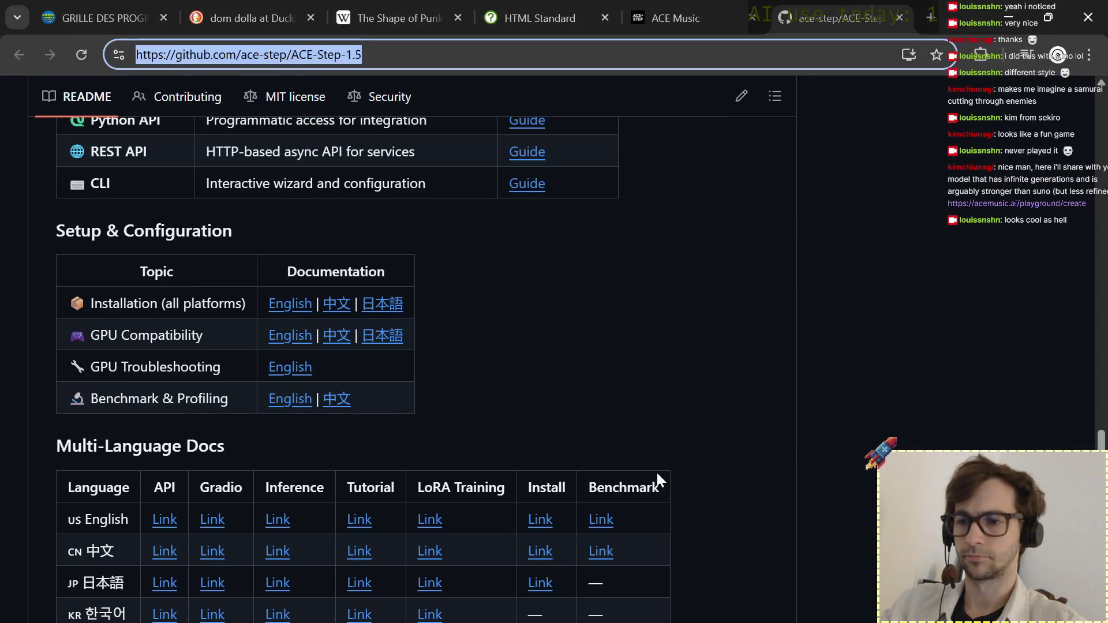
{"action": "type", "text": "traduction sevr"}
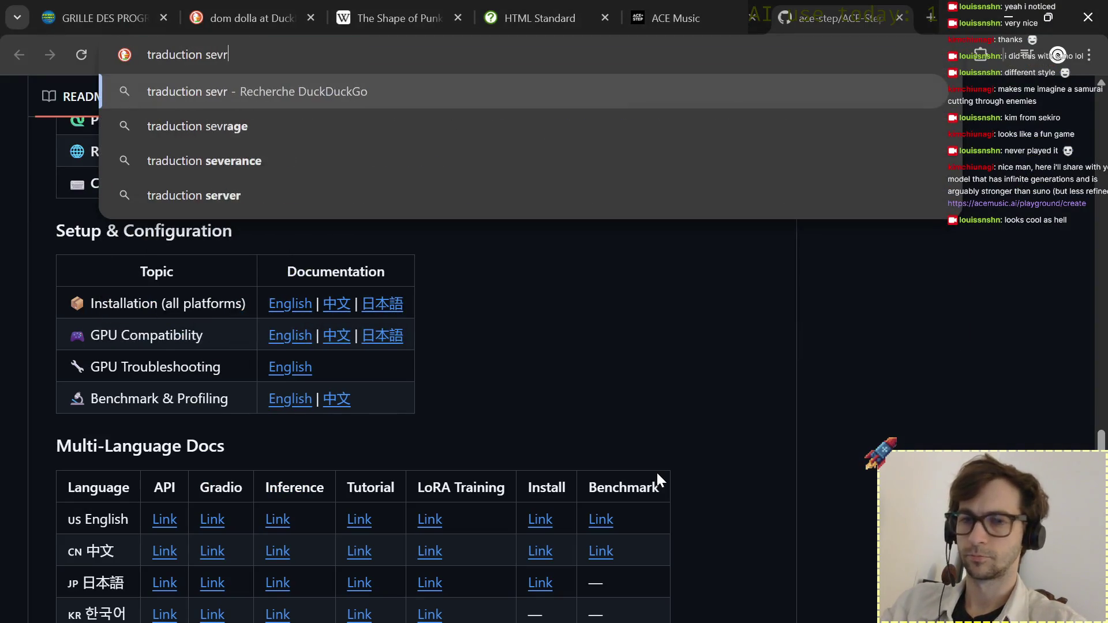
{"action": "type", "text": "age"}
Search 'traduction sevrage', read Linguee's weaning/withdrawal entry, and return to the draft's 'if you're' line.
{"action": "key", "text": "Return"}
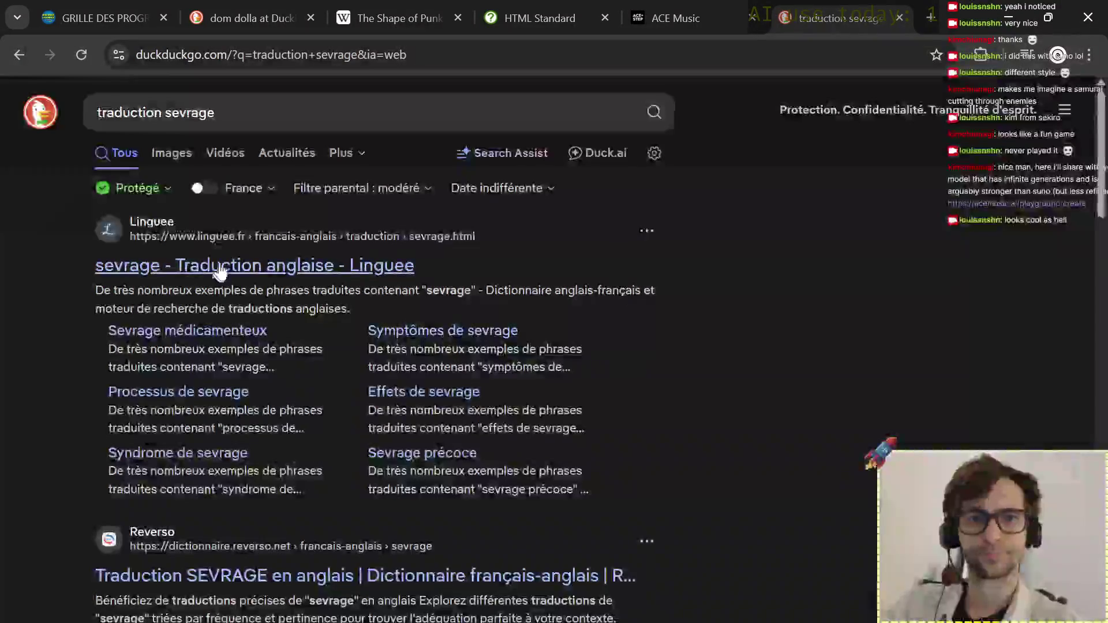
{"action": "left_click", "coordinate": [228, 259]}
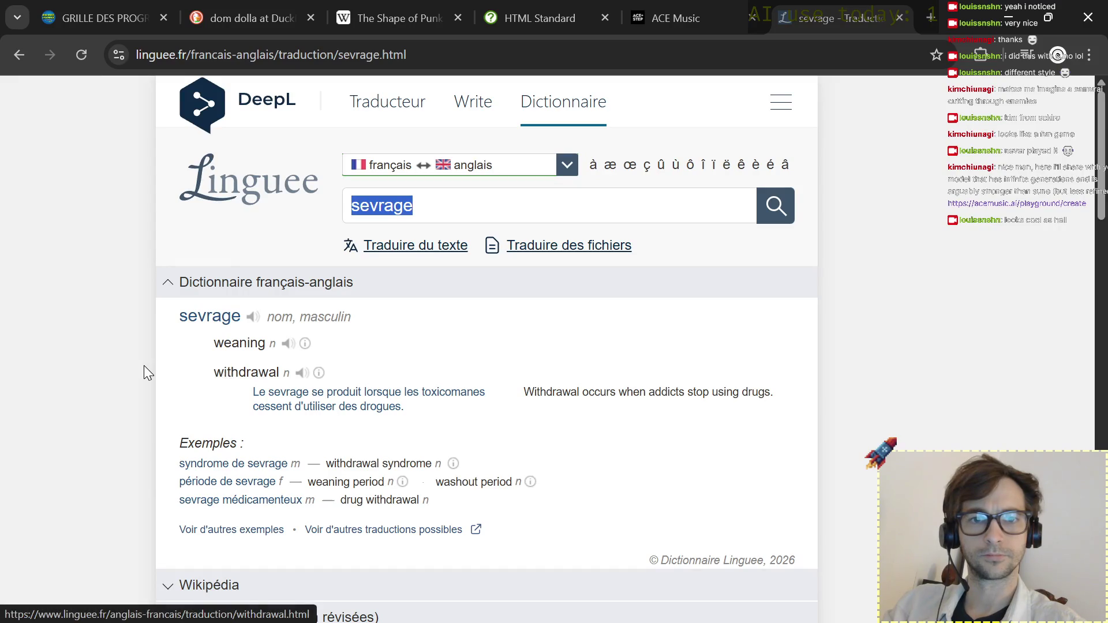
{"action": "left_click", "coordinate": [121, 446]}
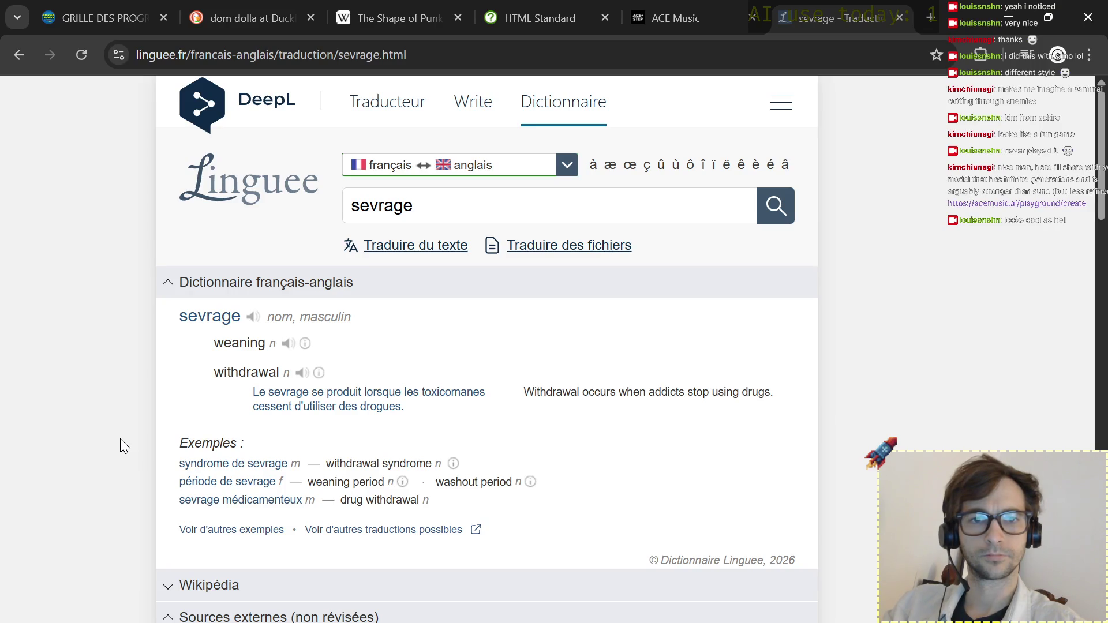
{"action": "scroll", "coordinate": [120, 439], "scroll_direction": "down", "scroll_amount": 3}
{"action": "scroll", "coordinate": [121, 439], "scroll_direction": "up", "scroll_amount": 2}
{"action": "key", "text": "alt+Tab"}
{"action": "key", "text": "BackSpace"}
{"action": "type", "text": "'re "}
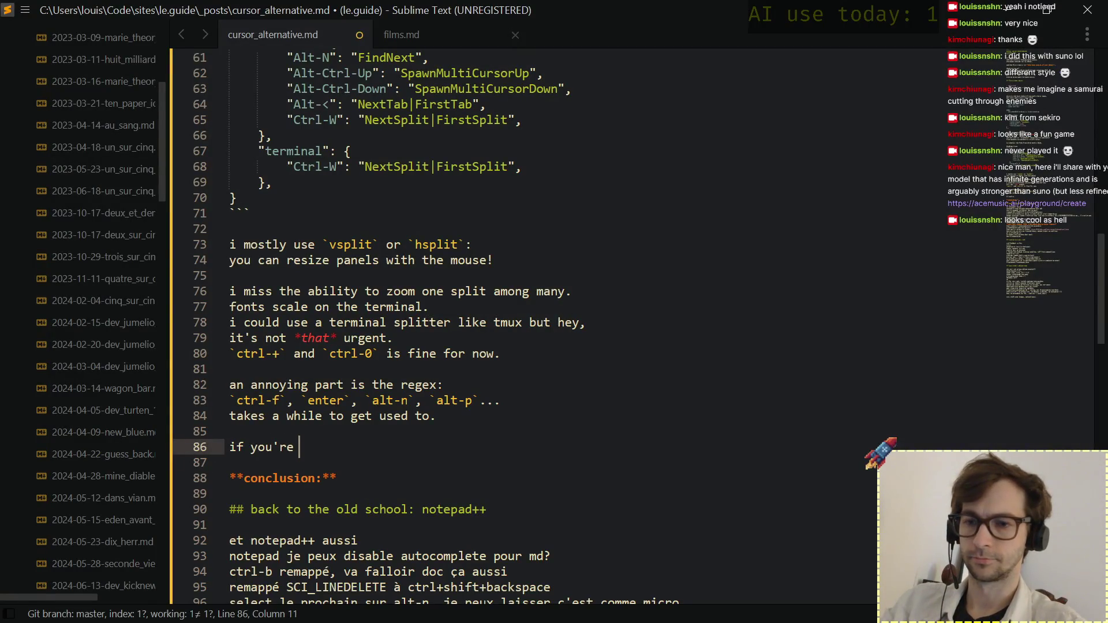
{"action": "type", "text": "really in ai *"}
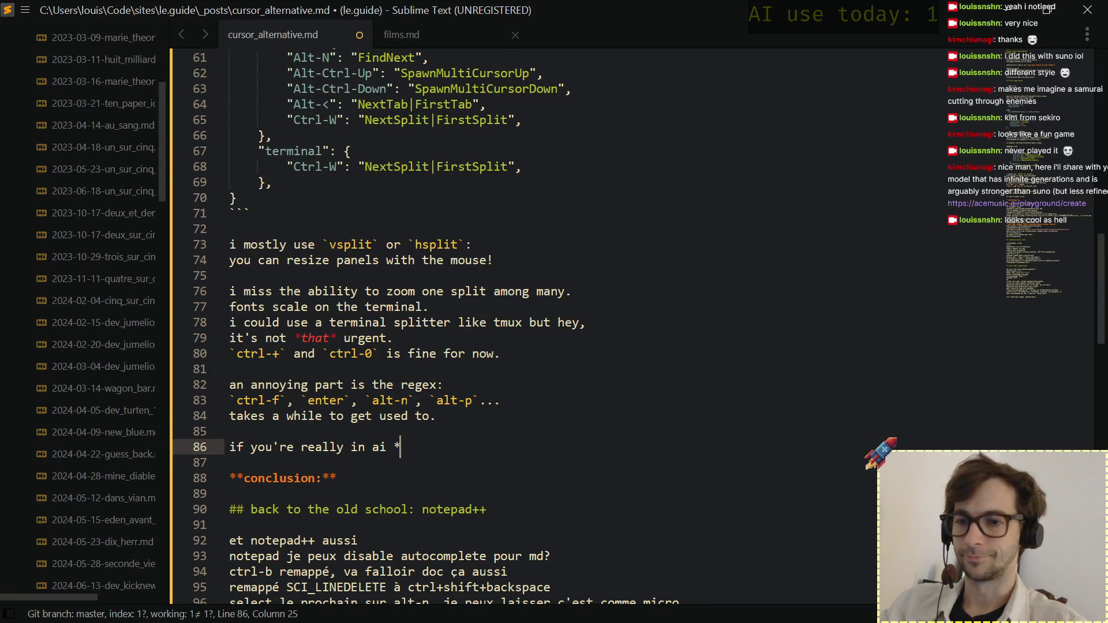
{"action": "type", "text": "withdrawal*,"}
Write 'if you're really in ai *withdrawal*, i'd say micro is the best choice.' with blank lines after.
{"action": "key", "text": "Return"}
{"action": "type", "text": "i'd say suno is th"}
{"action": "key", "text": "BackSpace"}
{"action": "key", "text": "BackSpace"}
{"action": "key", "text": "BackSpace"}
{"action": "key", "text": "BackSpace"}
{"action": "key", "text": "BackSpace"}
{"action": "key", "text": "BackSpace"}
{"action": "key", "text": "BackSpace"}
{"action": "key", "text": "BackSpace"}
{"action": "key", "text": "BackSpace"}
{"action": "key", "text": "BackSpace"}
{"action": "type", "text": "micro is"}
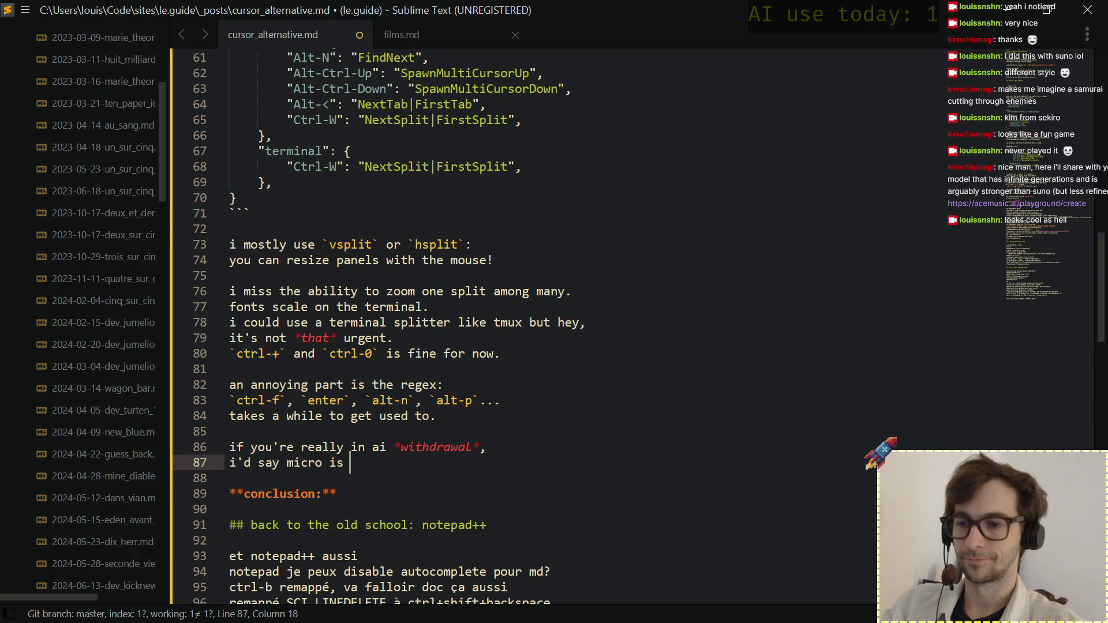
{"action": "type", "text": " the best"}
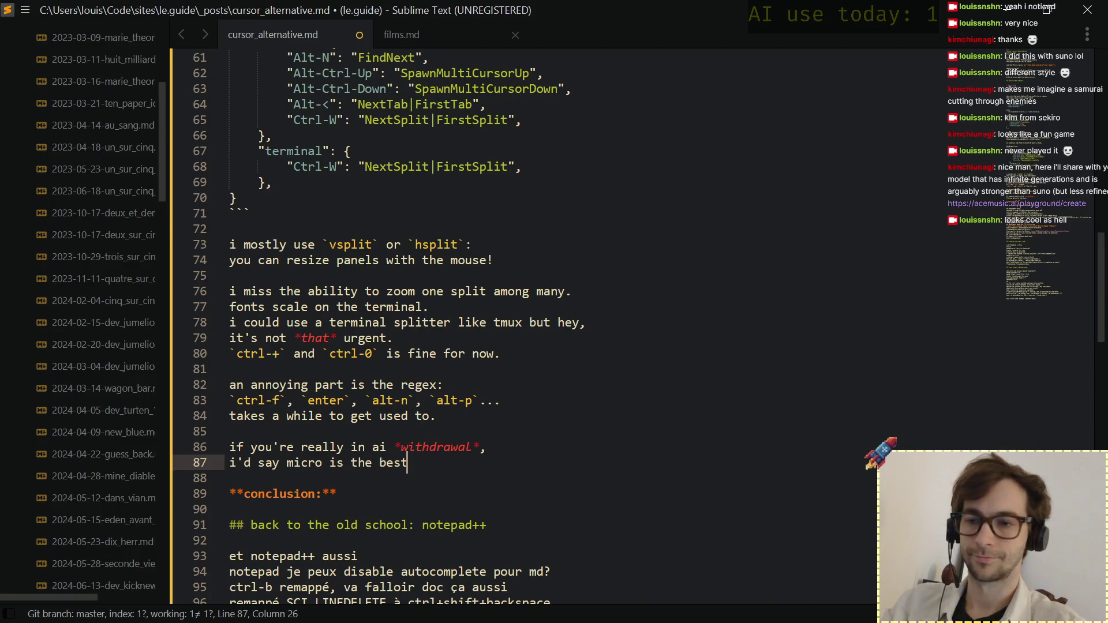
{"action": "type", "text": " choice"}
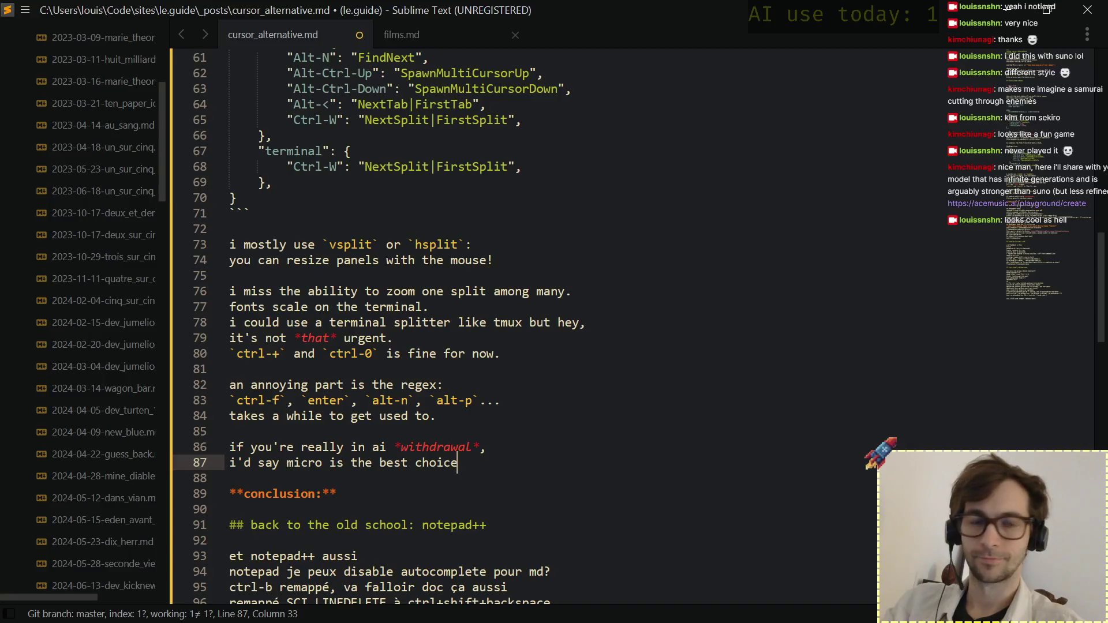
{"action": "type", "text": "."}
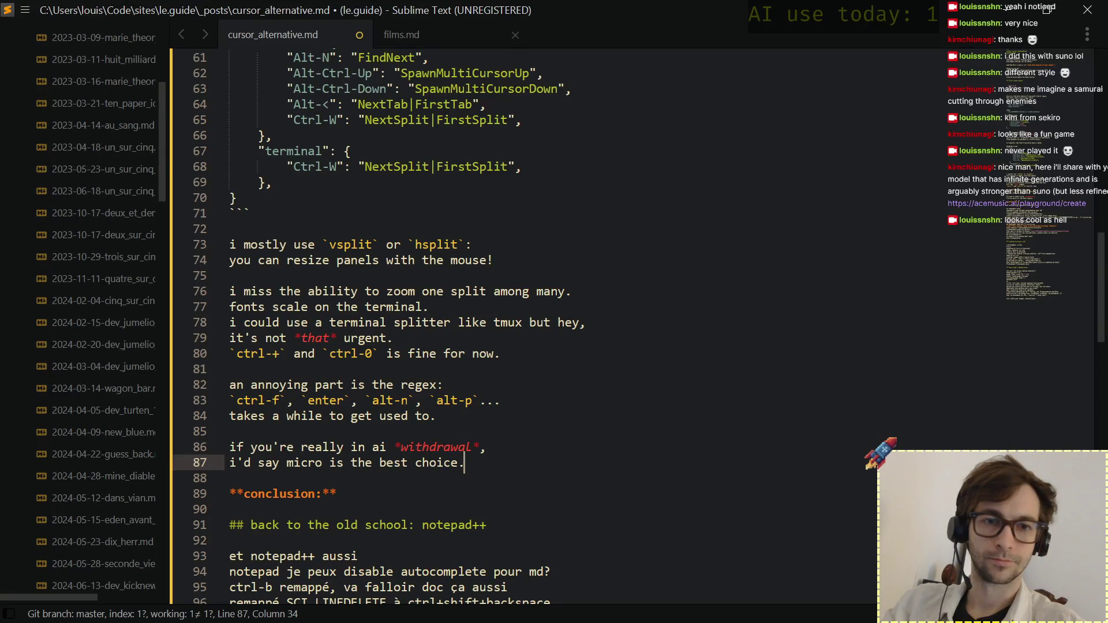
{"action": "key", "text": "Return"}
{"action": "key", "text": "Return"}
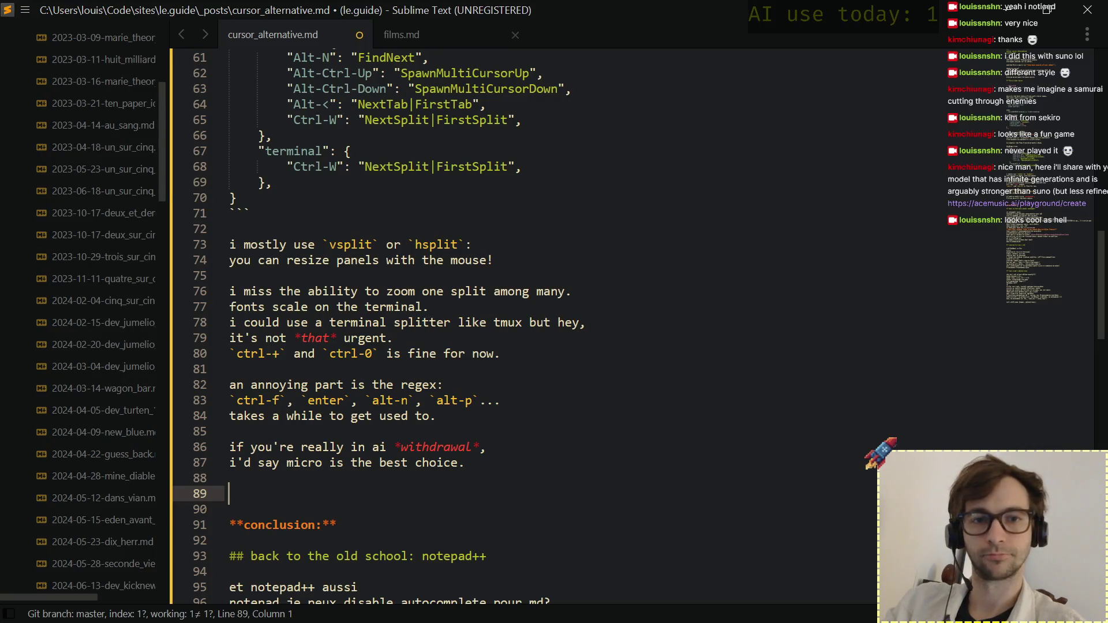
Add the lines 'it's almost perfect with little to no friction.', 'help is baked in.', 'a fantastic tool.'.
{"action": "key", "text": "BackSpace"}
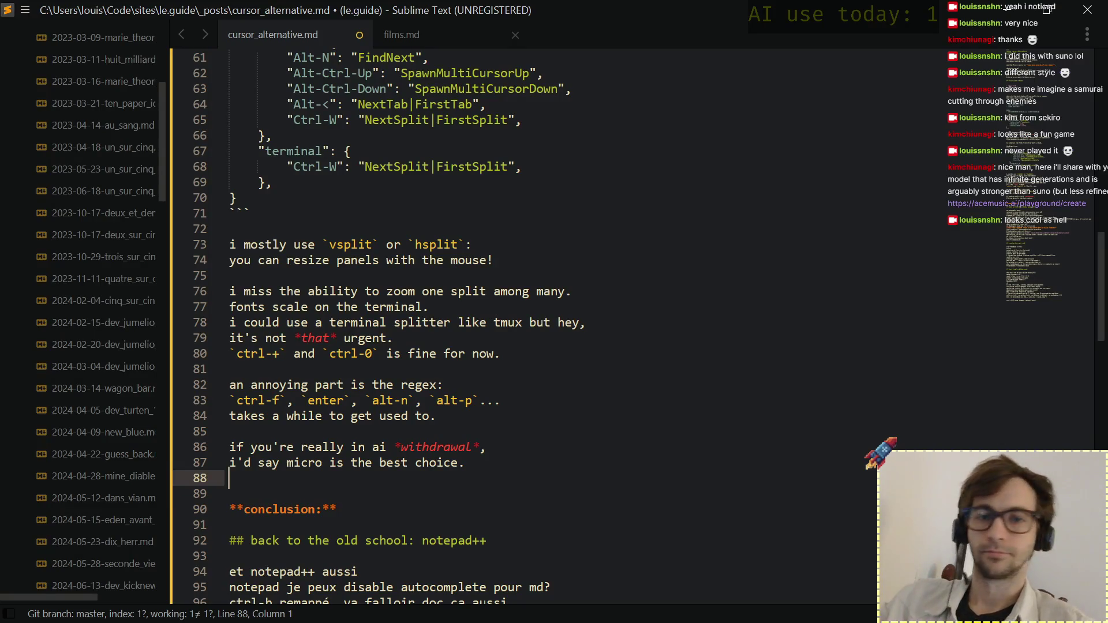
{"action": "type", "text": "it's almost perfect with "}
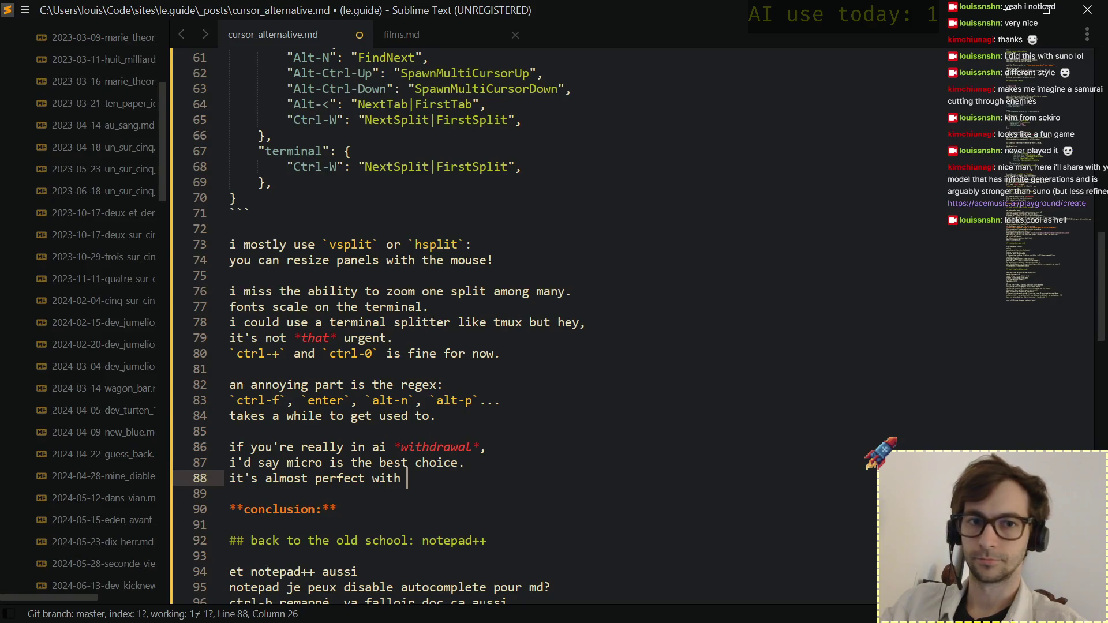
{"action": "type", "text": "little to no friction"}
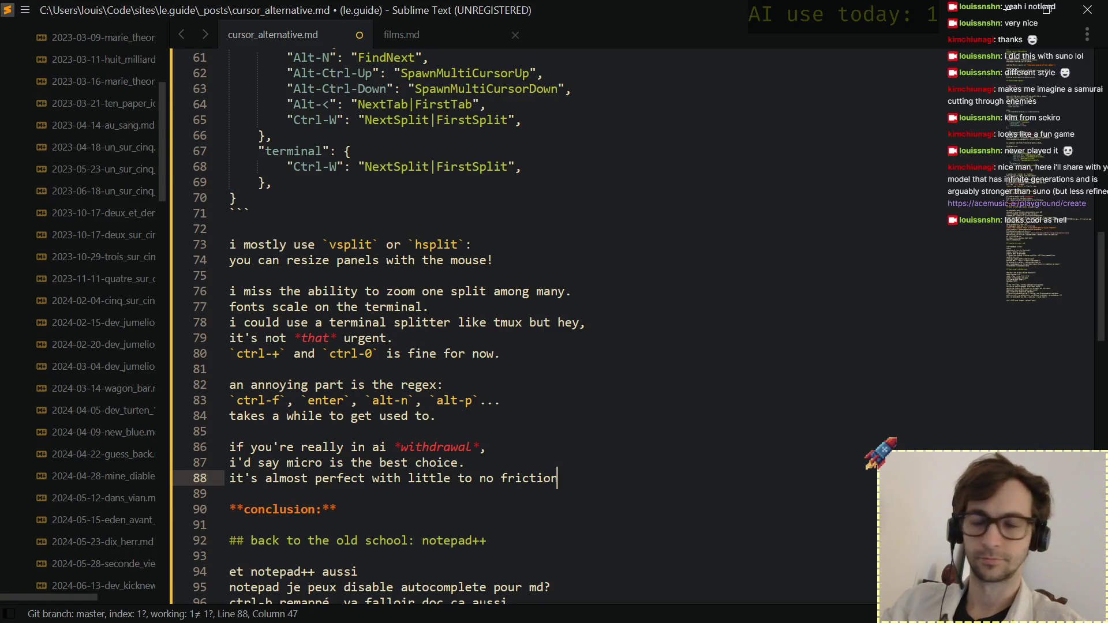
{"action": "type", "text": "."}
{"action": "key", "text": "Return"}
{"action": "type", "text": "help is b"}
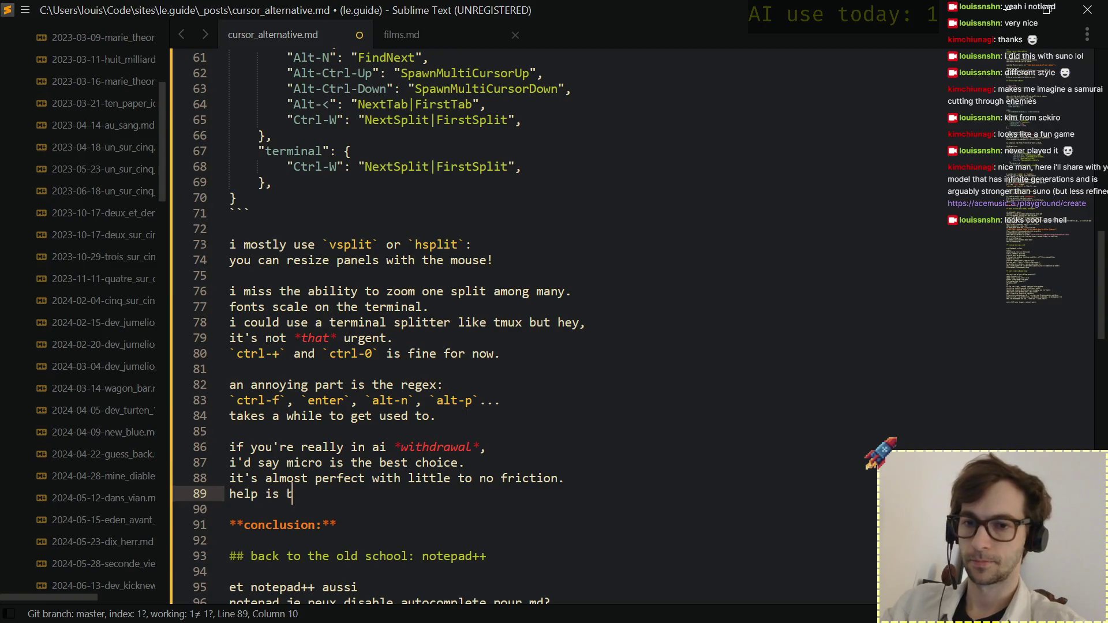
{"action": "type", "text": "aked in."}
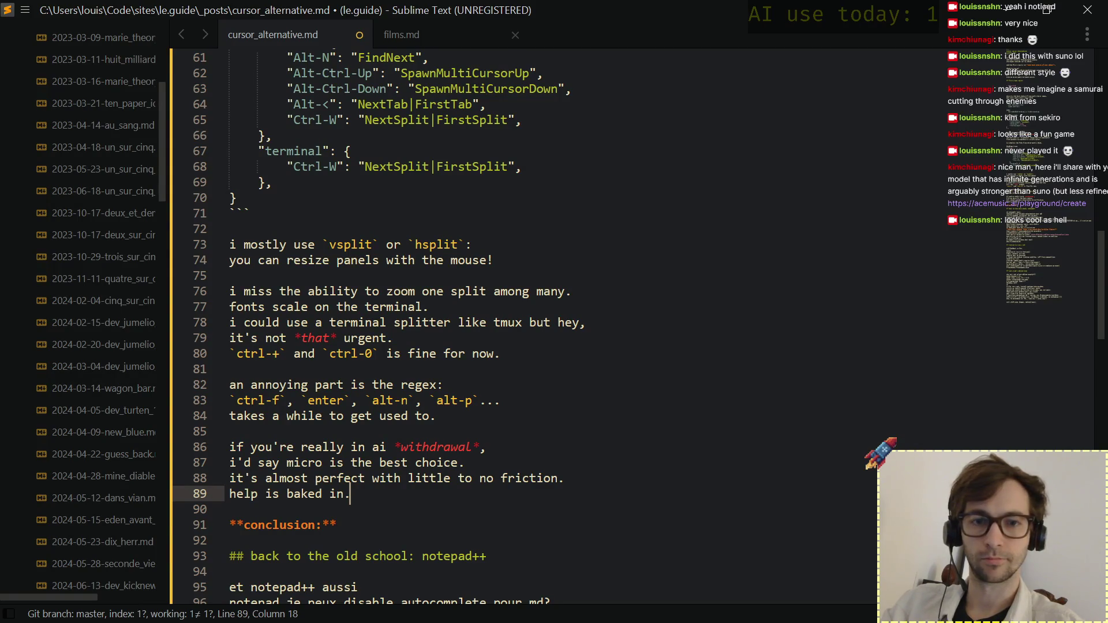
{"action": "key", "text": "Return"}
{"action": "type", "text": "a fan"}
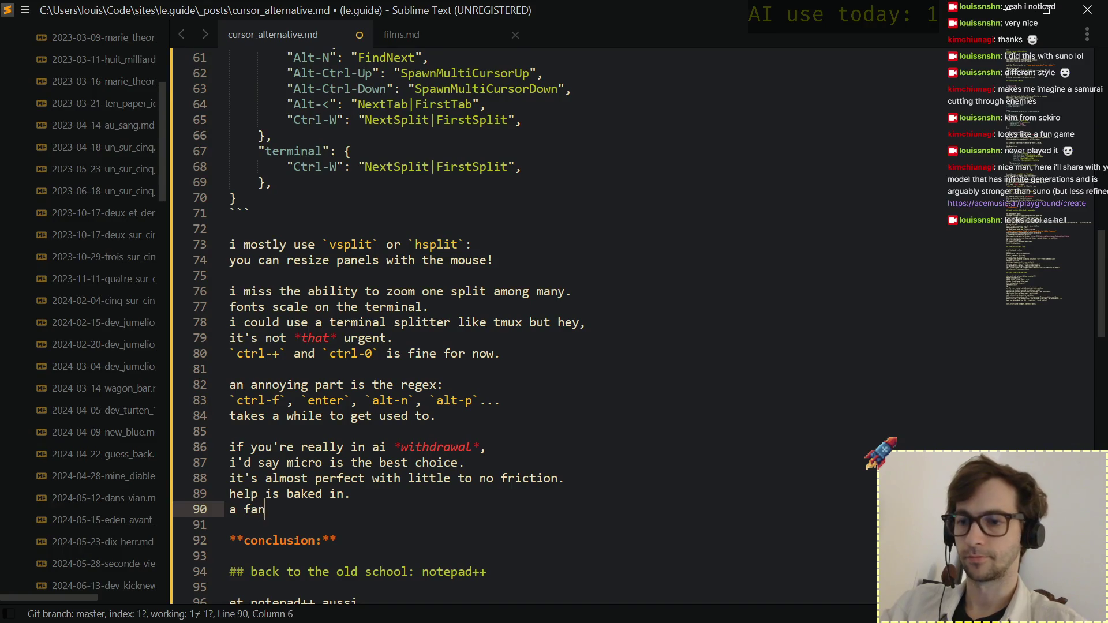
{"action": "type", "text": "tastic tool"}
{"action": "key", "text": "Return"}
{"action": "key", "text": "Return"}
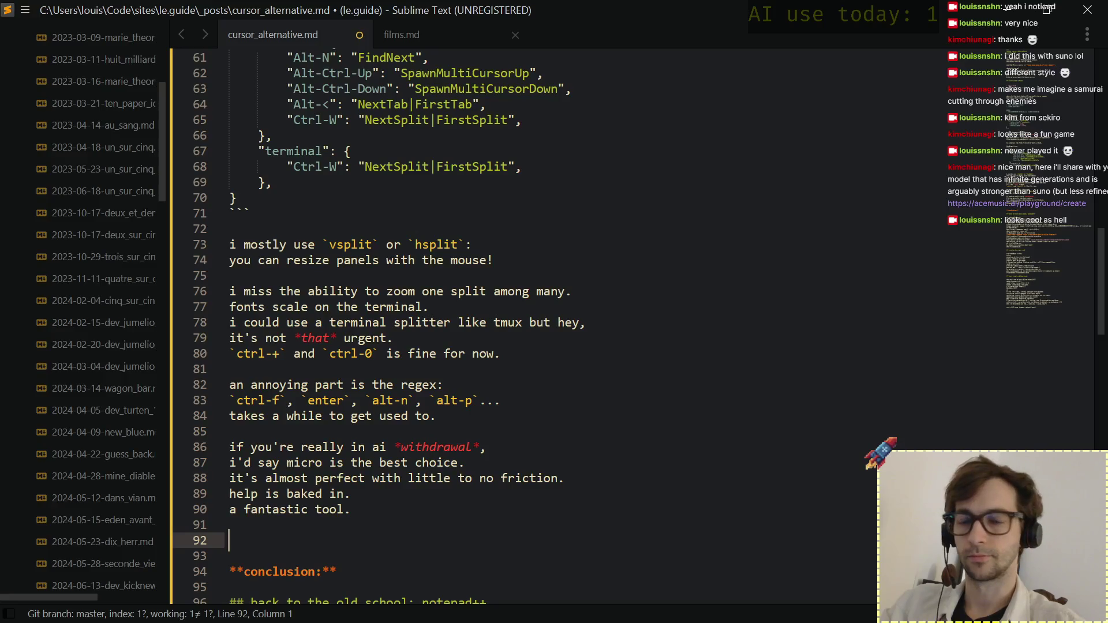
{"action": "type", "text": "however..."}
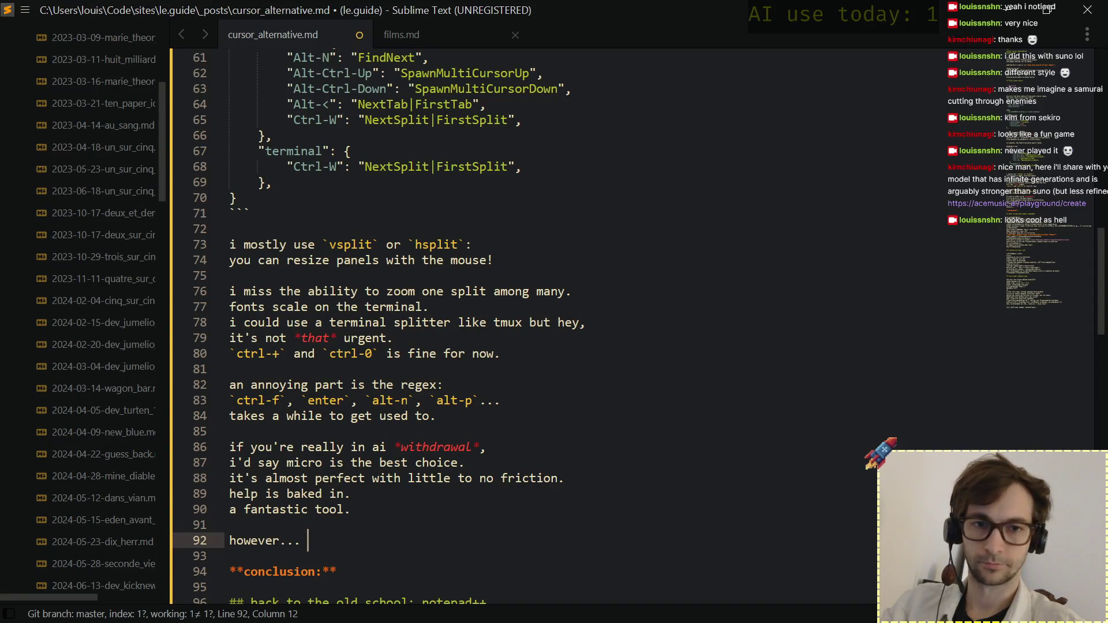
{"action": "type", "text": "you give u"}
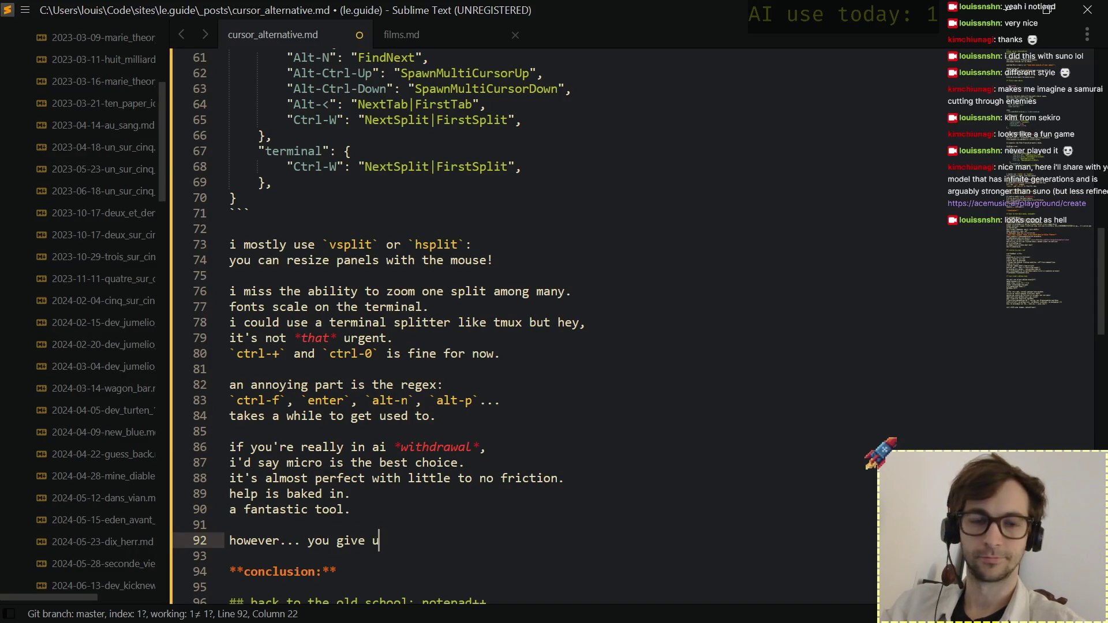
Write that you give up niceties like 'code completion (it's in micro if you press tab, but results may vary),'.
{"action": "key", "text": "BackSpace"}
{"action": "key", "text": "BackSpace"}
{"action": "key", "text": "BackSpace"}
{"action": "key", "text": "BackSpace"}
{"action": "key", "text": "BackSpace"}
{"action": "key", "text": "BackSpace"}
{"action": "key", "text": "BackSpace"}
{"action": "key", "text": "BackSpace"}
{"action": "key", "text": "BackSpace"}
{"action": "key", "text": "BackSpace"}
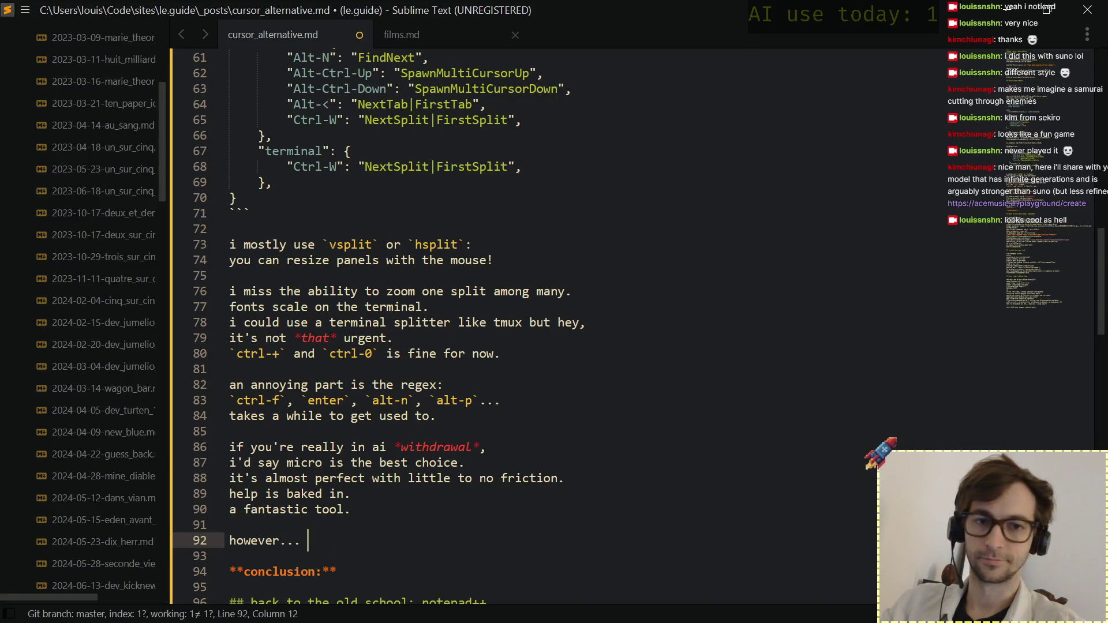
{"action": "type", "text": "yo"}
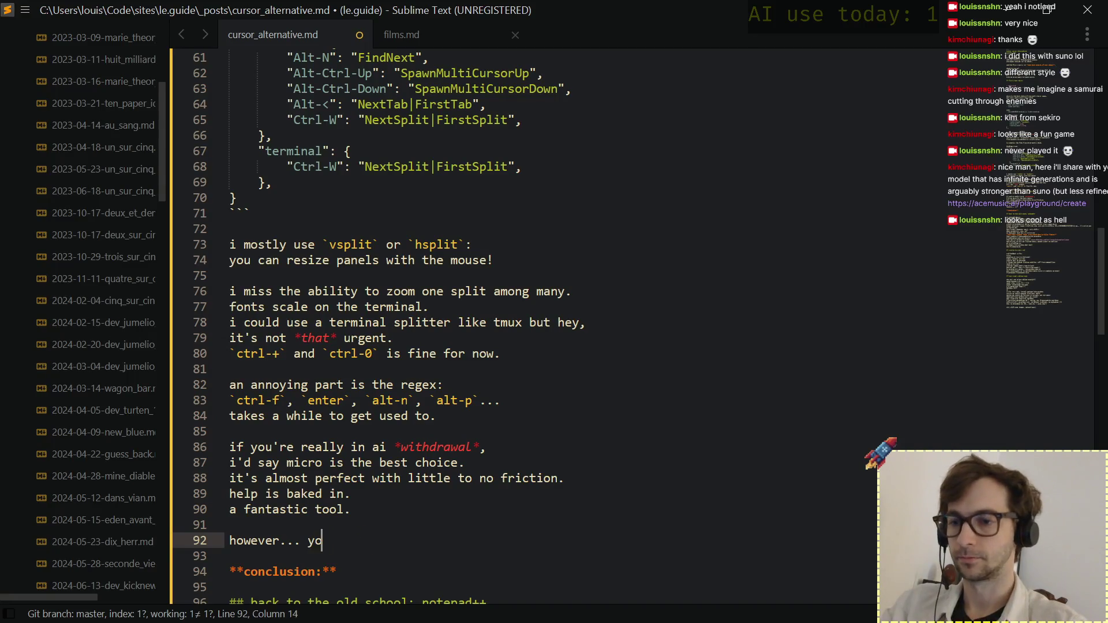
{"action": "type", "text": "u'd give up "}
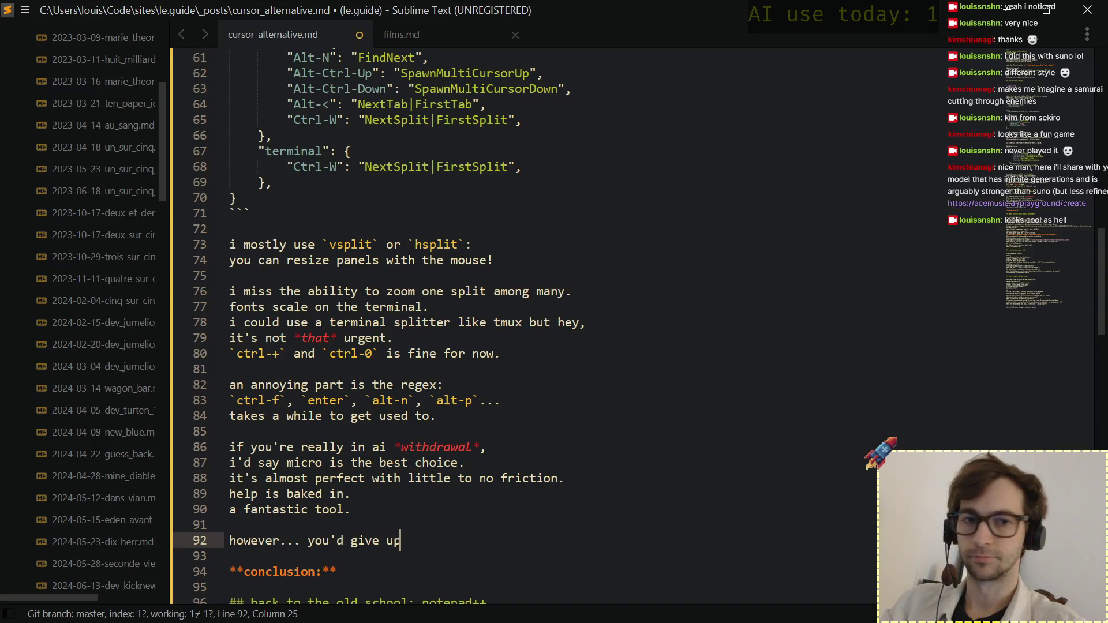
{"action": "type", "text": "on modern niceties like"}
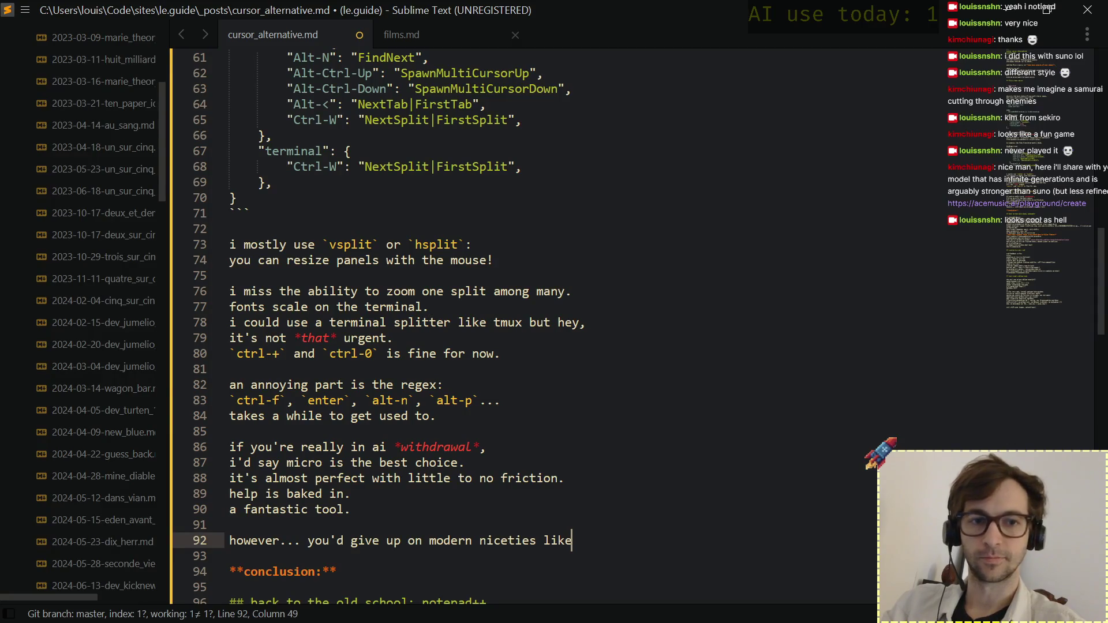
{"action": "key", "text": "Return"}
{"action": "type", "text": "code completion (you"}
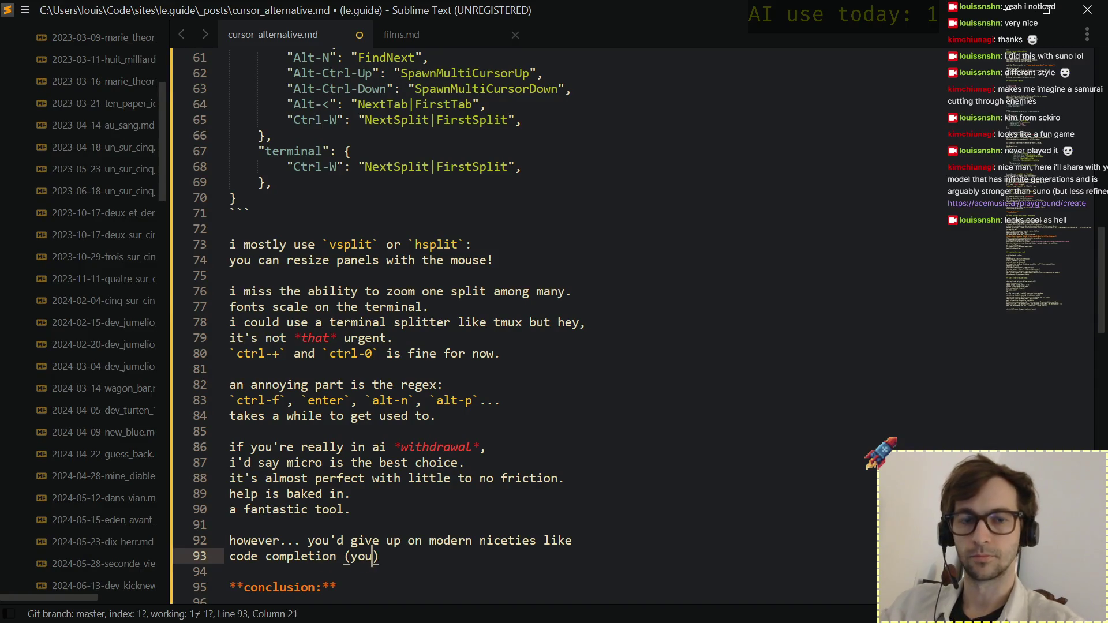
{"action": "key", "text": "BackSpace"}
{"action": "key", "text": "BackSpace"}
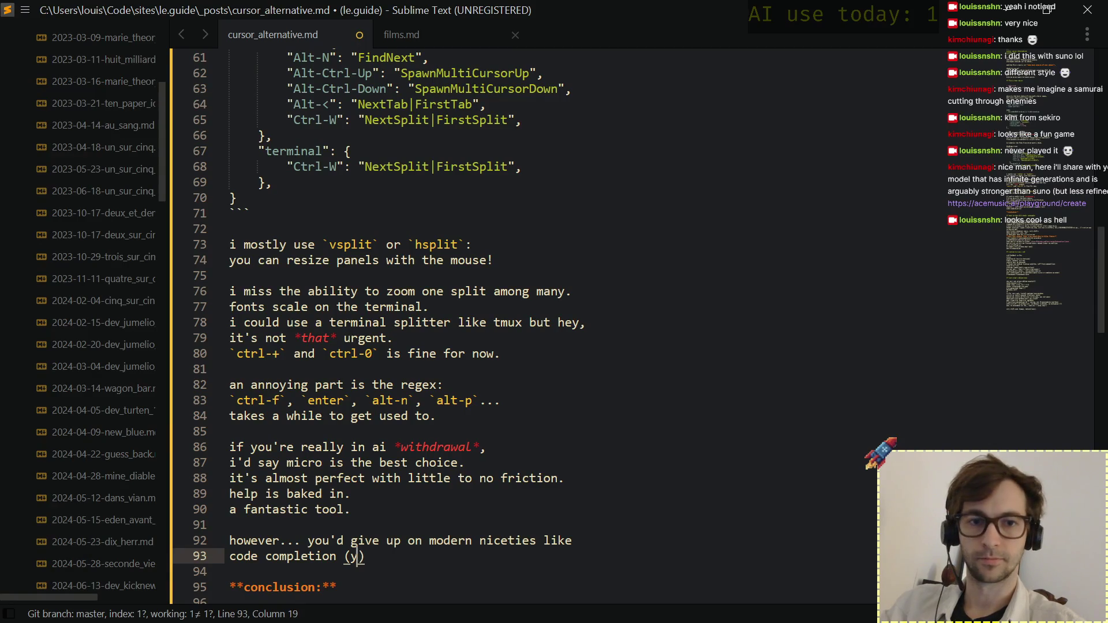
{"action": "key", "text": "BackSpace"}
{"action": "type", "text": "it's "}
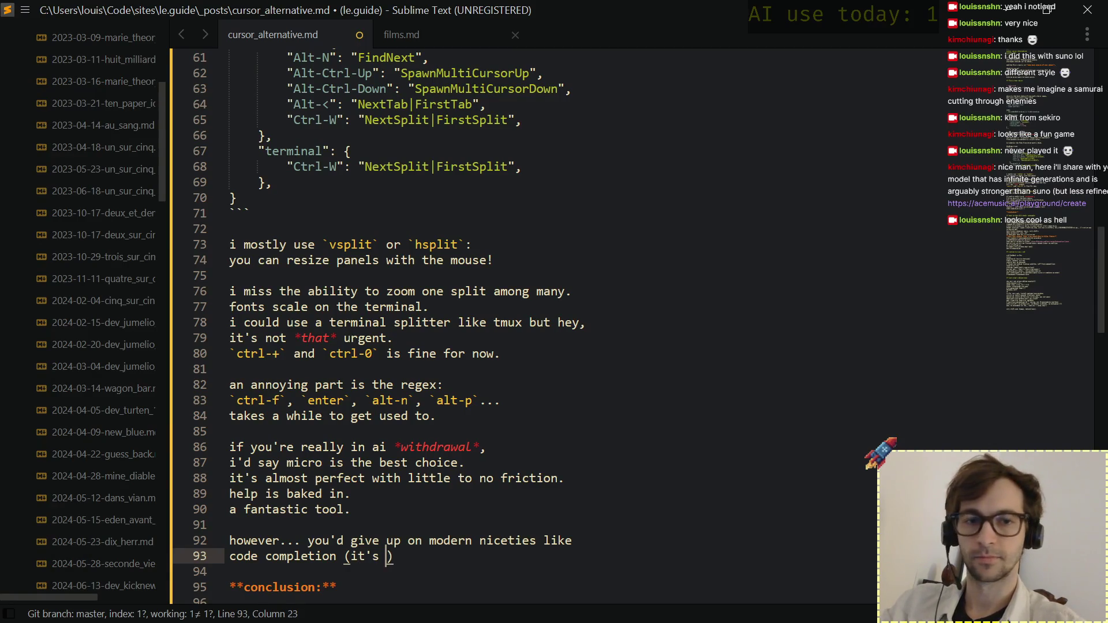
{"action": "type", "text": "in micro "}
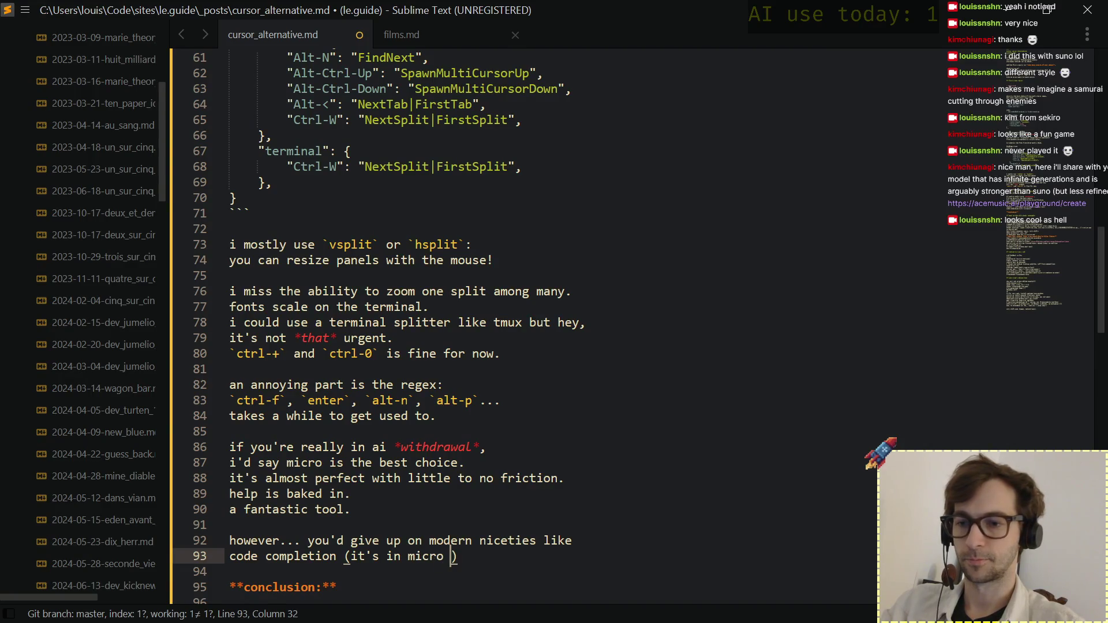
{"action": "type", "text": "if you"}
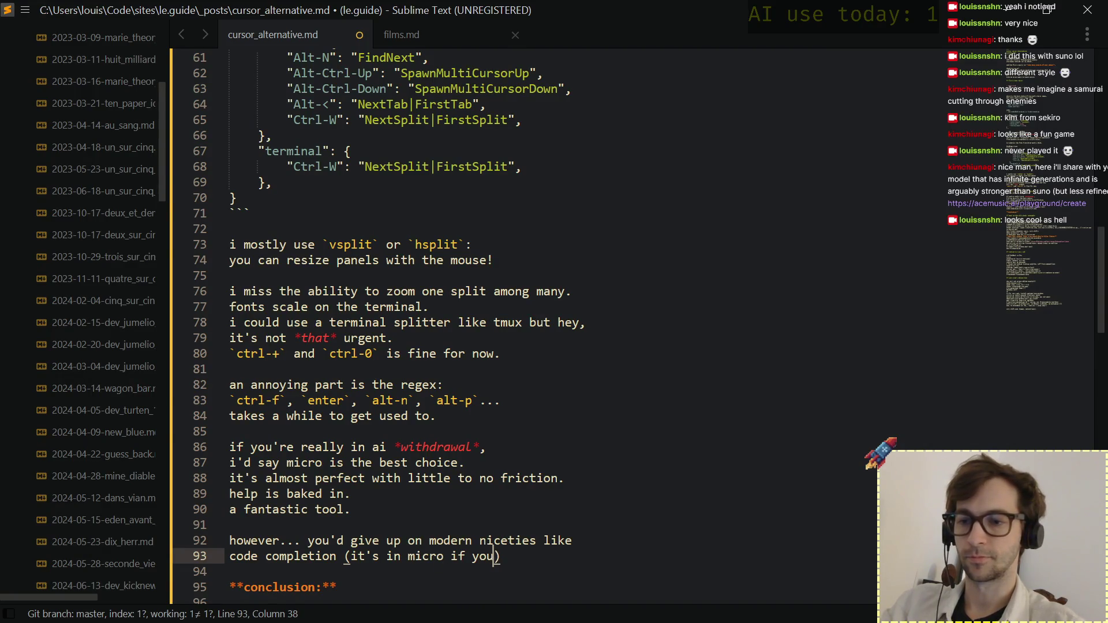
{"action": "type", "text": " press tab, but results may vary),"}
{"action": "key", "text": "Return"}
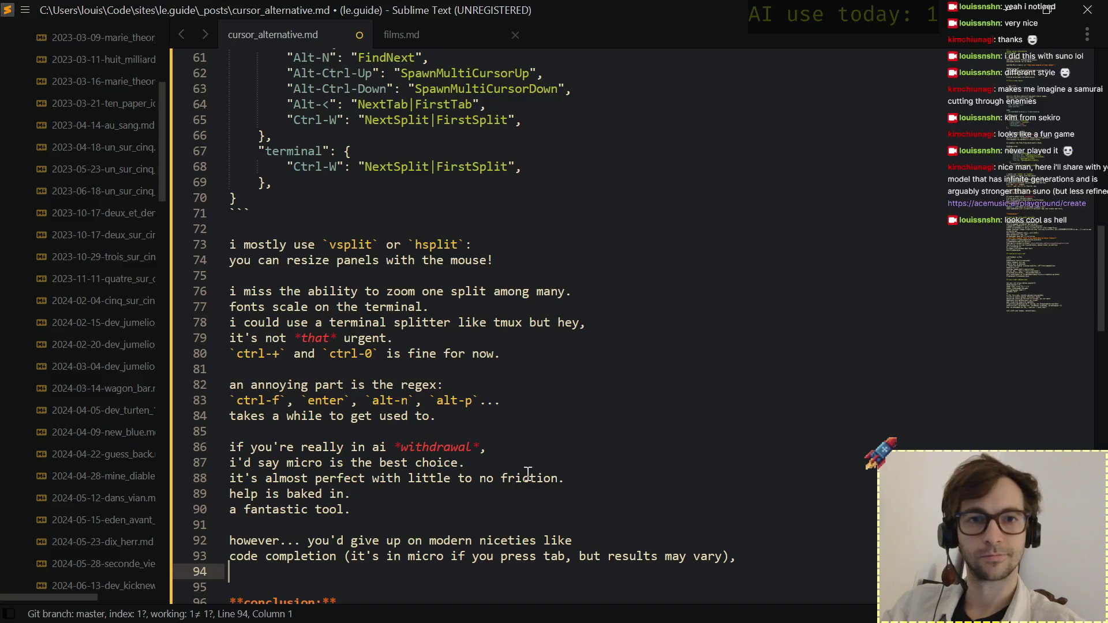
{"action": "scroll", "coordinate": [517, 472], "scroll_direction": "down", "scroll_amount": 2}
{"action": "scroll", "coordinate": [520, 476], "scroll_direction": "down", "scroll_amount": 8}
{"action": "scroll", "coordinate": [529, 480], "scroll_direction": "up", "scroll_amount": 3}
{"action": "scroll", "coordinate": [539, 488], "scroll_direction": "up", "scroll_amount": 5}
{"action": "scroll", "coordinate": [540, 487], "scroll_direction": "up", "scroll_amount": 1}
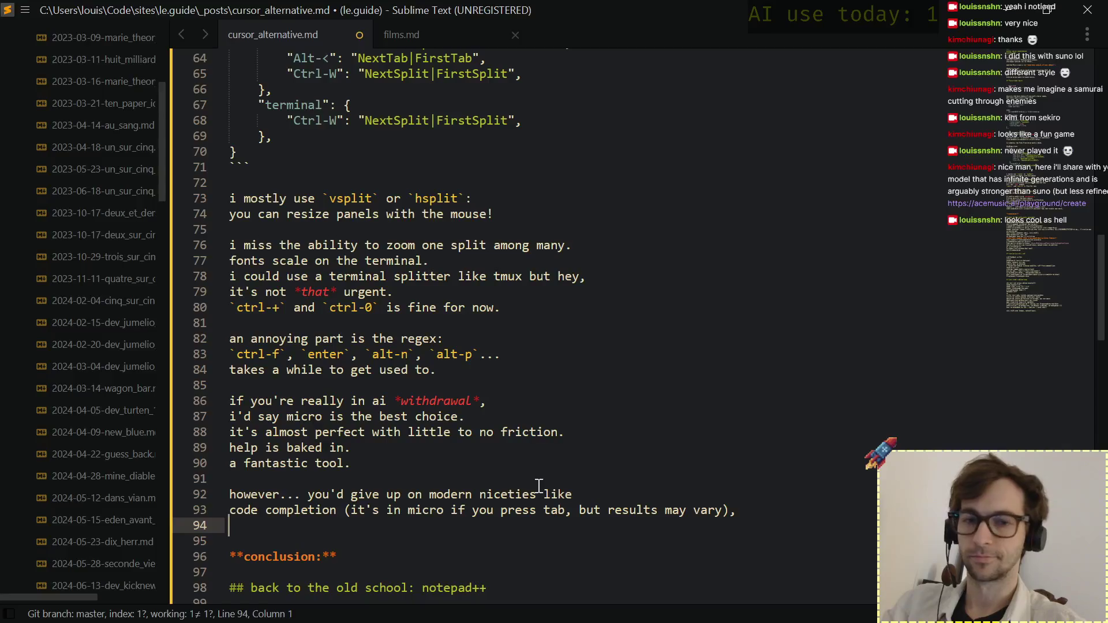
{"action": "type", "text": "or context-aware code"}
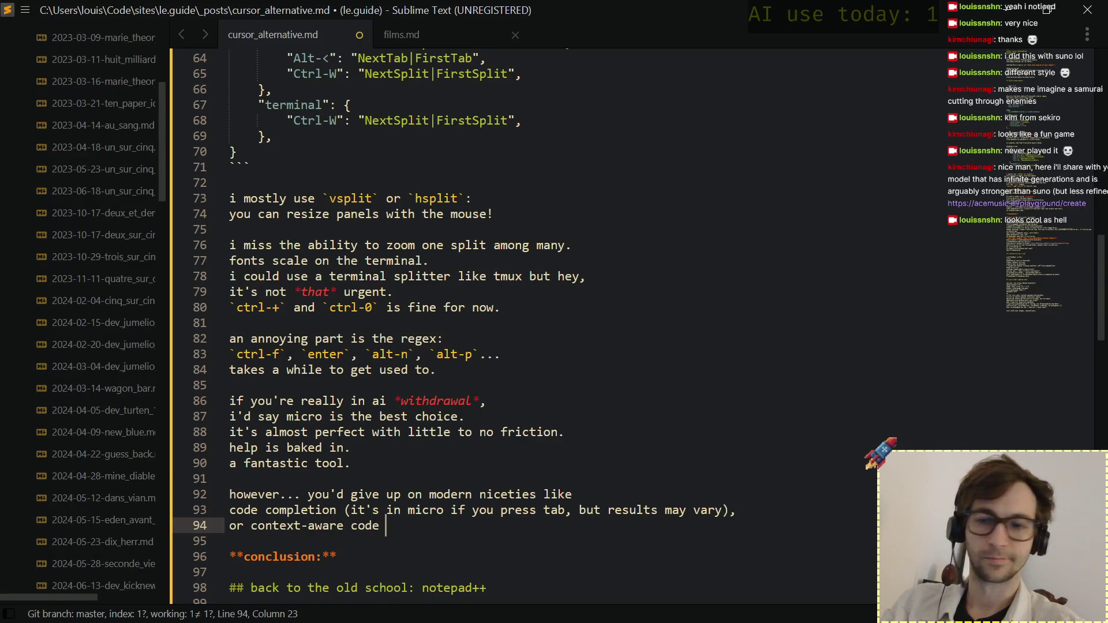
{"action": "type", "text": " ("}
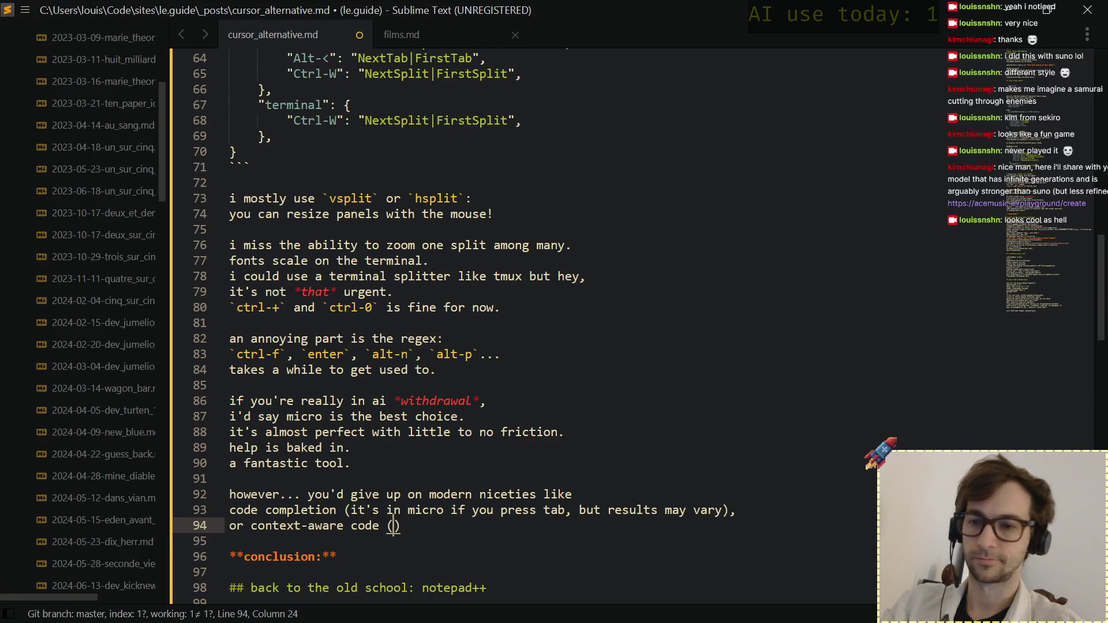
{"action": "type", "text": "\""}
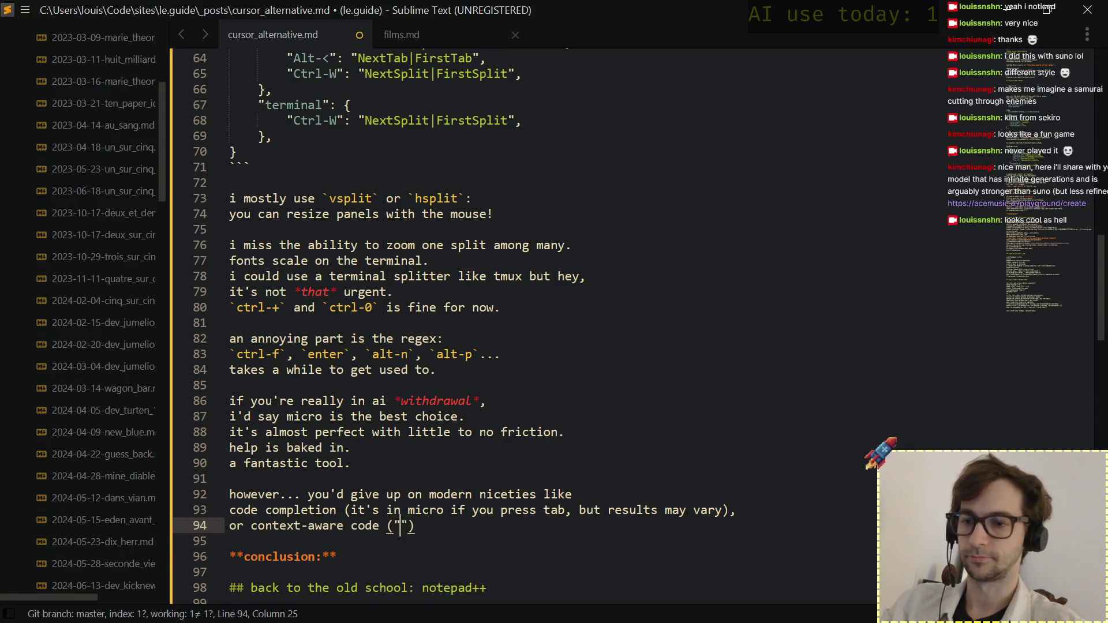
{"action": "type", "text": "i imported this library,"}
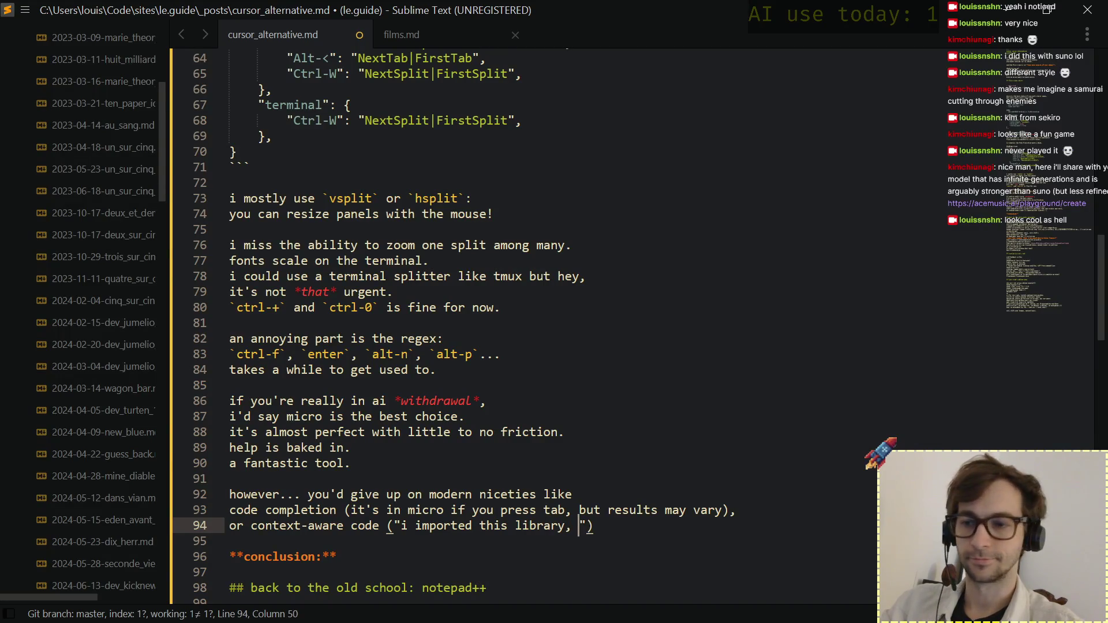
{"action": "type", "text": " show"}
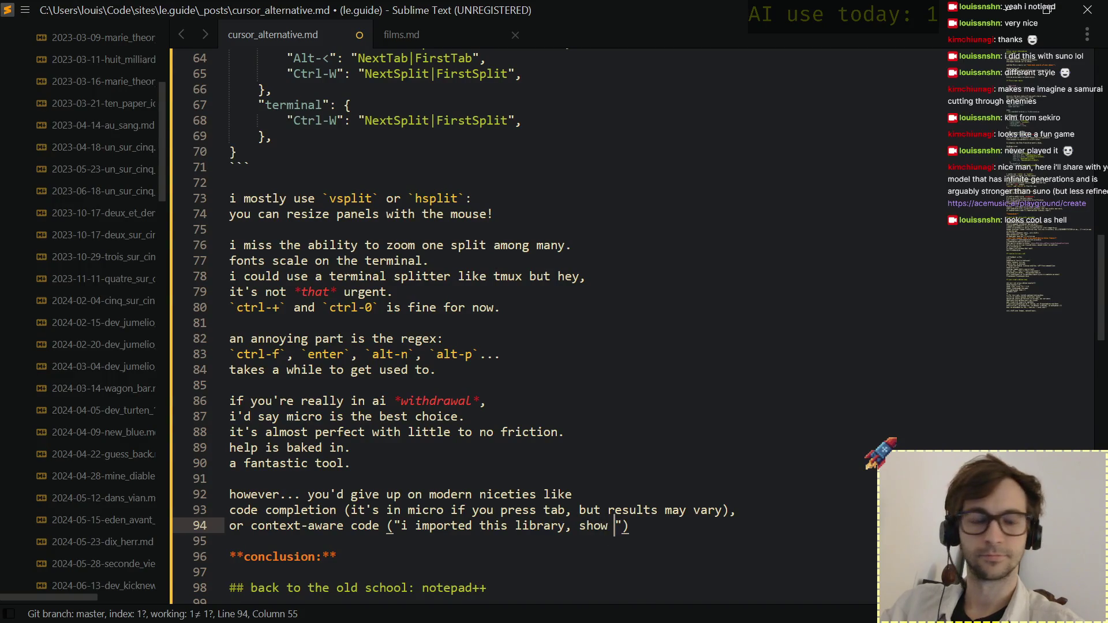
Add 'or context-aware code ("i imported this library, link to its definition").' and a blank line.
{"action": "key", "text": "BackSpace"}
{"action": "key", "text": "BackSpace"}
{"action": "key", "text": "BackSpace"}
{"action": "key", "text": "BackSpace"}
{"action": "key", "text": "BackSpace"}
{"action": "type", "text": "link to its definiti"}
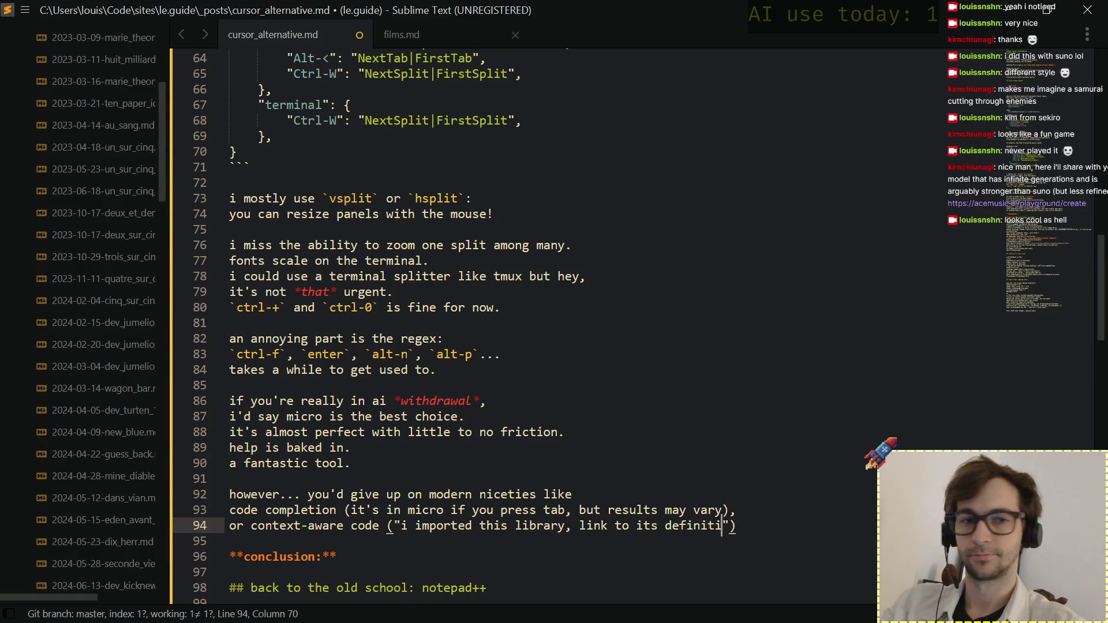
{"action": "type", "text": "on"}
{"action": "key", "text": "Right"}
{"action": "key", "text": "Right"}
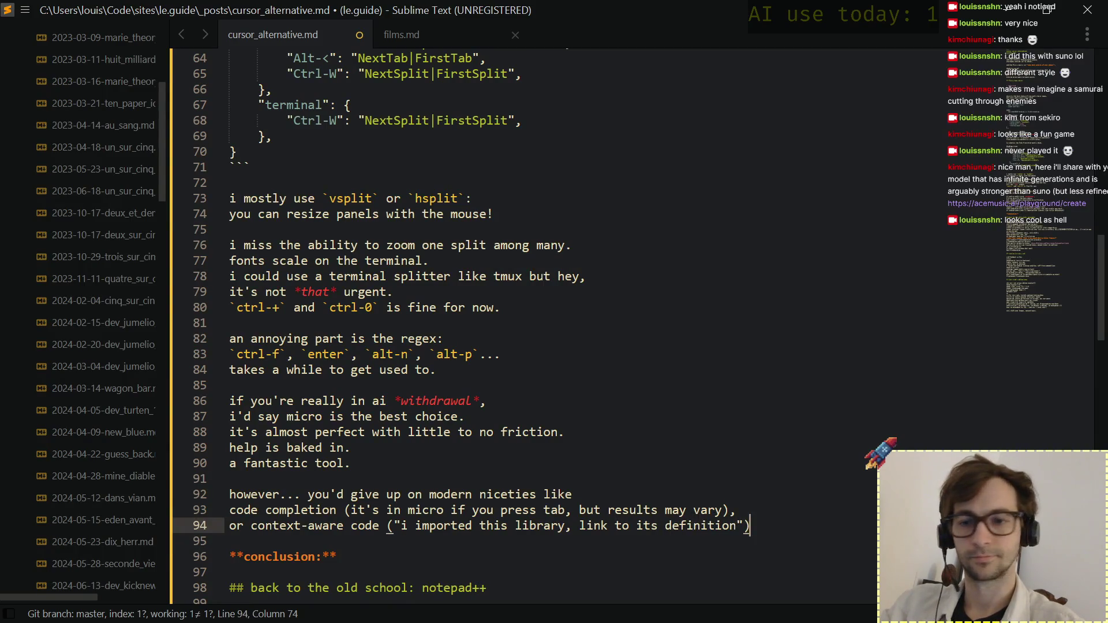
{"action": "type", "text": "."}
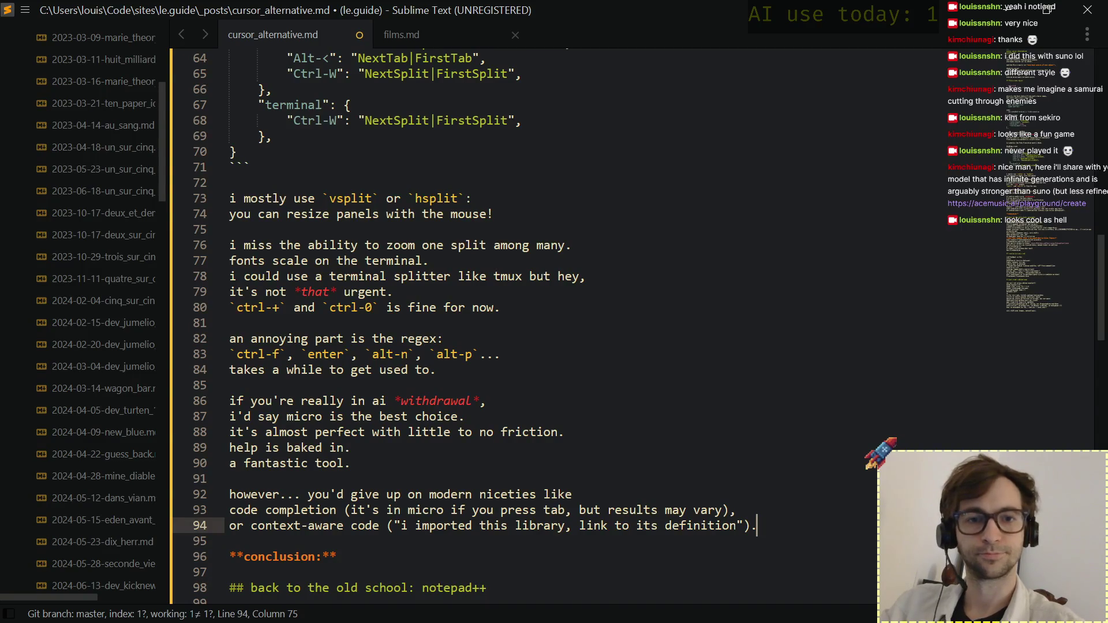
{"action": "key", "text": "Return"}
{"action": "key", "text": "Return"}
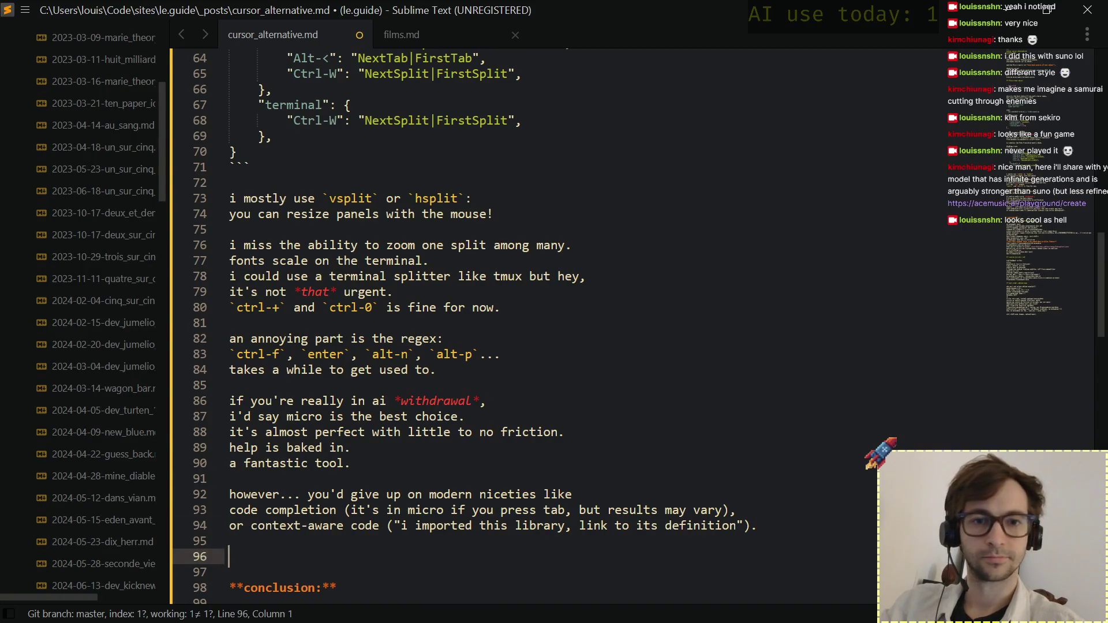
{"action": "scroll", "coordinate": [590, 459], "scroll_direction": "down", "scroll_amount": 4}
{"action": "scroll", "coordinate": [589, 459], "scroll_direction": "up", "scroll_amount": 3}
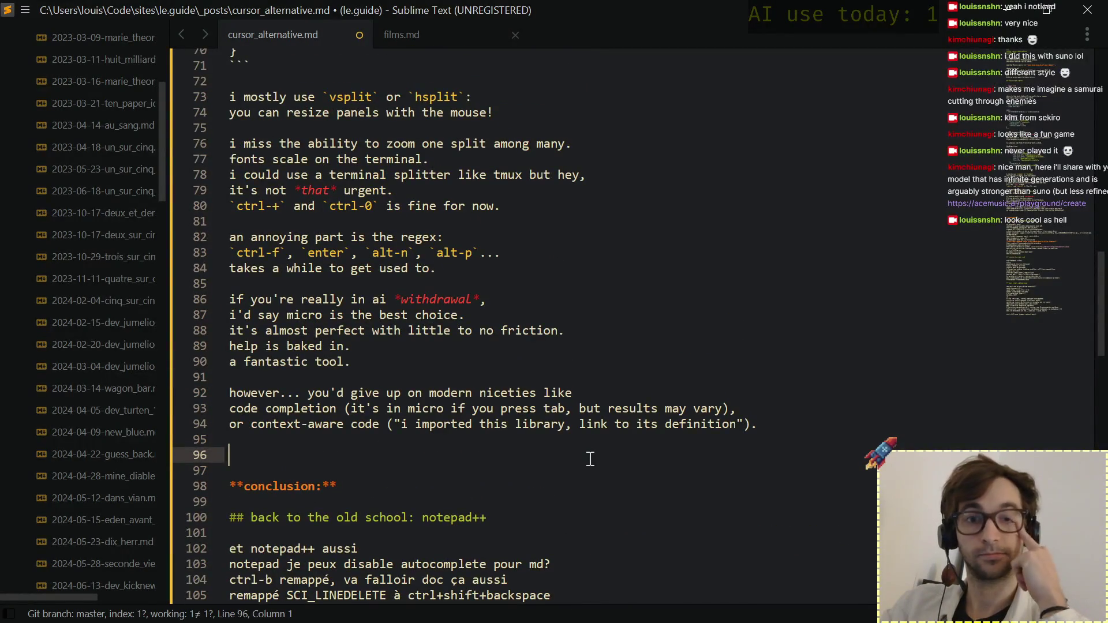
Insert 'git integrations (granted, i mostly solve that with ' after the code completion line, then switch to the terminal and quit micro.
{"action": "key", "text": "Up"}
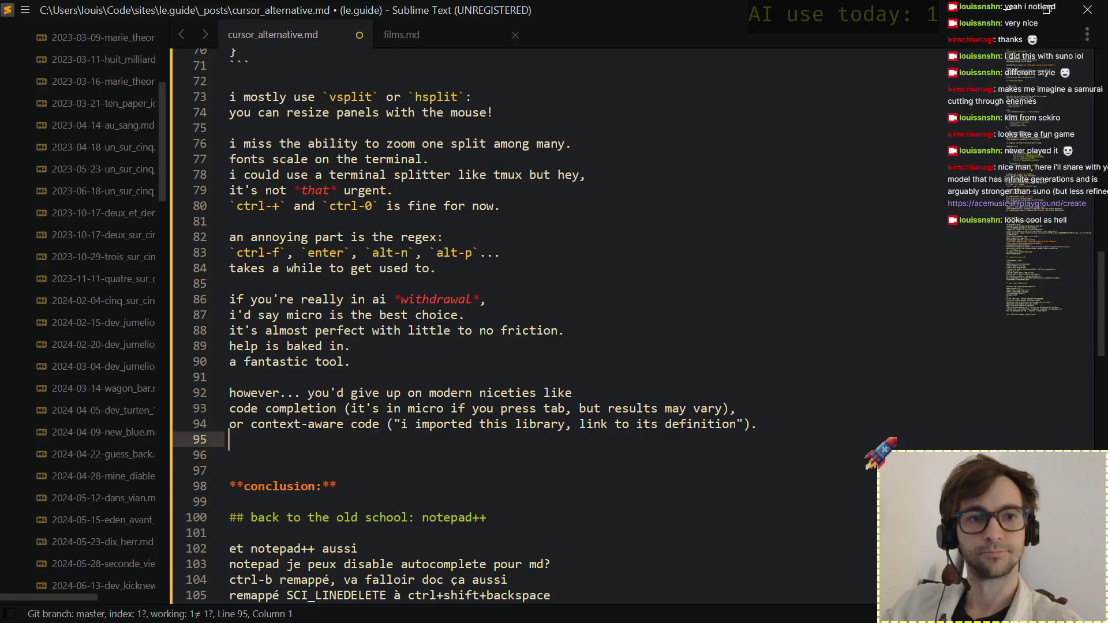
{"action": "key", "text": "Up"}
{"action": "key", "text": "Left"}
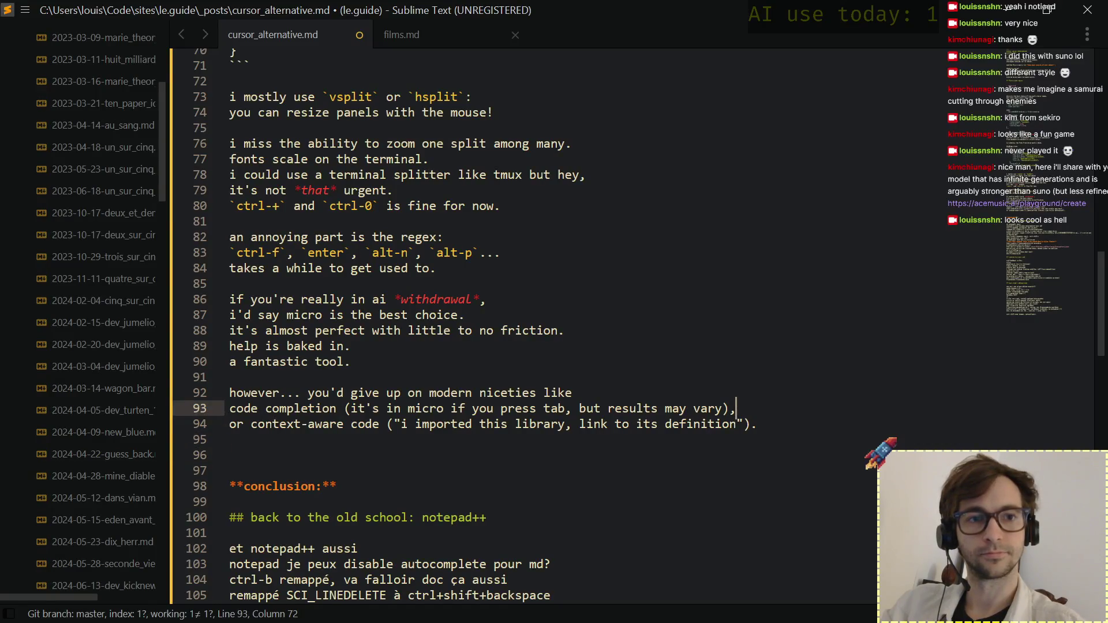
{"action": "key", "text": "Return"}
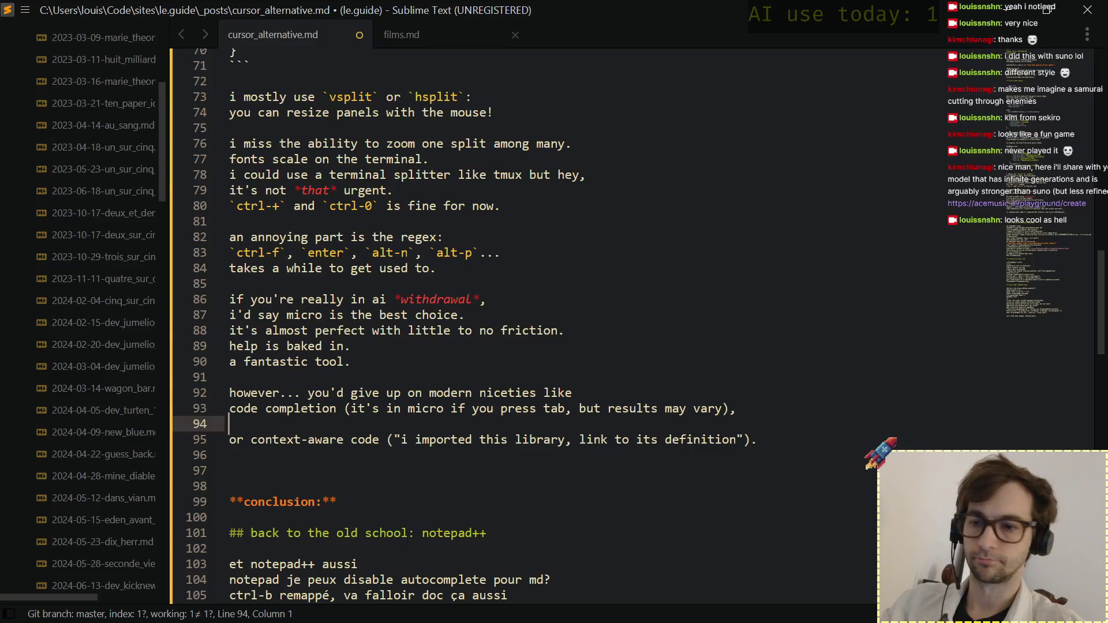
{"action": "type", "text": "git integrat"}
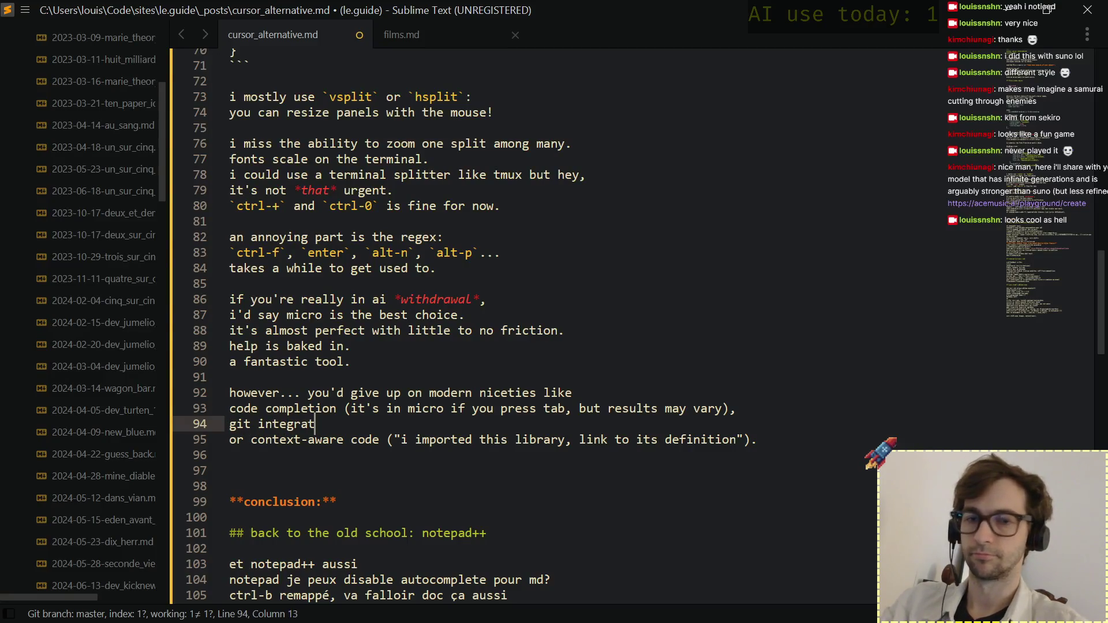
{"action": "type", "text": "ions (granted,"}
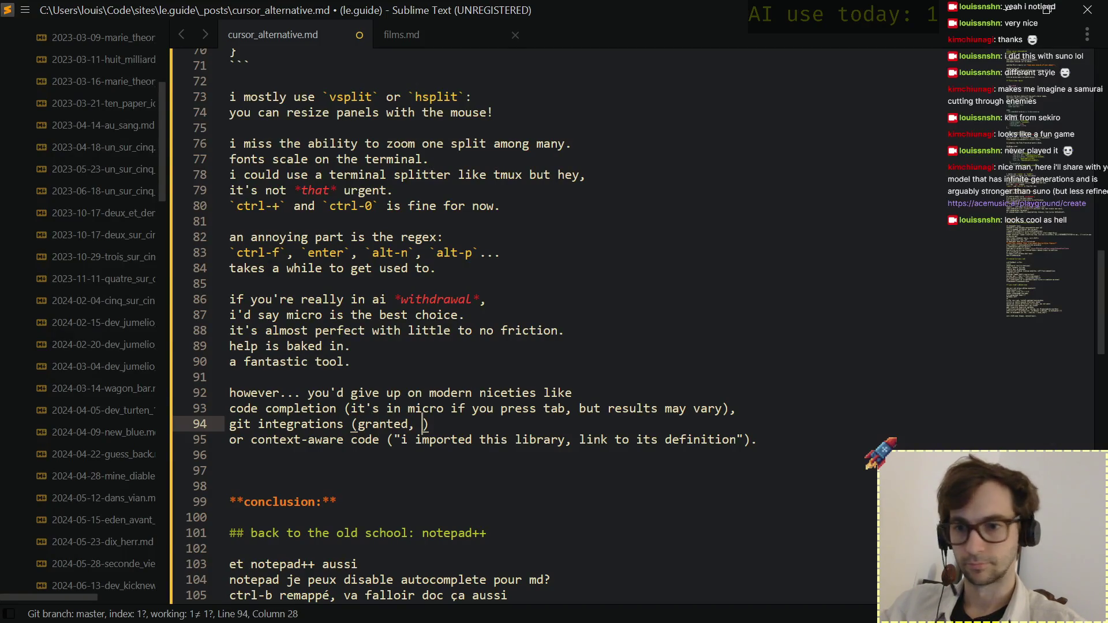
{"action": "type", "text": " i mostly solve that w"}
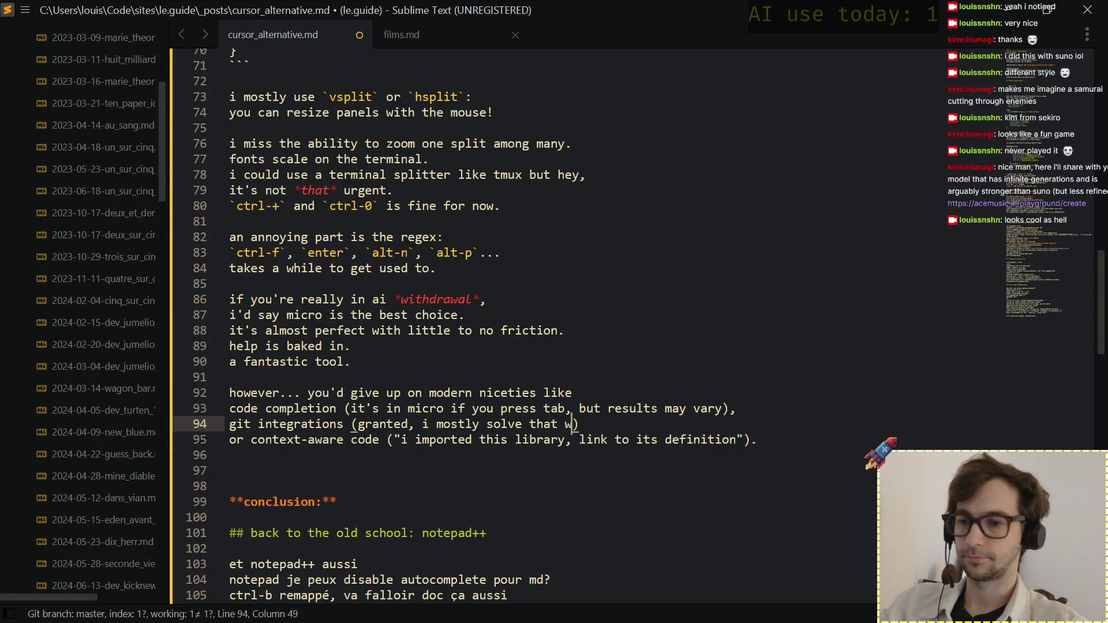
{"action": "type", "text": "ith"}
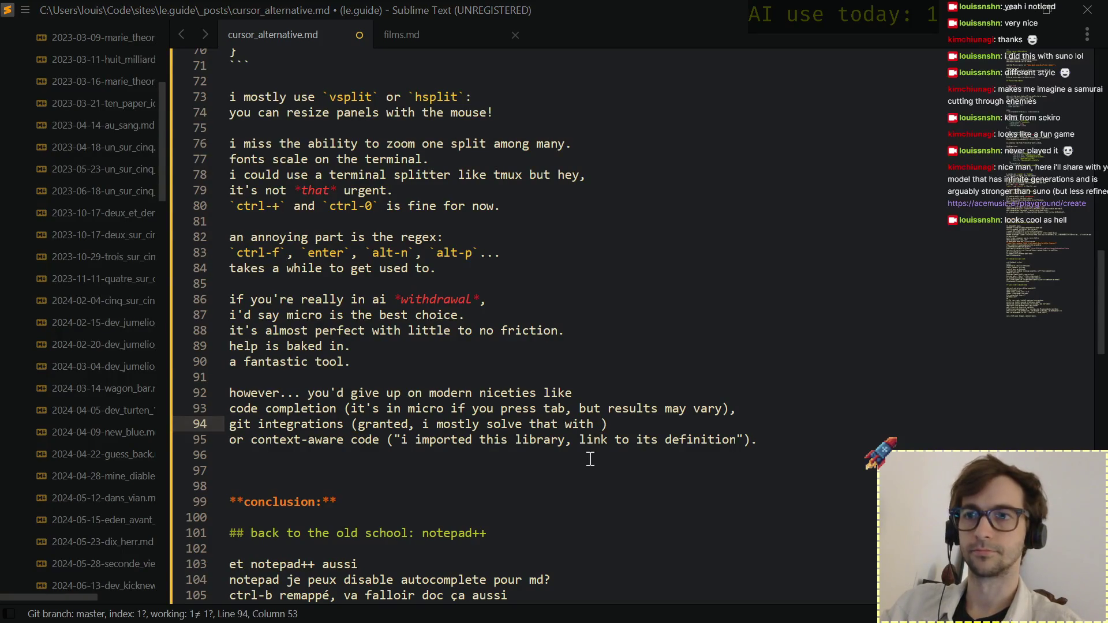
{"action": "key", "text": "alt+Tab"}
{"action": "key", "text": "ctrl+q"}
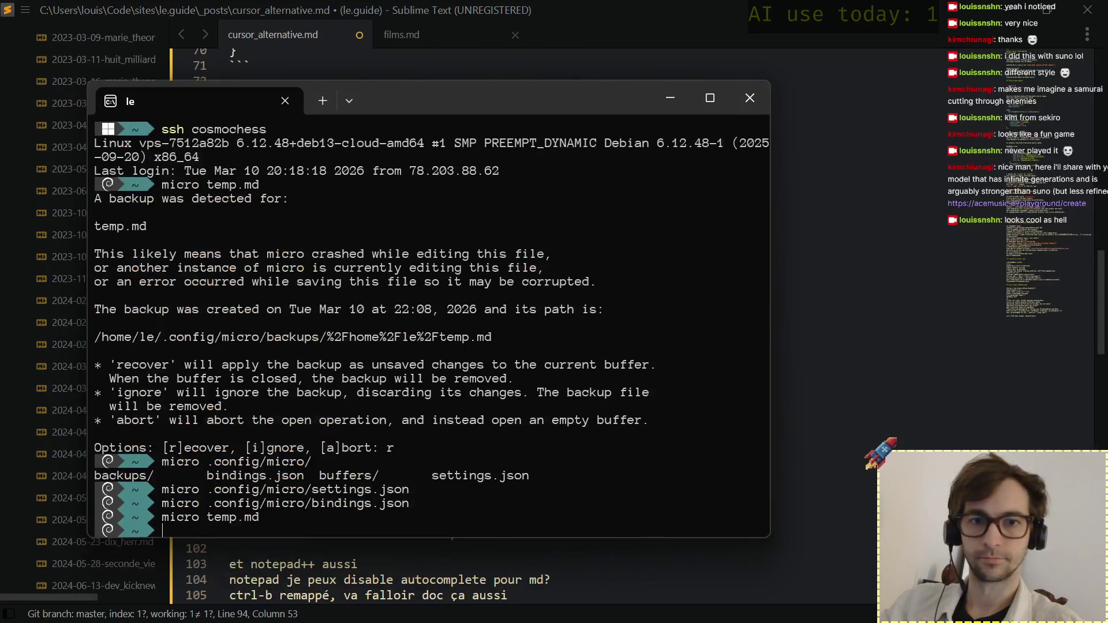
{"action": "type", "text": "micro"}
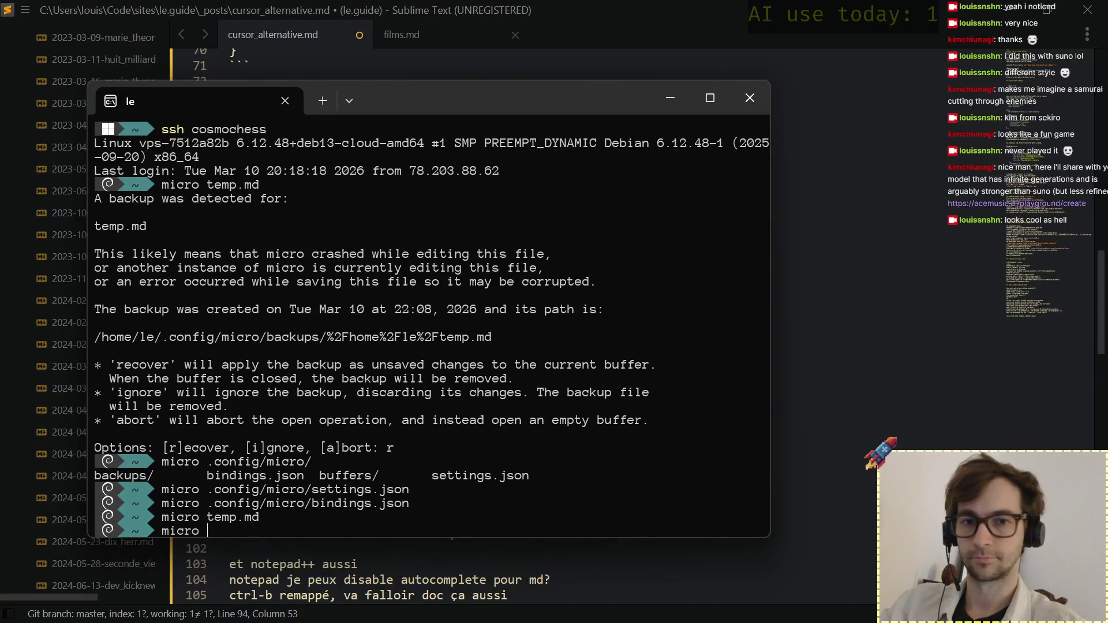
{"action": "type", "text": " .bash"}
Open .bashrc in micro and navigate to the alias lines near the end of the file.
{"action": "key", "text": "Tab"}
{"action": "key", "text": "Tab"}
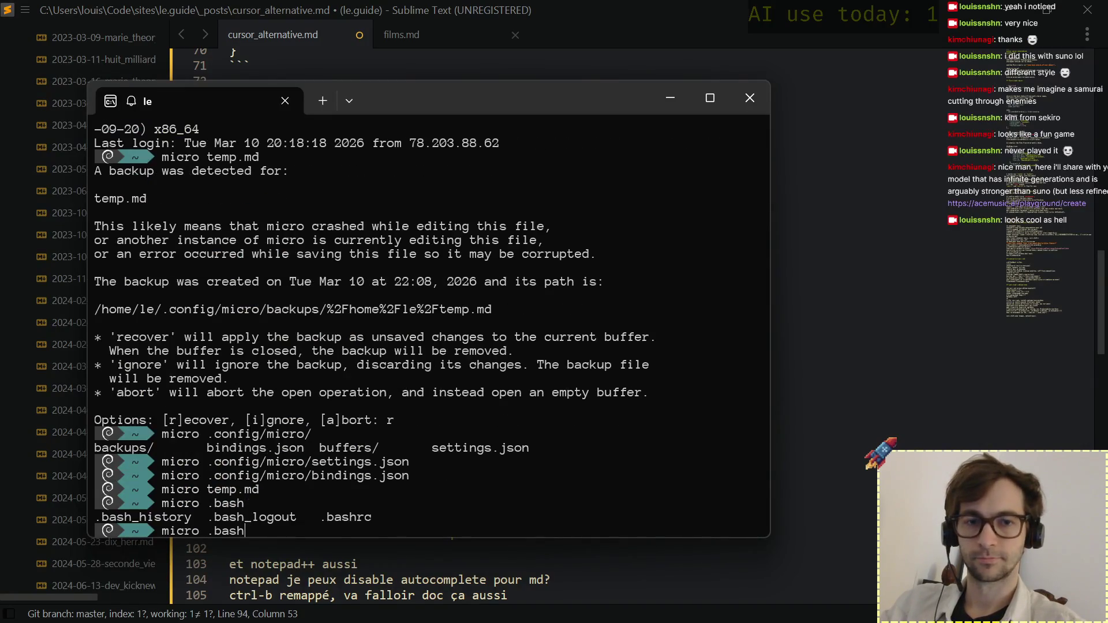
{"action": "type", "text": "r"}
{"action": "key", "text": "Tab"}
{"action": "key", "text": "Return"}
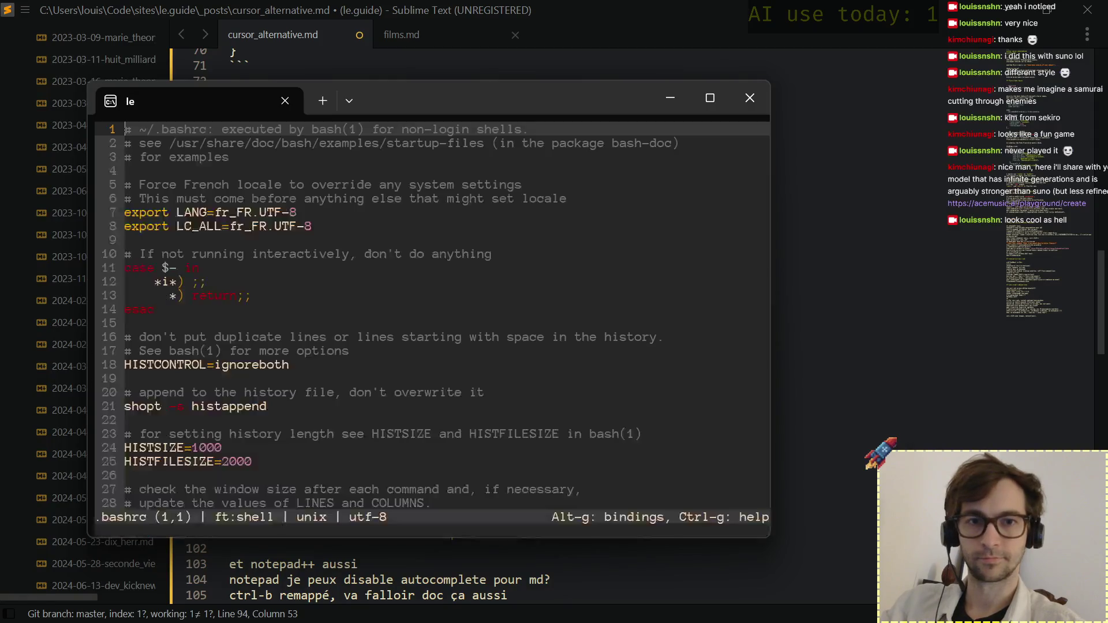
{"action": "key", "text": "Page_Down"}
{"action": "key", "text": "Page_Down"}
{"action": "key", "text": "Page_Down"}
{"action": "key", "text": "Page_Down"}
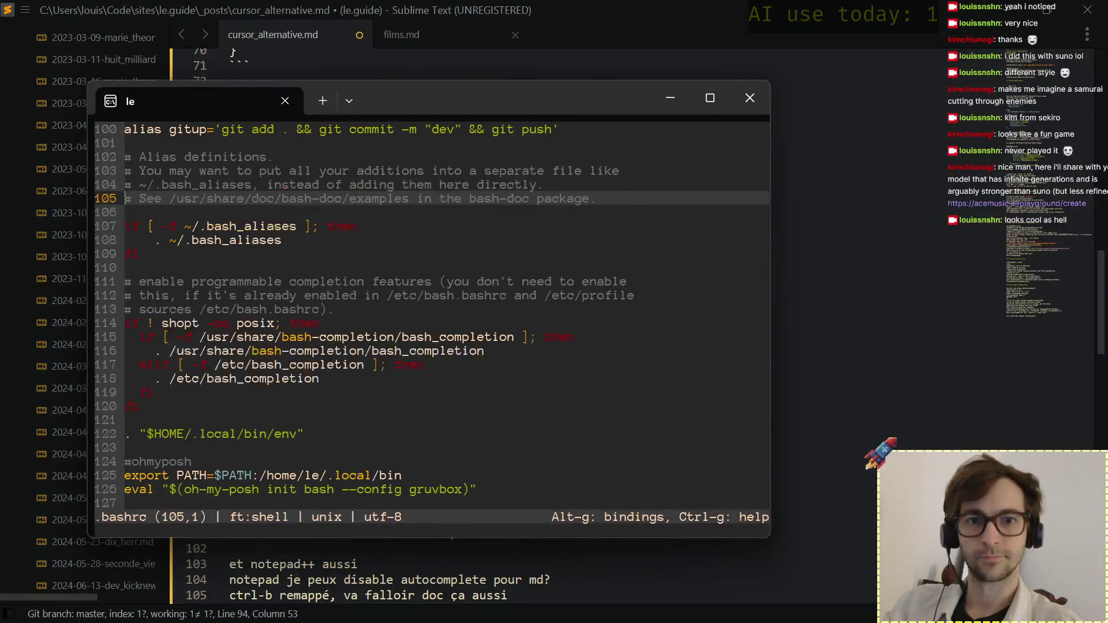
{"action": "key", "text": "Page_Down"}
{"action": "key", "text": "Up"}
{"action": "key", "text": "Up"}
{"action": "key", "text": "Up"}
{"action": "key", "text": "Up"}
{"action": "key", "text": "Up"}
{"action": "key", "text": "Up"}
{"action": "key", "text": "Up"}
{"action": "key", "text": "Down"}
{"action": "key", "text": "Down"}
{"action": "key", "text": "Down"}
{"action": "key", "text": "Down"}
{"action": "key", "text": "Down"}
{"action": "key", "text": "Down"}
{"action": "key", "text": "Down"}
{"action": "key", "text": "Down"}
{"action": "key", "text": "Down"}
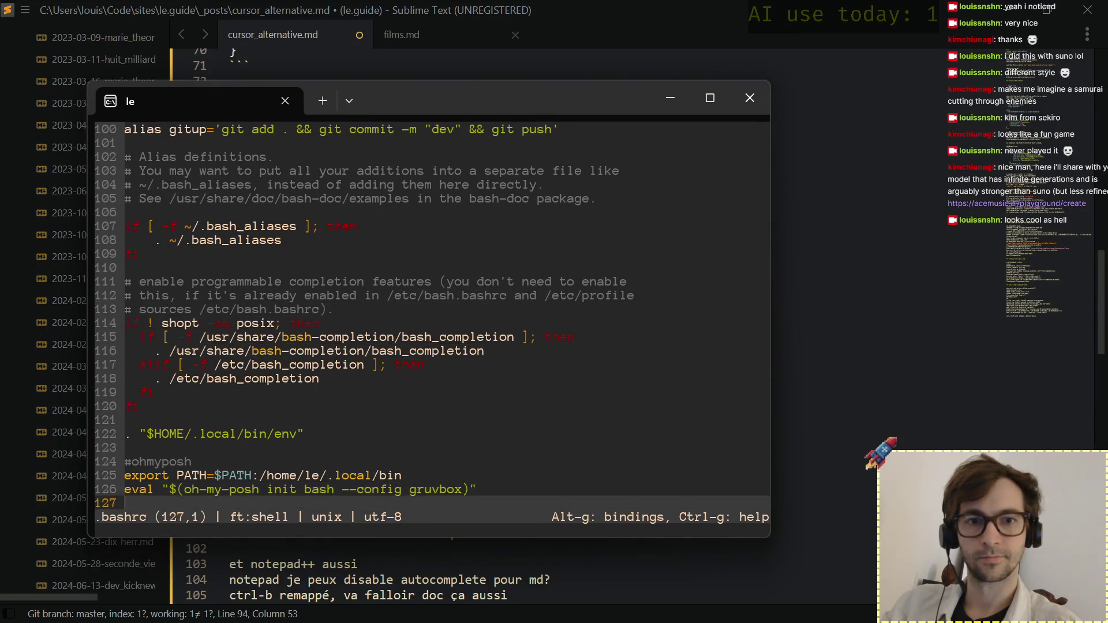
{"action": "key", "text": "Up"}
{"action": "key", "text": "Down"}
{"action": "key", "text": "Up"}
{"action": "key", "text": "Up"}
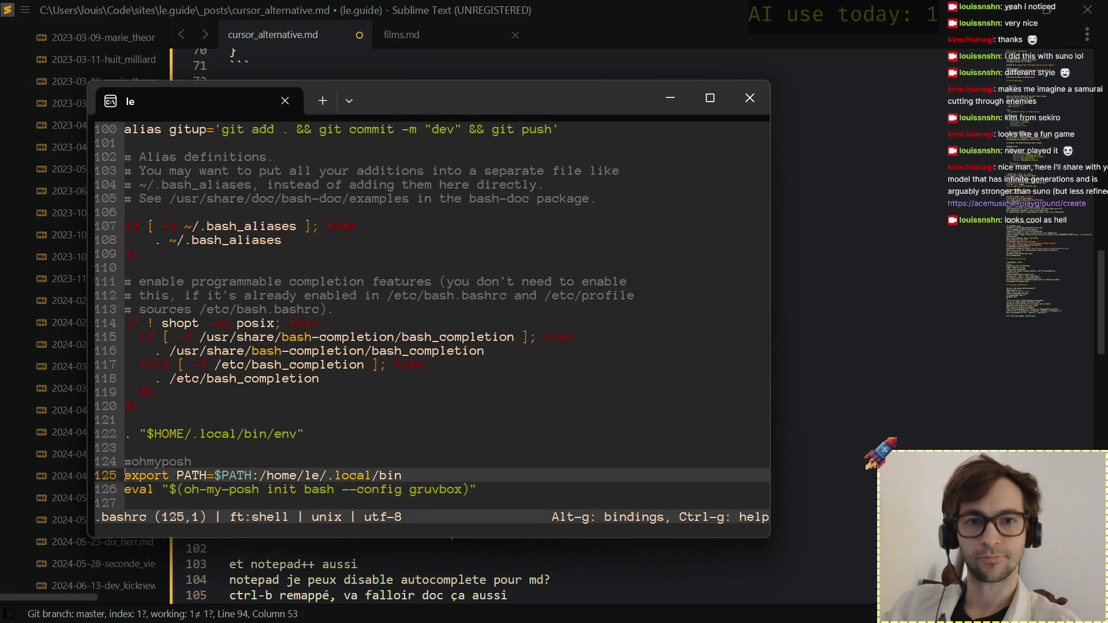
{"action": "key", "text": "Up"}
{"action": "key", "text": "Up"}
{"action": "key", "text": "Up"}
{"action": "key", "text": "Up"}
{"action": "key", "text": "Up"}
{"action": "key", "text": "Up"}
{"action": "key", "text": "Up"}
{"action": "key", "text": "Up"}
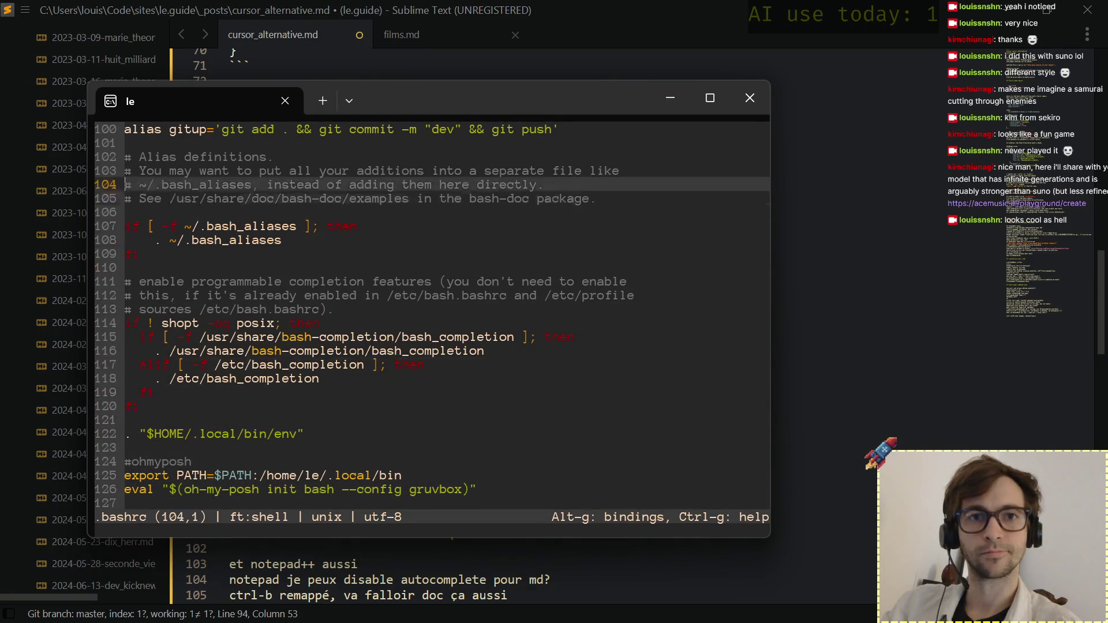
{"action": "key", "text": "Up"}
{"action": "key", "text": "Up"}
{"action": "key", "text": "Up"}
Copy the gitup alias line (add, commit, push), quit micro, and return to the Sublime draft.
{"action": "key", "text": "Down"}
{"action": "key", "text": "Down"}
{"action": "key", "text": "Down"}
{"action": "key", "text": "Down"}
{"action": "key", "text": "Down"}
{"action": "key", "text": "shift+End"}
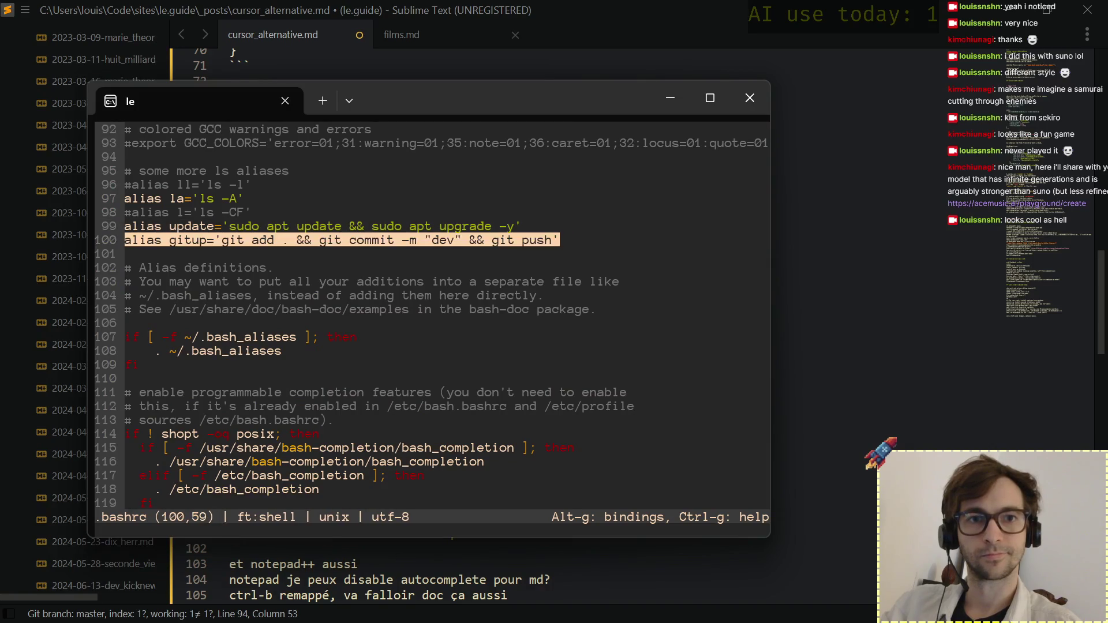
{"action": "key", "text": "ctrl+c"}
{"action": "key", "text": "ctrl+q"}
{"action": "key", "text": "Up"}
{"action": "key", "text": "alt+Tab"}
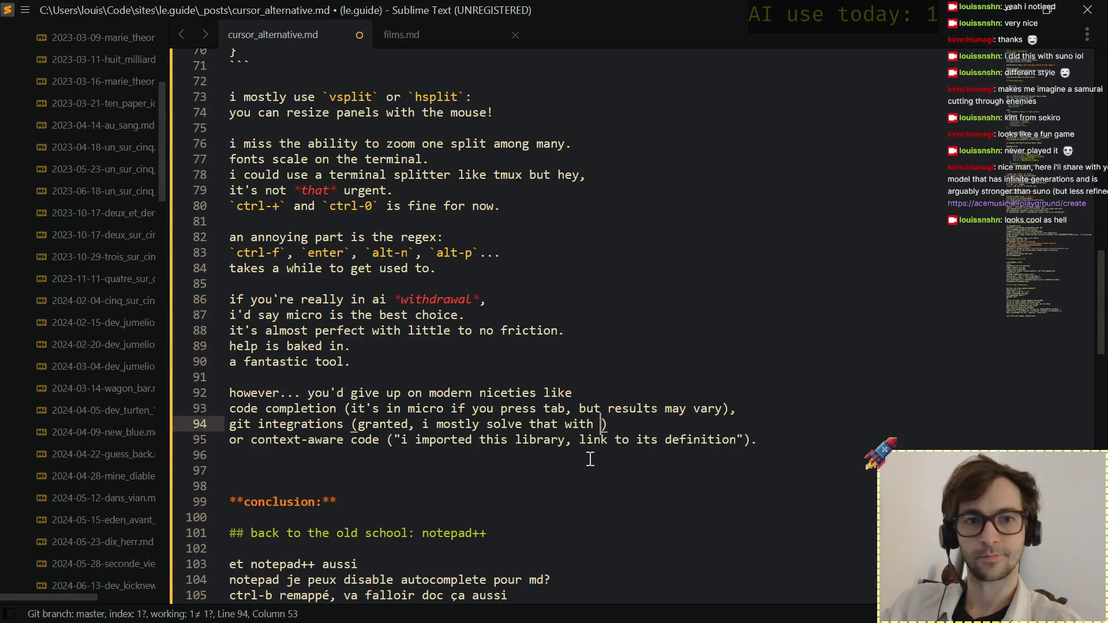
Break the '(granted' caveat onto its own line and paste the gitup alias before the closing parenthesis.
{"action": "key", "text": "ctrl+Left"}
{"action": "key", "text": "ctrl+Left"}
{"action": "key", "text": "ctrl+Left"}
{"action": "key", "text": "ctrl+Left"}
{"action": "key", "text": "Return"}
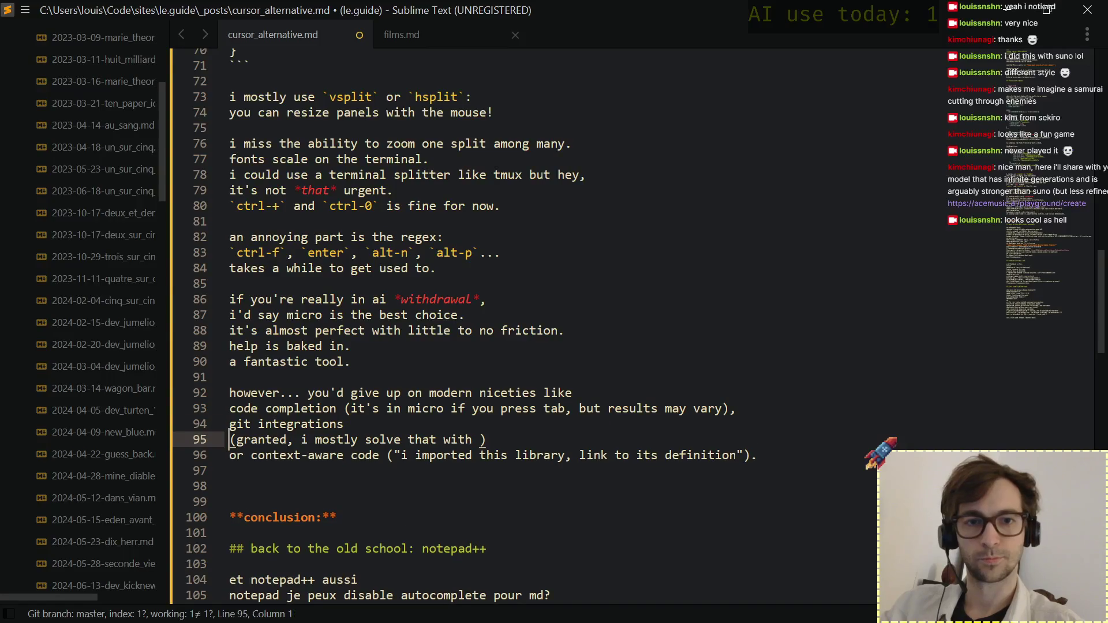
{"action": "key", "text": "End"}
{"action": "key", "text": "Left"}
{"action": "key", "text": "ctrl+v"}
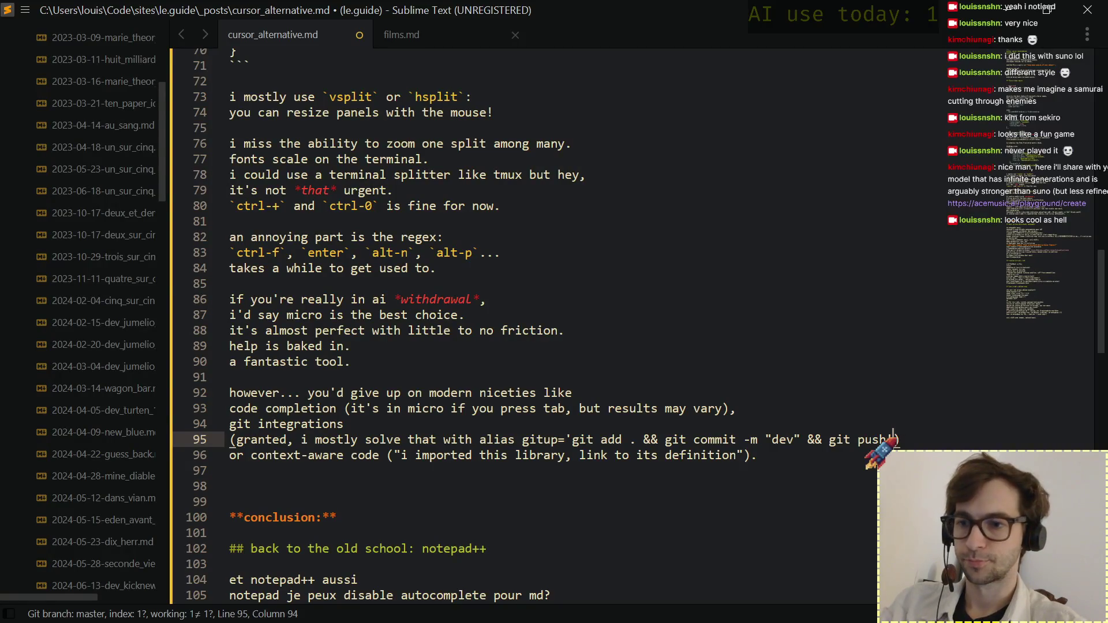
{"action": "type", "text": "``"}
Wrap the gitup alias in backticks as inline code and leave blank lines after the niceties list.
{"action": "key", "text": "shift+Left"}
{"action": "key", "text": "ctrl+x"}
{"action": "key", "text": "ctrl+Left"}
{"action": "key", "text": "ctrl+Left"}
{"action": "key", "text": "ctrl+Left"}
{"action": "key", "text": "ctrl+Left"}
{"action": "key", "text": "ctrl+Left"}
{"action": "key", "text": "ctrl+Left"}
{"action": "key", "text": "ctrl+Left"}
{"action": "key", "text": "ctrl+Left"}
{"action": "key", "text": "ctrl+Left"}
{"action": "key", "text": "ctrl+Left"}
{"action": "key", "text": "ctrl+Left"}
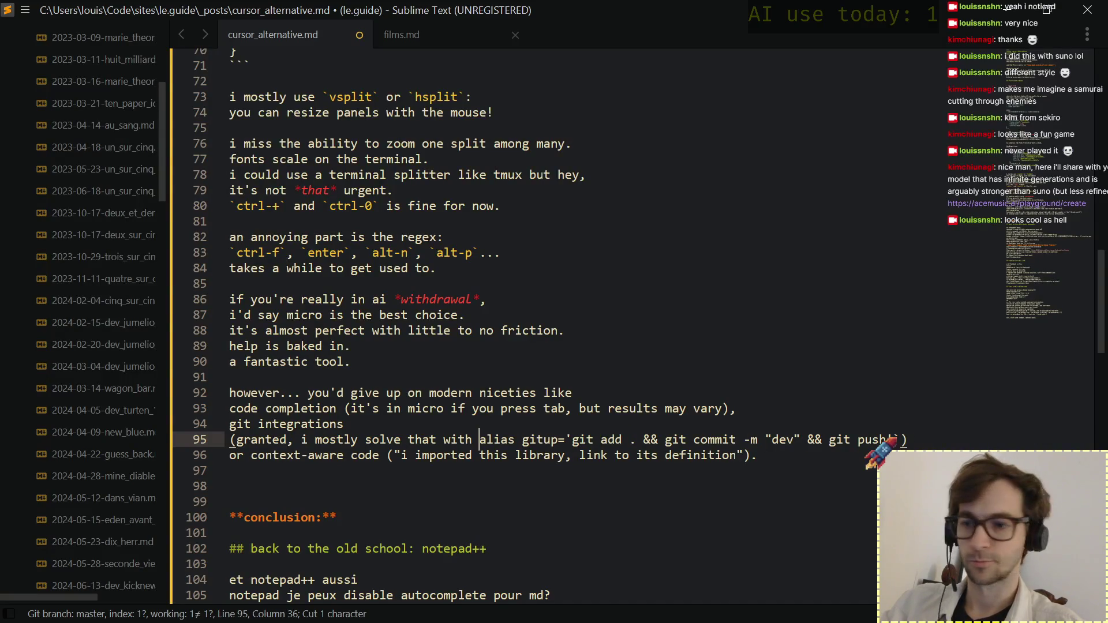
{"action": "key", "text": "ctrl+v"}
{"action": "key", "text": "Up"}
{"action": "key", "text": "Home"}
{"action": "key", "text": "Down"}
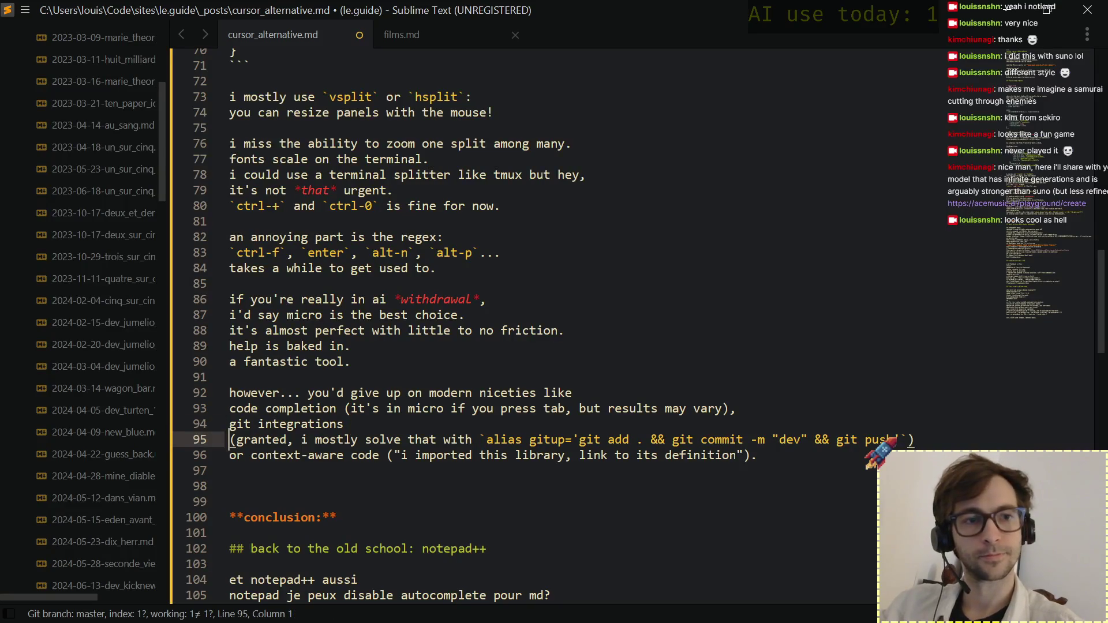
{"action": "key", "text": "Down"}
{"action": "key", "text": "Down"}
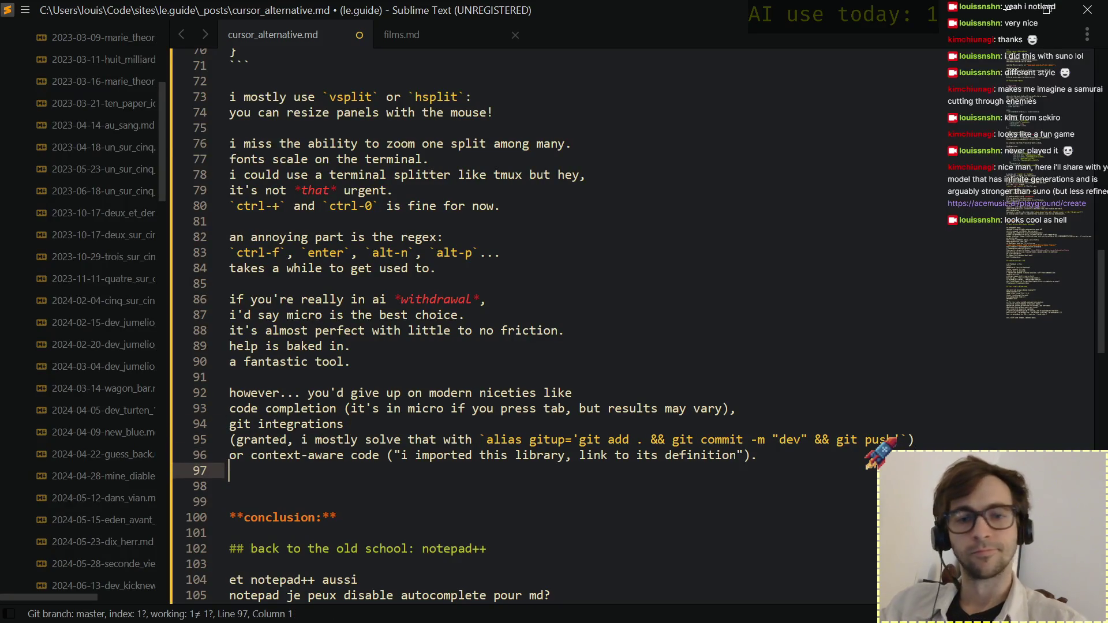
{"action": "key", "text": "BackSpace"}
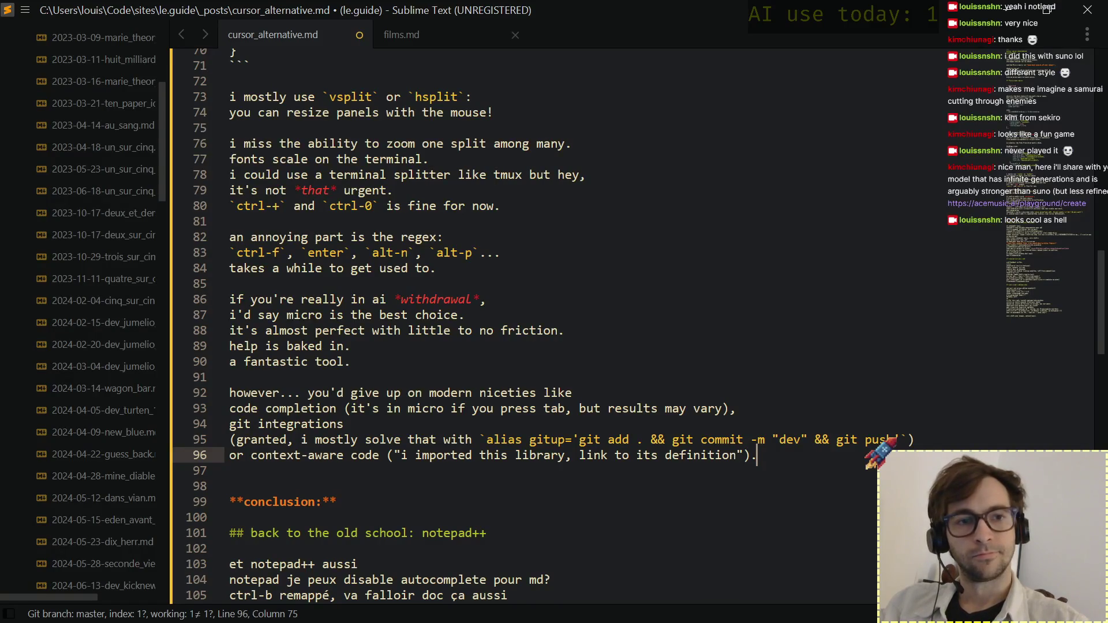
{"action": "key", "text": "Return"}
{"action": "key", "text": "Return"}
{"action": "type", "text": "10/"}
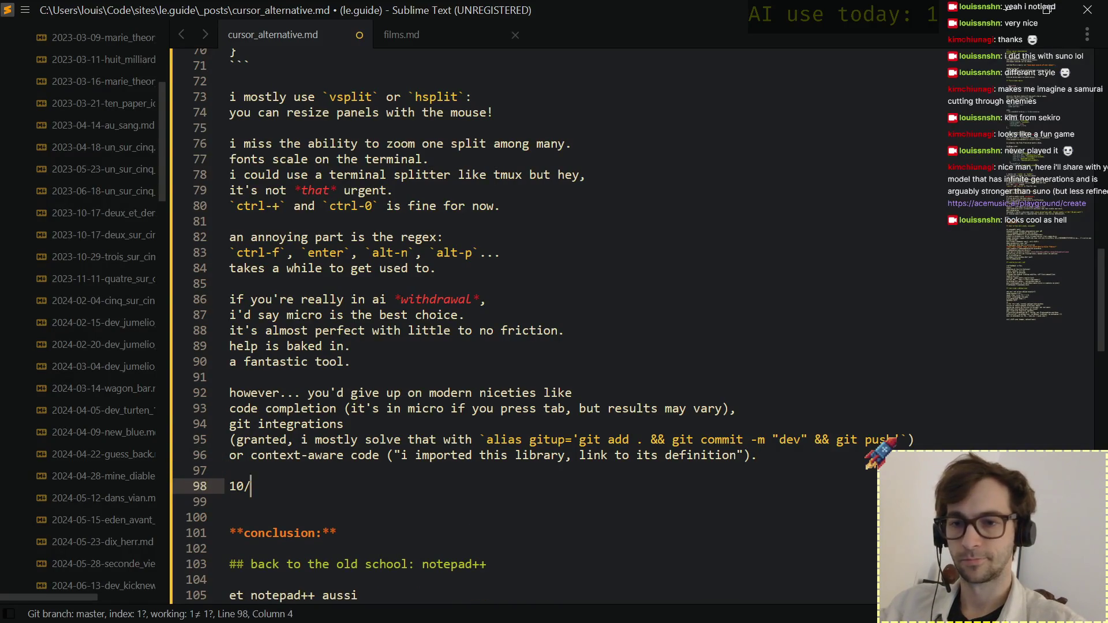
{"action": "type", "text": "10. the prefect"}
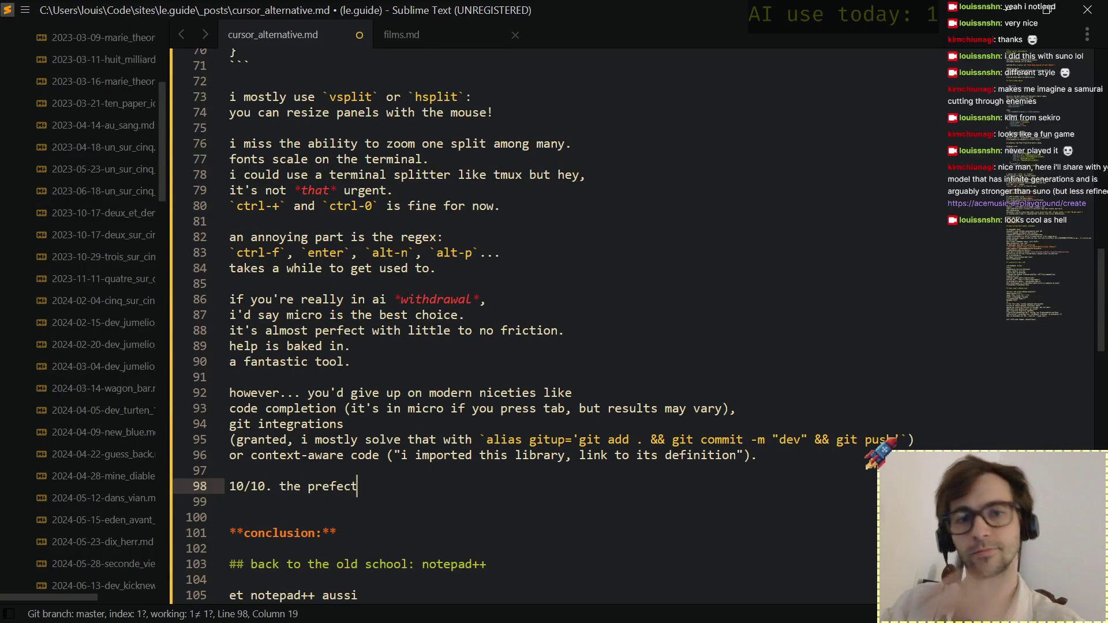
Write the '10/10. the perfect swiss knife... unlike vi/emacs' verdict, fixing 'prefect' and the stray blank line.
{"action": "key", "text": "ctrl+shift+Left"}
{"action": "type", "text": "perfect swiss knife."}
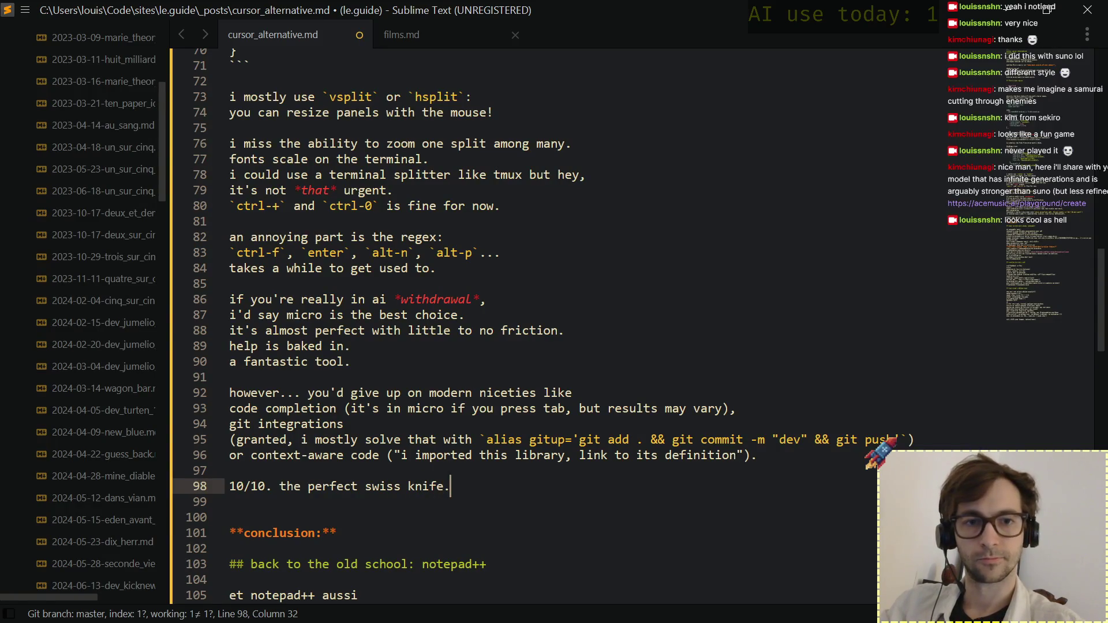
{"action": "key", "text": "Down"}
{"action": "key", "text": "BackSpace"}
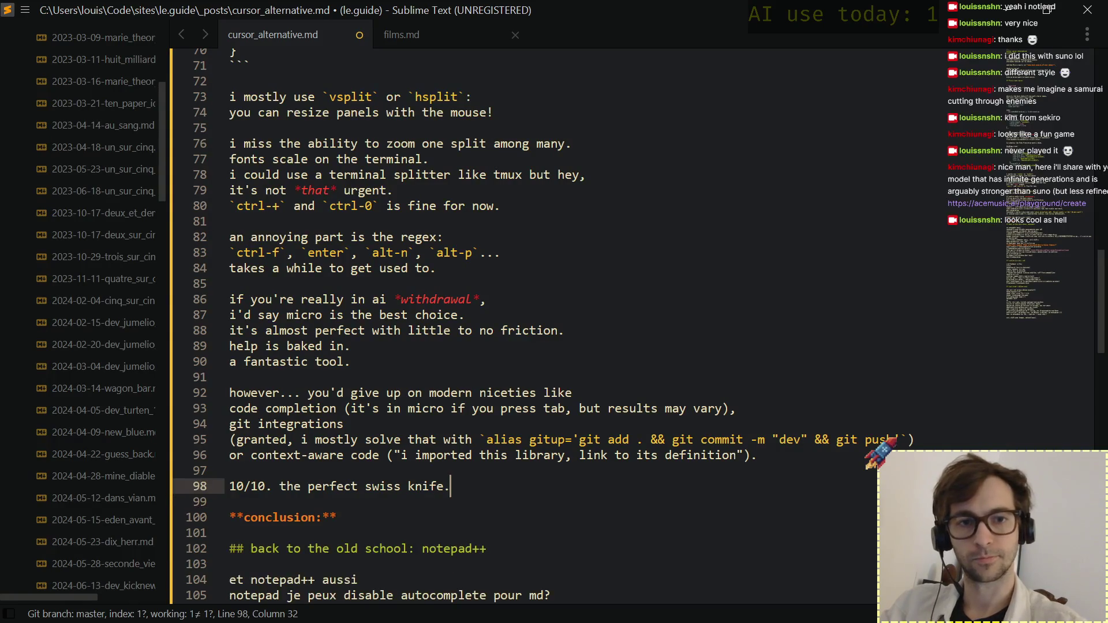
{"action": "key", "text": "BackSpace"}
{"action": "type", "text": "where, "}
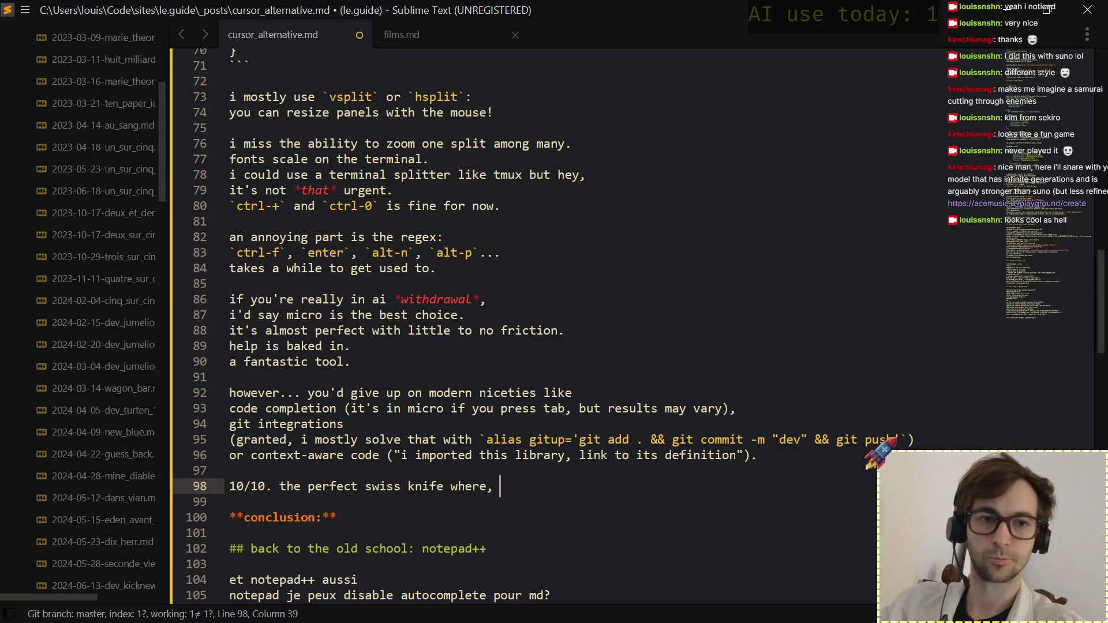
{"action": "type", "text": "unlike vi/emacs, i have low risk of cutting "}
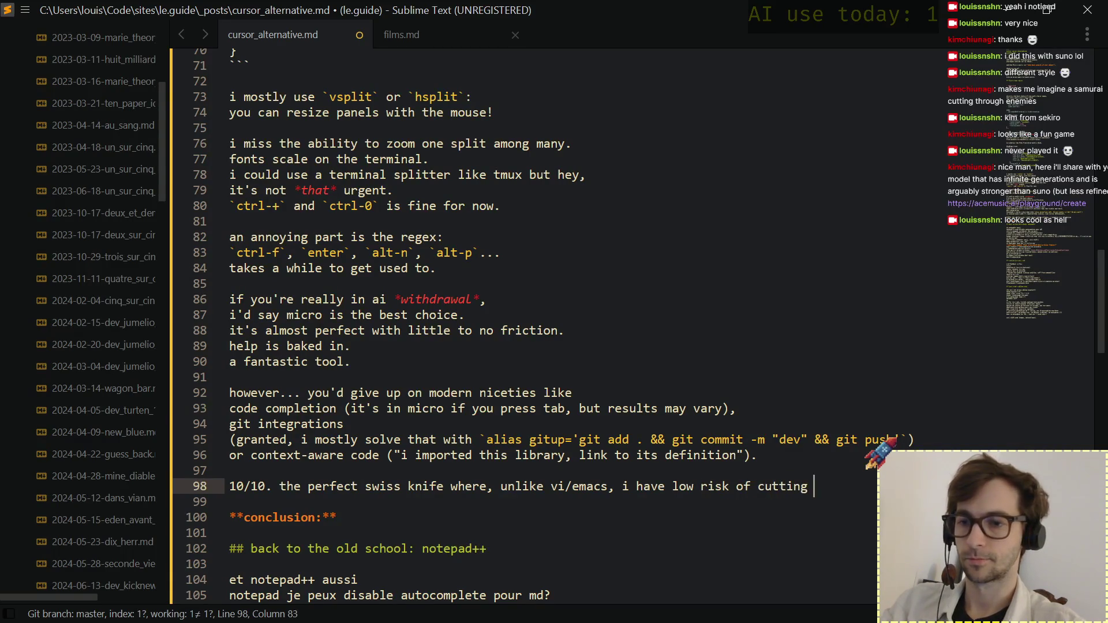
{"action": "type", "text": "myself wi"}
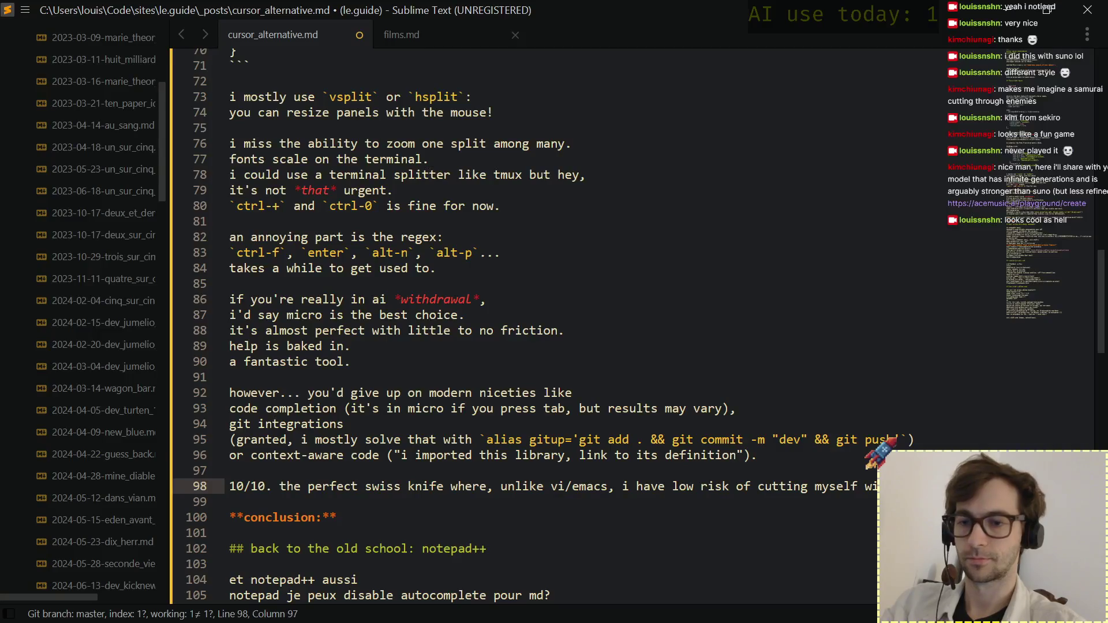
{"action": "type", "text": "th."}
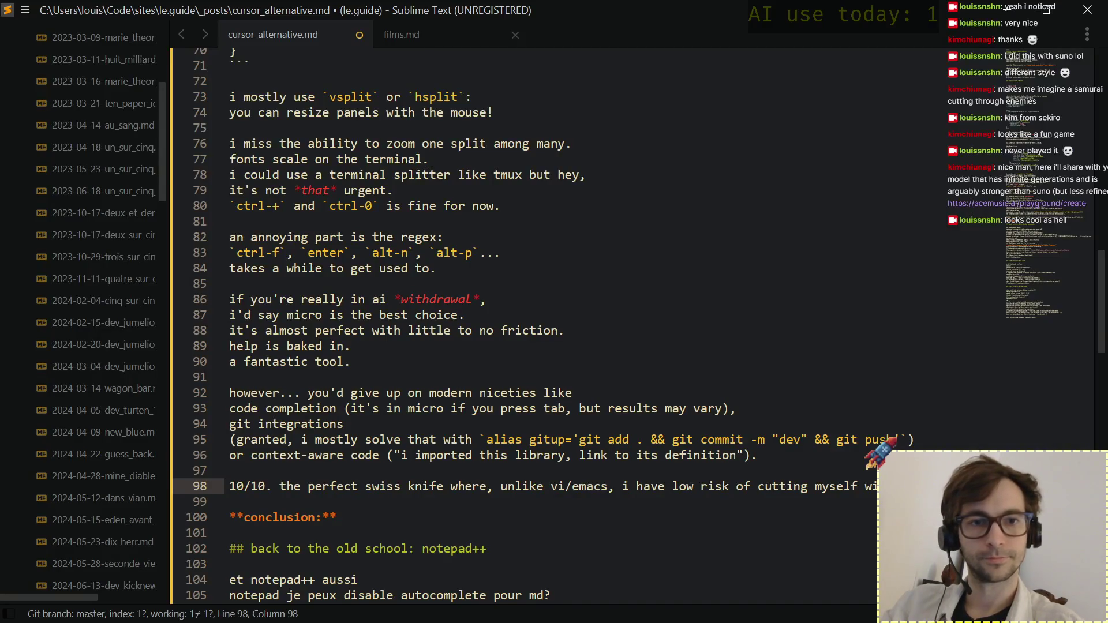
{"action": "key", "text": "Down"}
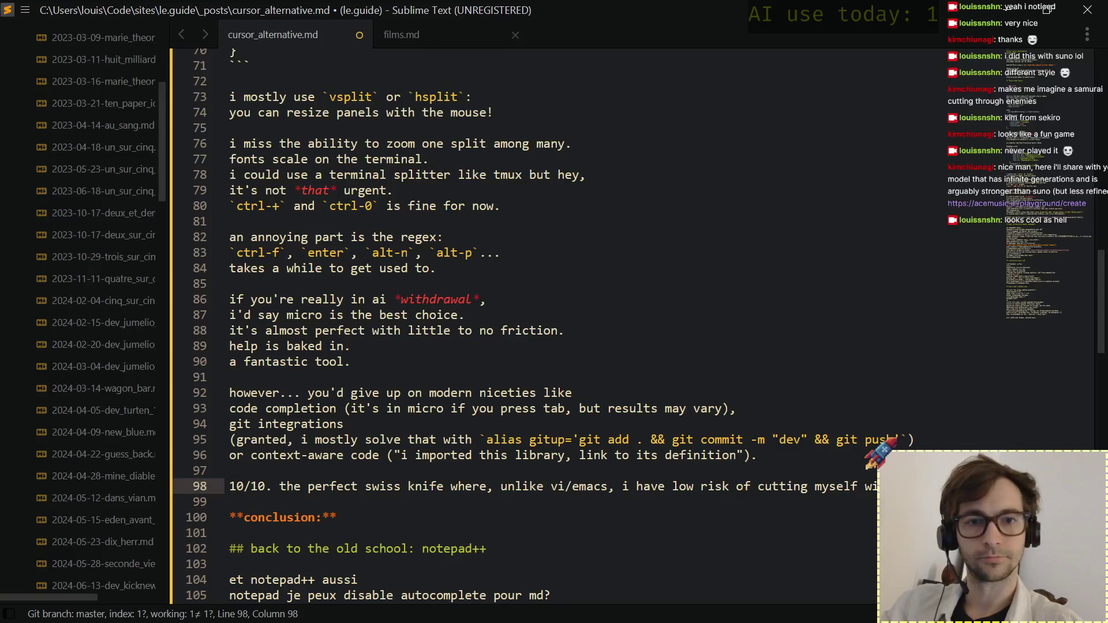
{"action": "key", "text": "Down"}
{"action": "key", "text": "Up"}
{"action": "key", "text": "Up"}
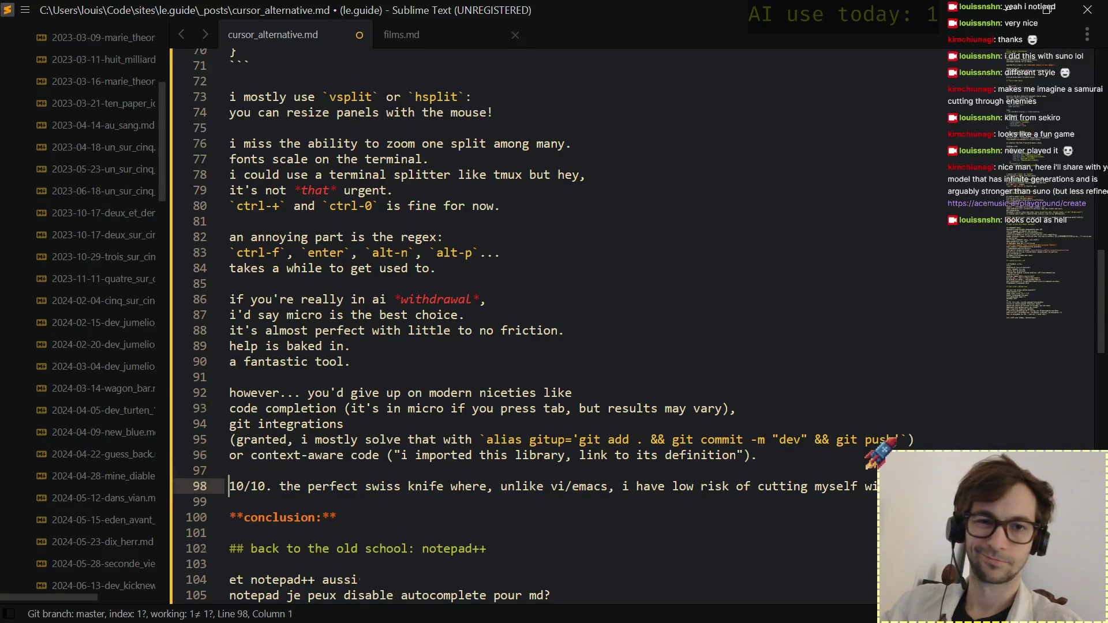
Move the 10/10 verdict line below the **conclusion:** heading and tidy the blank line above it.
{"action": "key", "text": "ctrl+Down"}
{"action": "key", "text": "ctrl+shift+Down"}
{"action": "key", "text": "ctrl+shift+Down"}
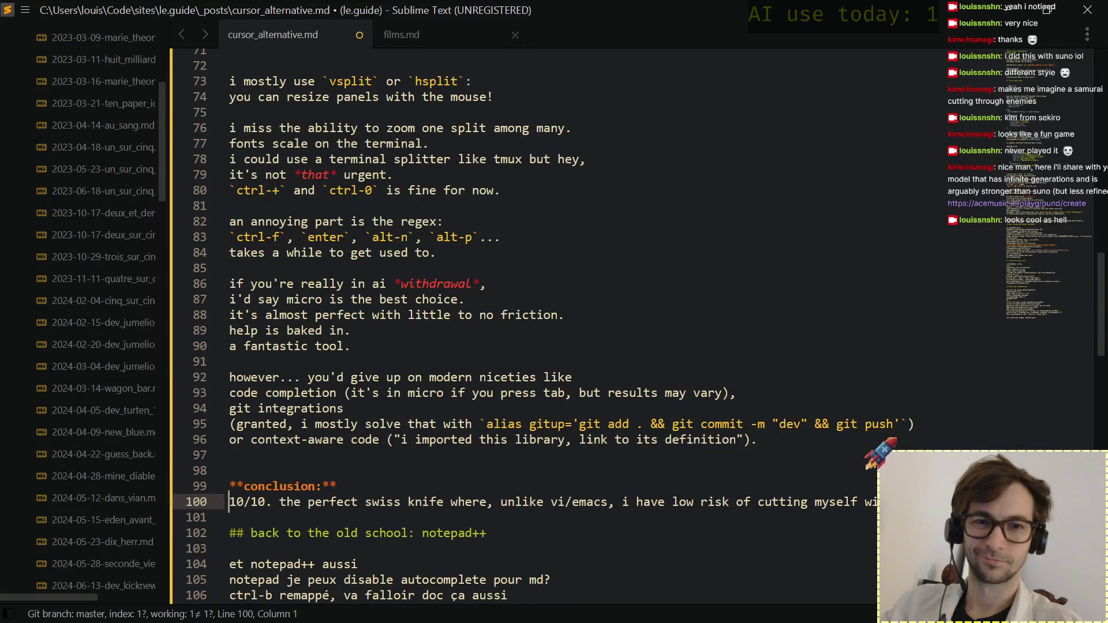
{"action": "key", "text": "Up"}
{"action": "key", "text": "Up"}
{"action": "key", "text": "BackSpace"}
{"action": "key", "text": "Down"}
{"action": "key", "text": "Down"}
{"action": "key", "text": "Down"}
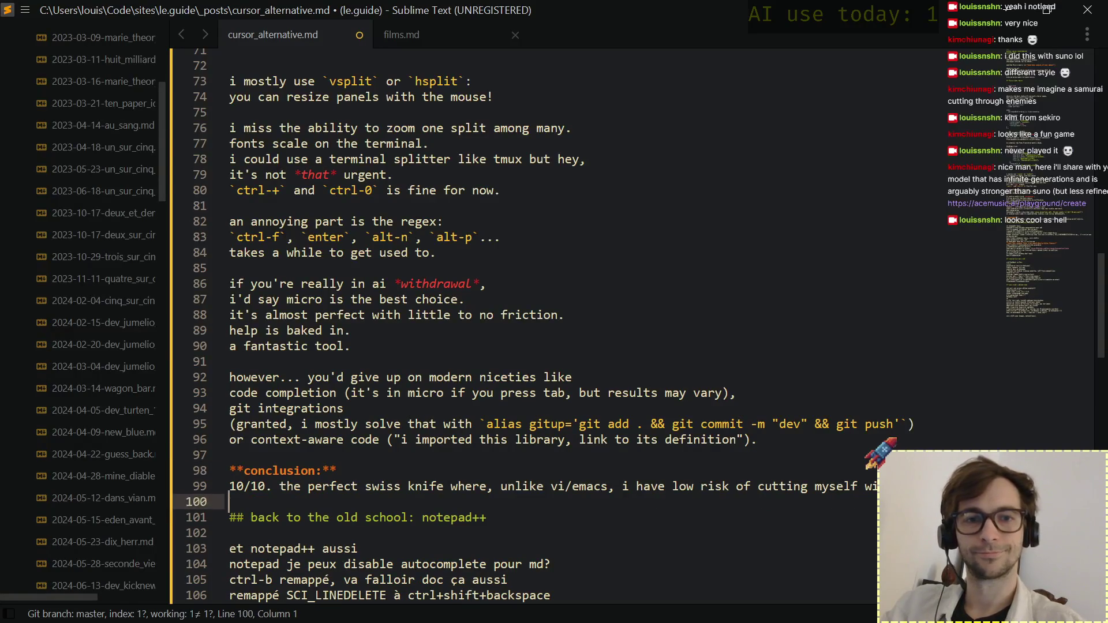
{"action": "key", "text": "Down"}
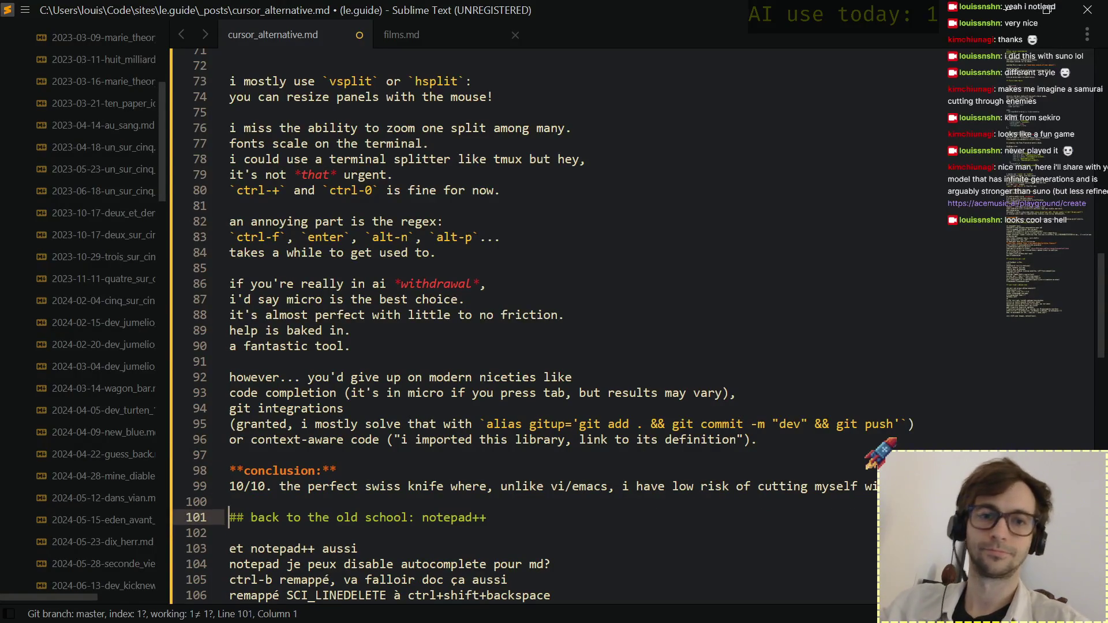
{"action": "key", "text": "Up"}
{"action": "key", "text": "Up"}
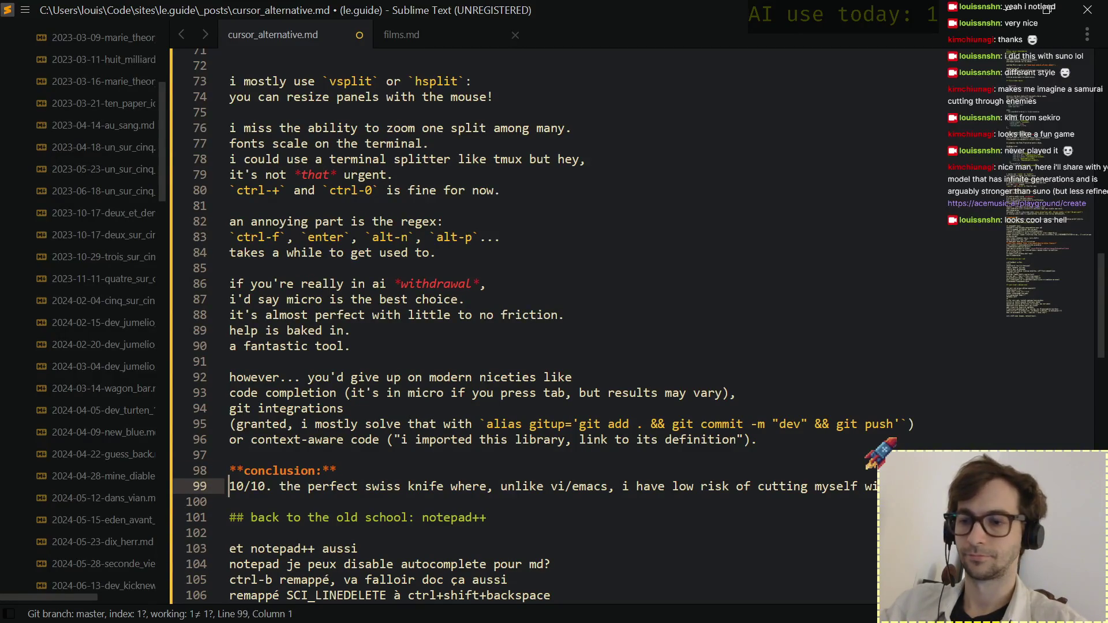
Bring up Preferences > Key Bindings, showing the default and user keymaps side by side.
{"action": "key", "text": "alt"}
{"action": "key", "text": "Down"}
{"action": "key", "text": "Down"}
{"action": "key", "text": "Down"}
{"action": "key", "text": "Down"}
{"action": "key", "text": "Down"}
{"action": "key", "text": "Down"}
{"action": "key", "text": "Down"}
{"action": "key", "text": "Down"}
{"action": "key", "text": "Right"}
{"action": "key", "text": "Down"}
{"action": "key", "text": "Down"}
{"action": "key", "text": "Down"}
{"action": "key", "text": "Down"}
{"action": "key", "text": "Down"}
{"action": "key", "text": "Up"}
{"action": "key", "text": "Return"}
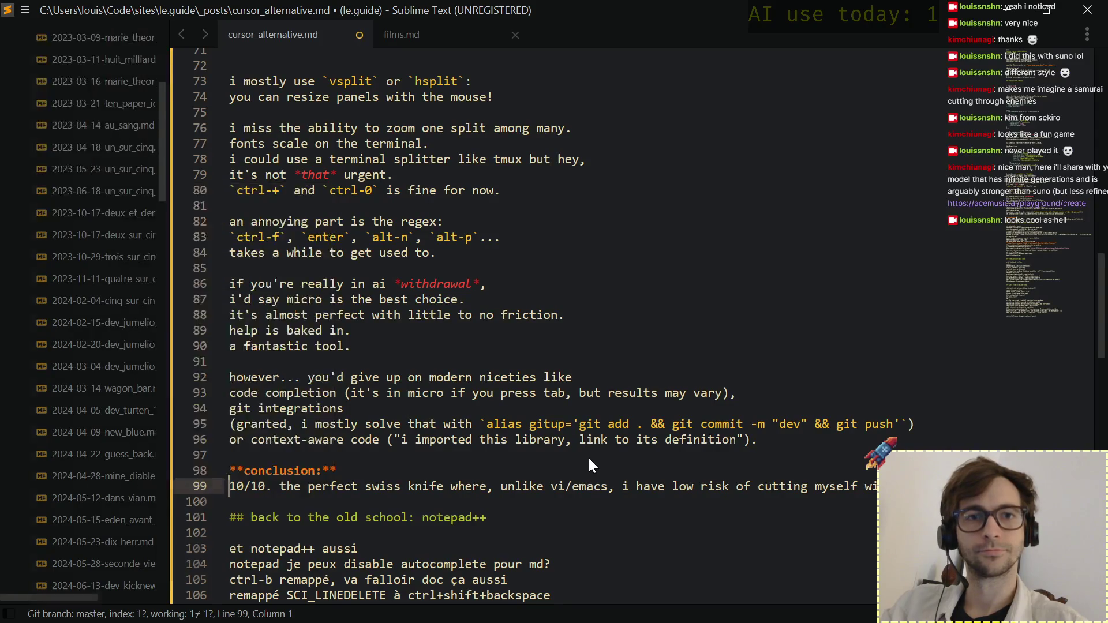
{"action": "left_click", "coordinate": [302, 337]}
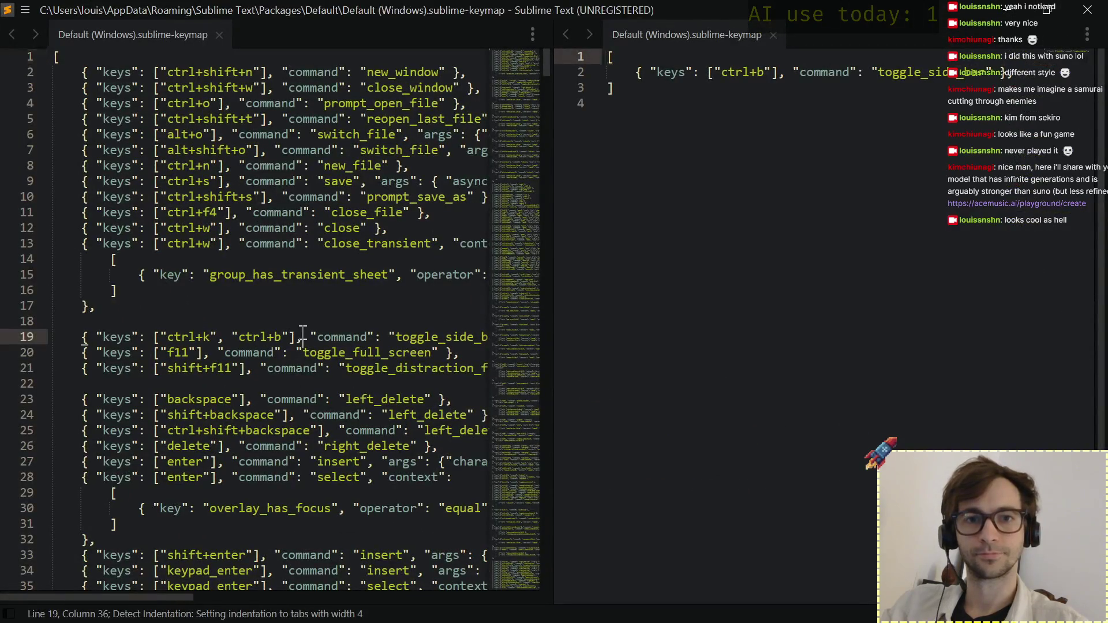
Start a search in the Default keymap pane for the ctrl+shift+up swap-line binding.
{"action": "left_click", "coordinate": [264, 307]}
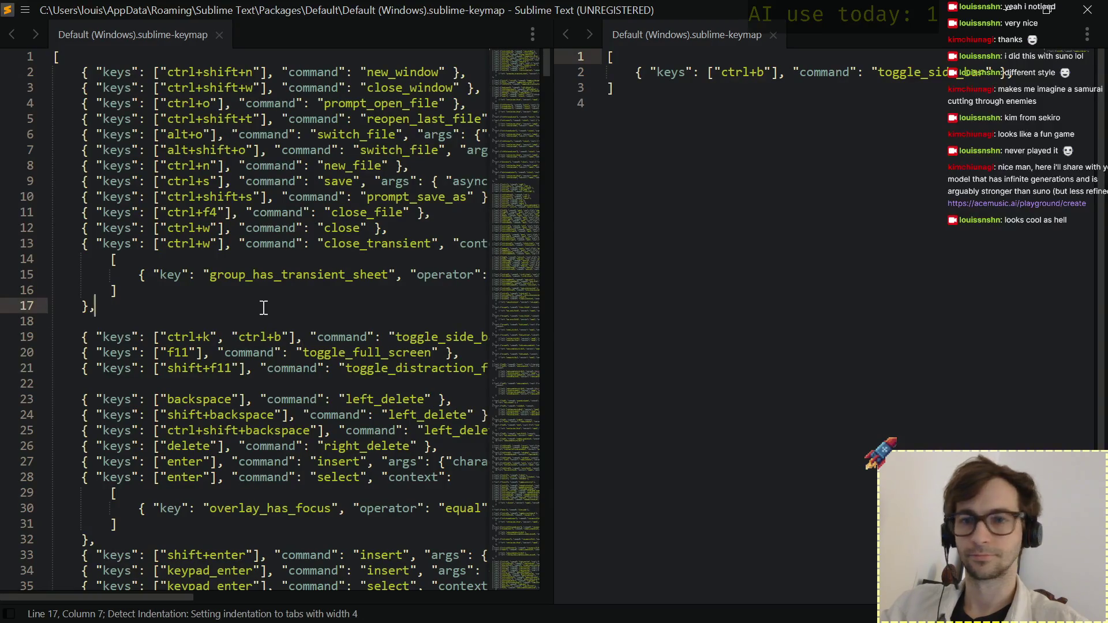
{"action": "key", "text": "ctrl+f"}
{"action": "type", "text": "ct"}
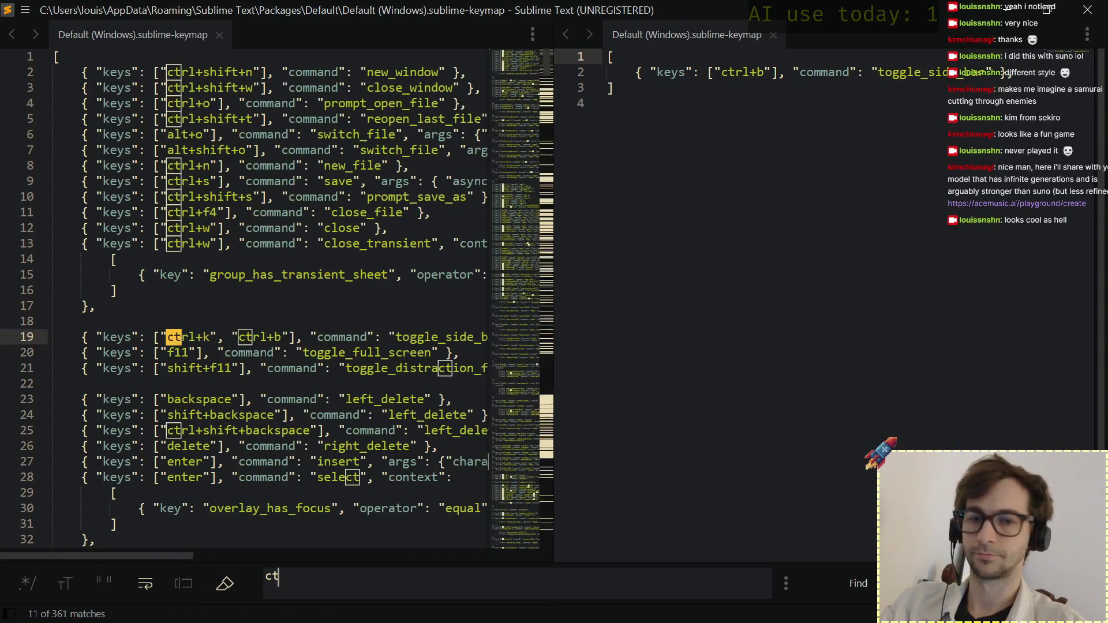
{"action": "type", "text": "rl+"}
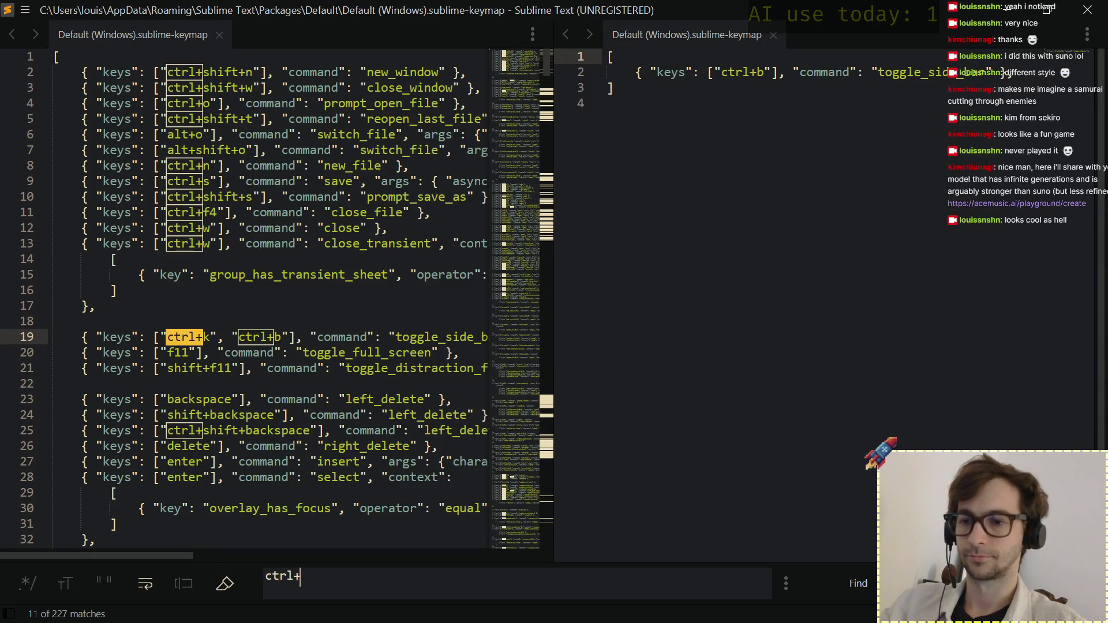
{"action": "type", "text": "shift"}
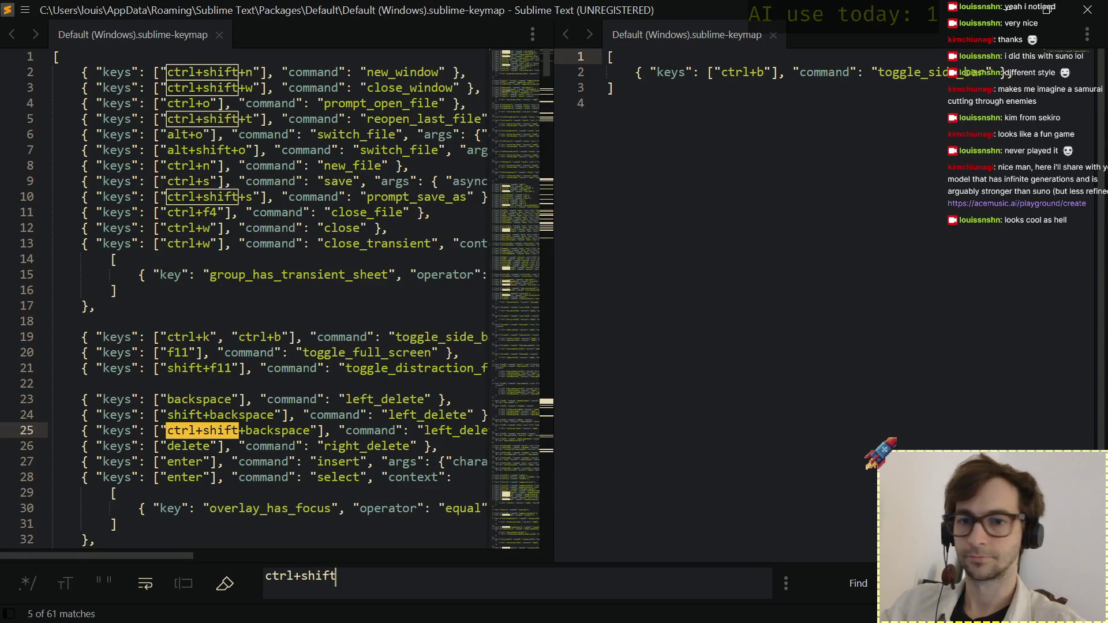
{"action": "type", "text": "+"}
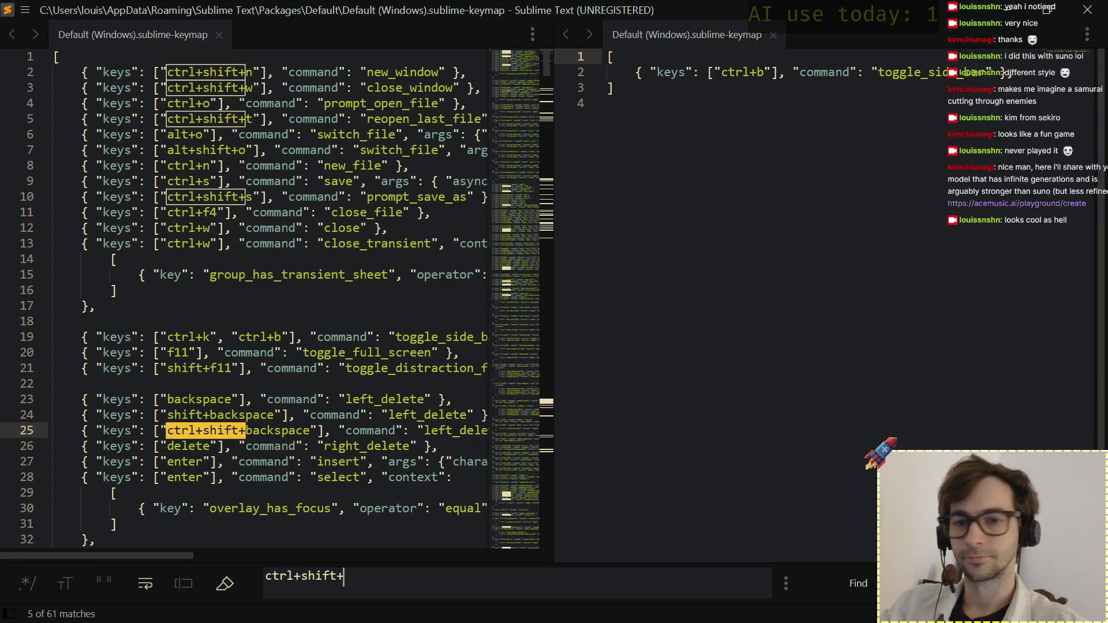
{"action": "type", "text": "up"}
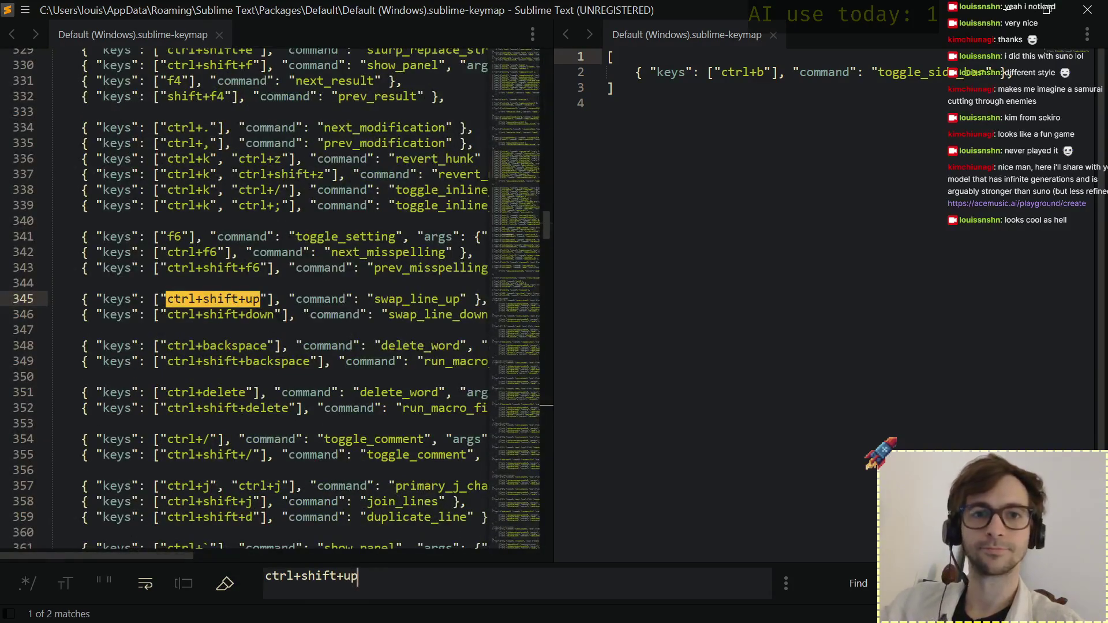
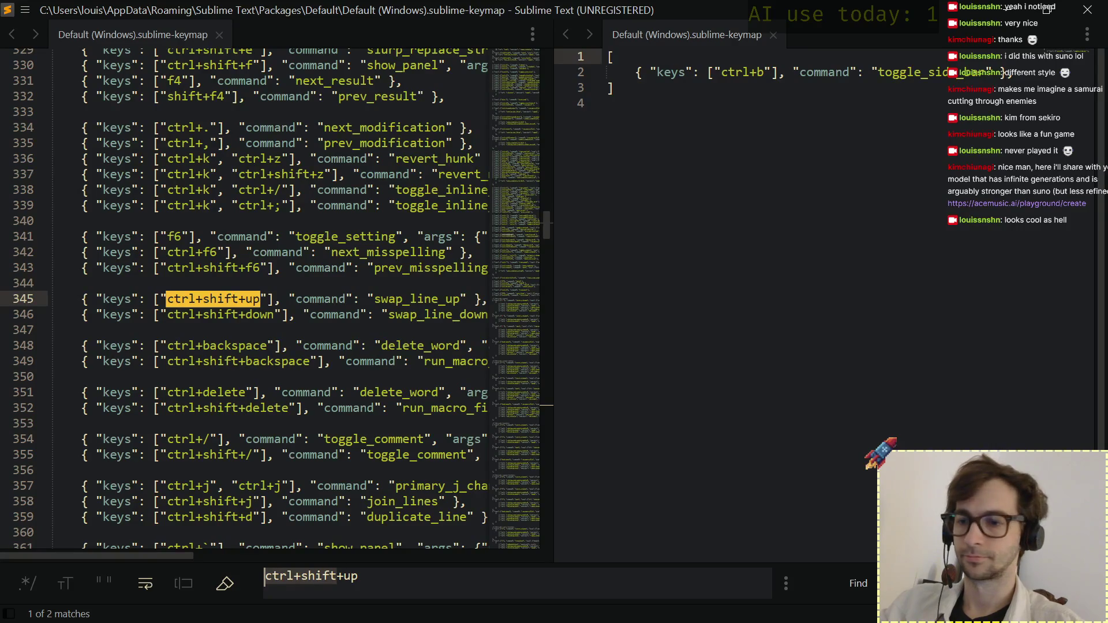
Search the default keymap for alt+up bindings, then for ctrl+shift+up.
{"action": "key", "text": "BackSpace"}
{"action": "type", "text": "alt"}
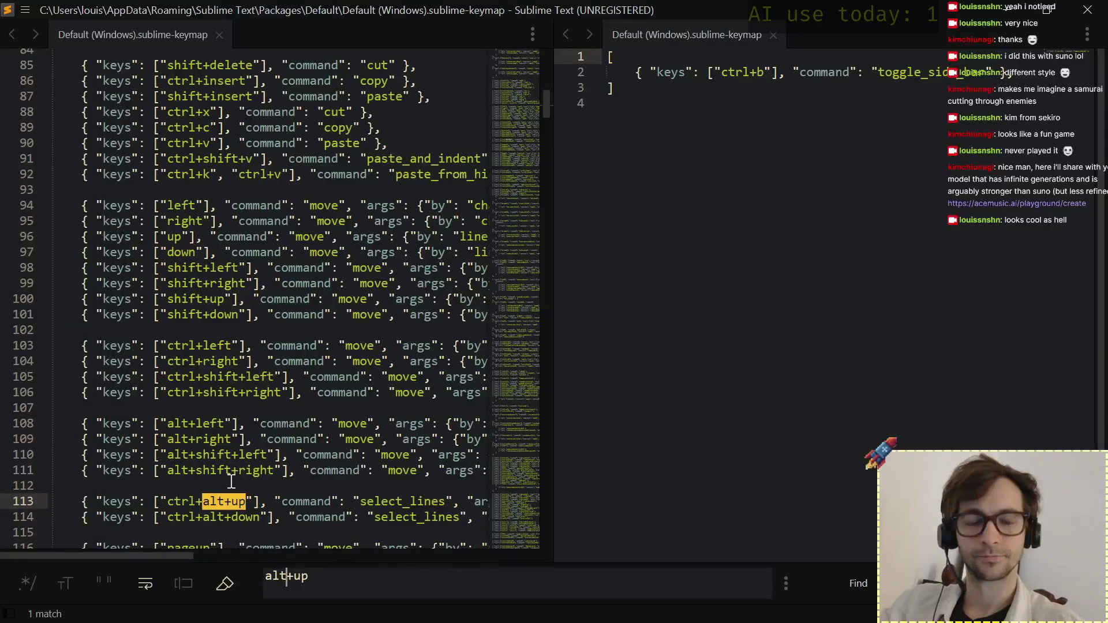
{"action": "key", "text": "Return"}
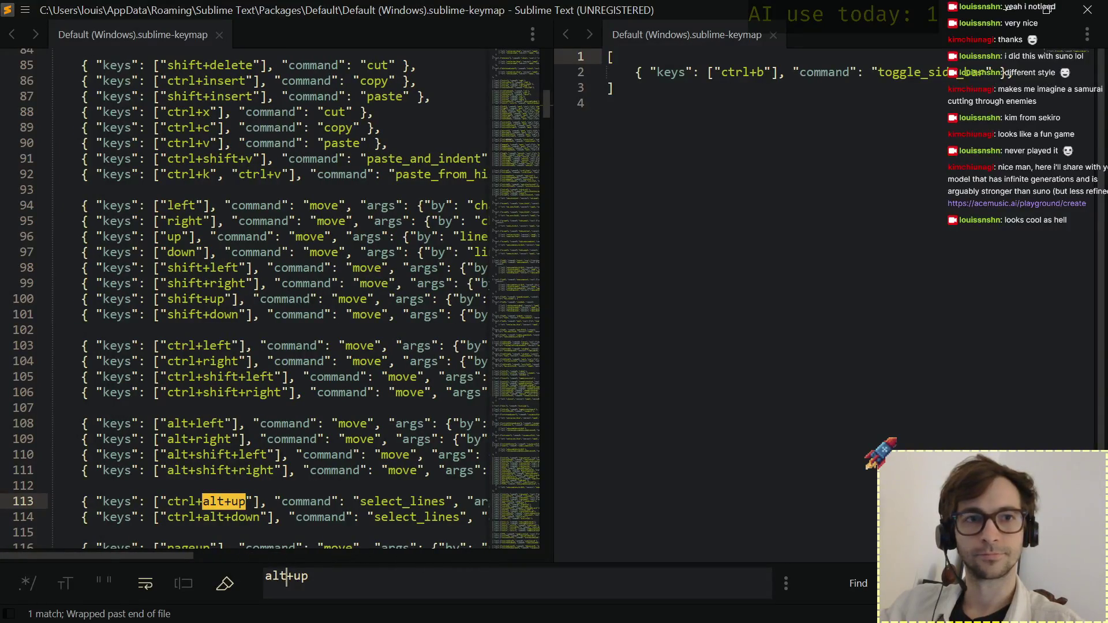
{"action": "left_click", "coordinate": [289, 576]}
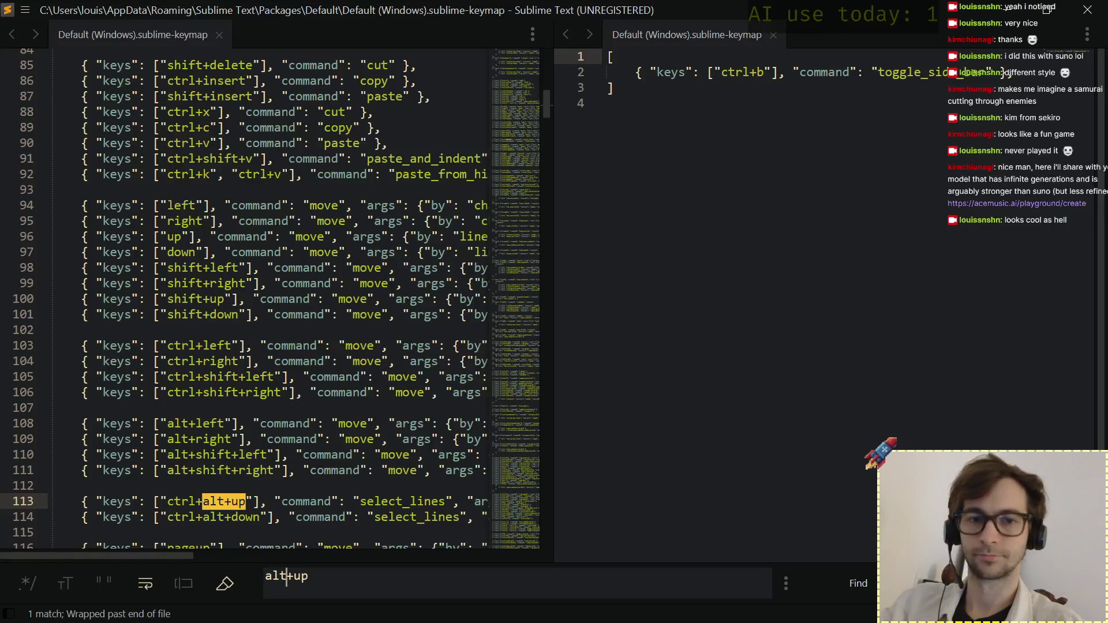
{"action": "key", "text": "BackSpace"}
{"action": "key", "text": "BackSpace"}
{"action": "key", "text": "BackSpace"}
{"action": "type", "text": "ctrl+shift"}
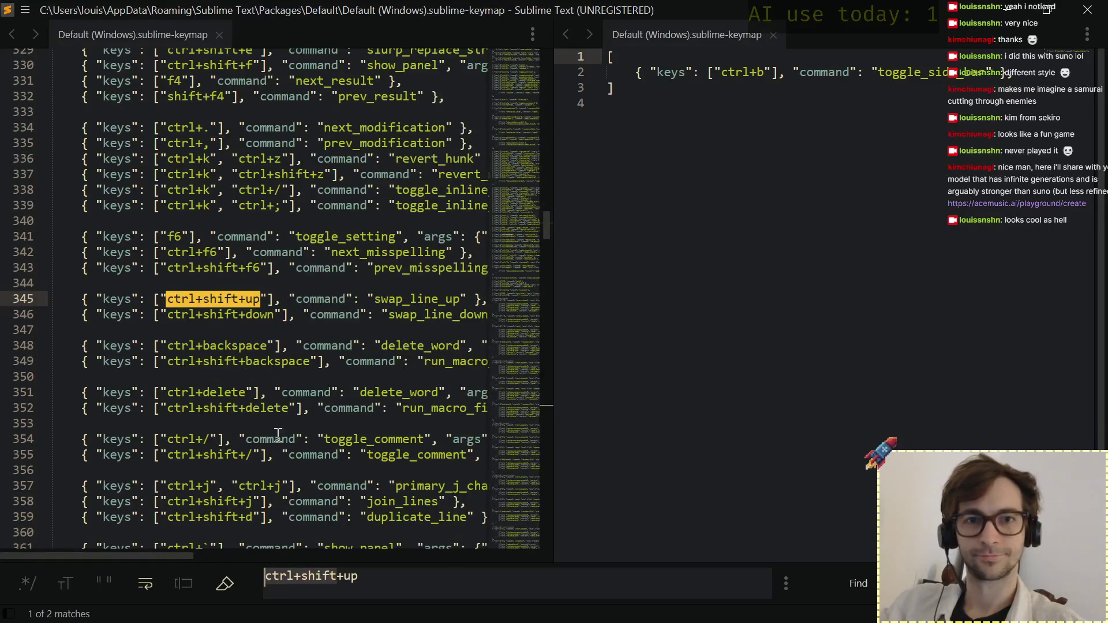
{"action": "scroll", "coordinate": [257, 281], "scroll_direction": "right", "scroll_amount": 2}
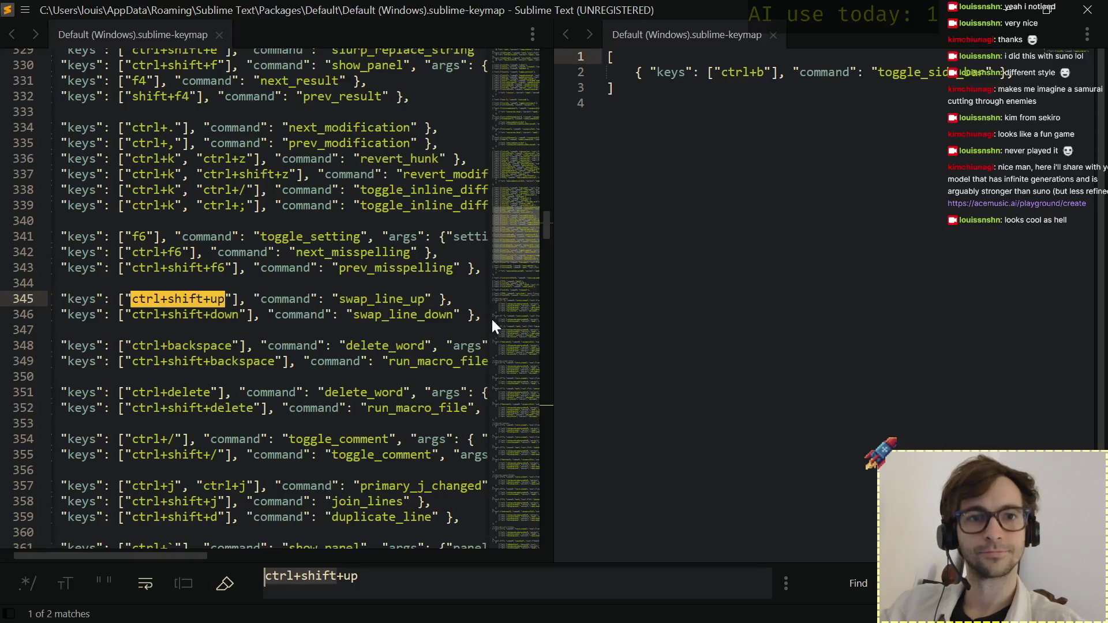
Copy the swap_line_up and swap_line_down binding lines and move to the user keymap.
{"action": "left_click_drag", "start_coordinate": [491, 323], "coordinate": [54, 295]}
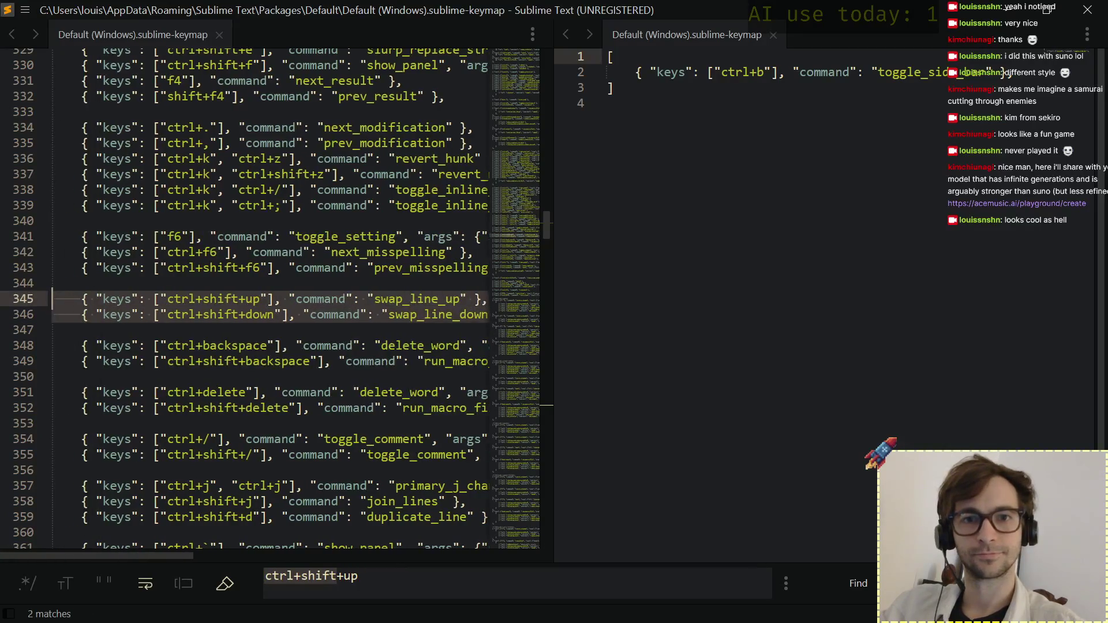
{"action": "key", "text": "ctrl+c"}
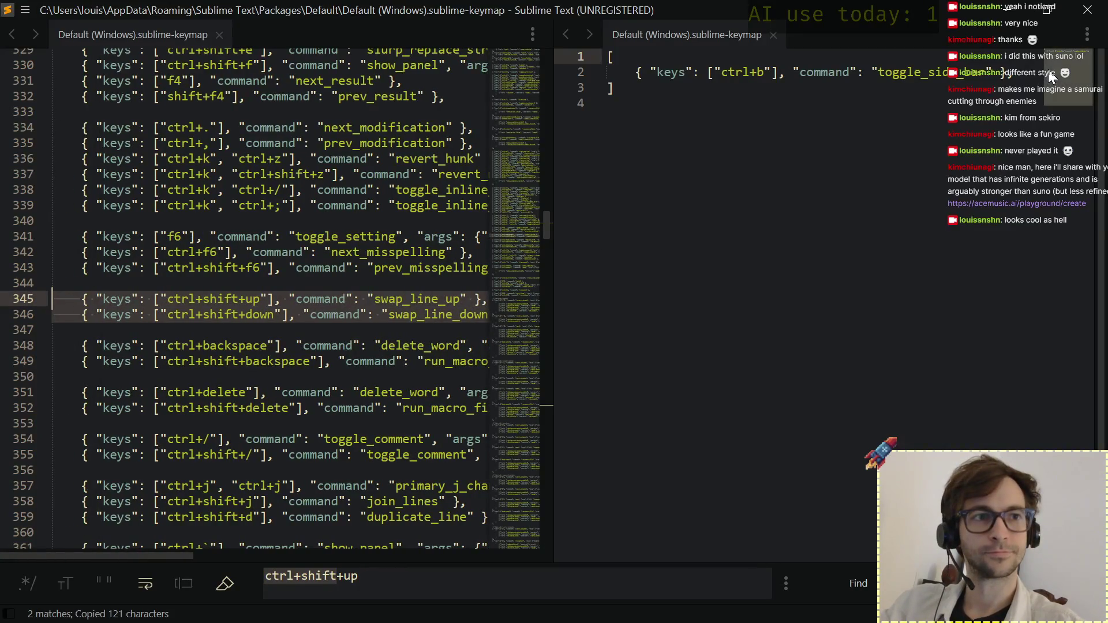
{"action": "left_click", "coordinate": [1025, 72]}
Paste the swap-line bindings into the user keymap and align them with the existing entry.
{"action": "key", "text": "ctrl+v"}
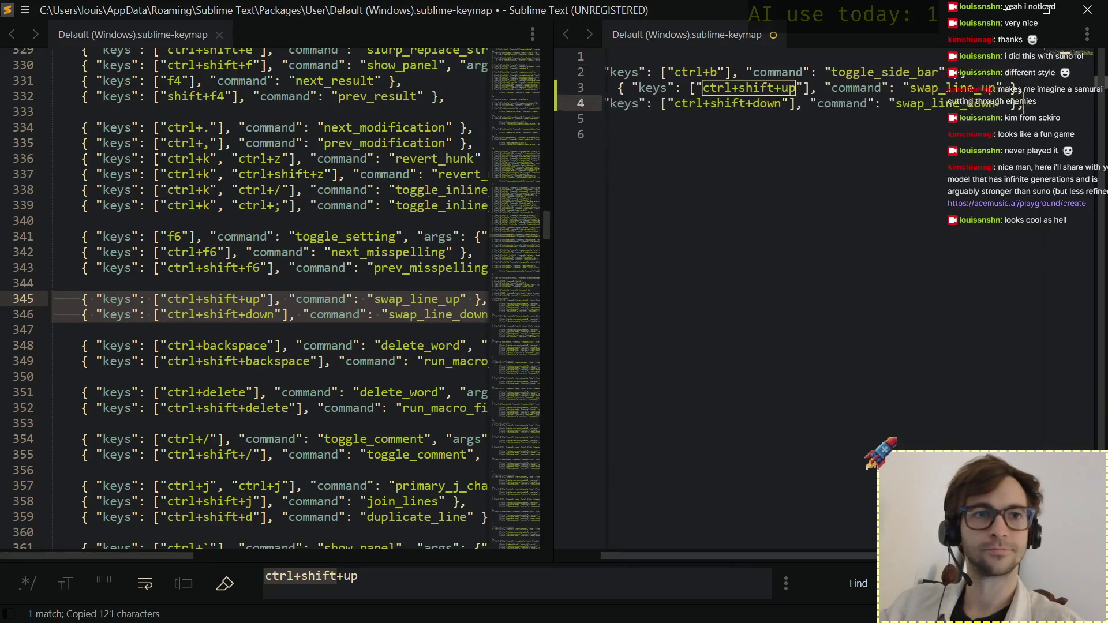
{"action": "key", "text": "Up"}
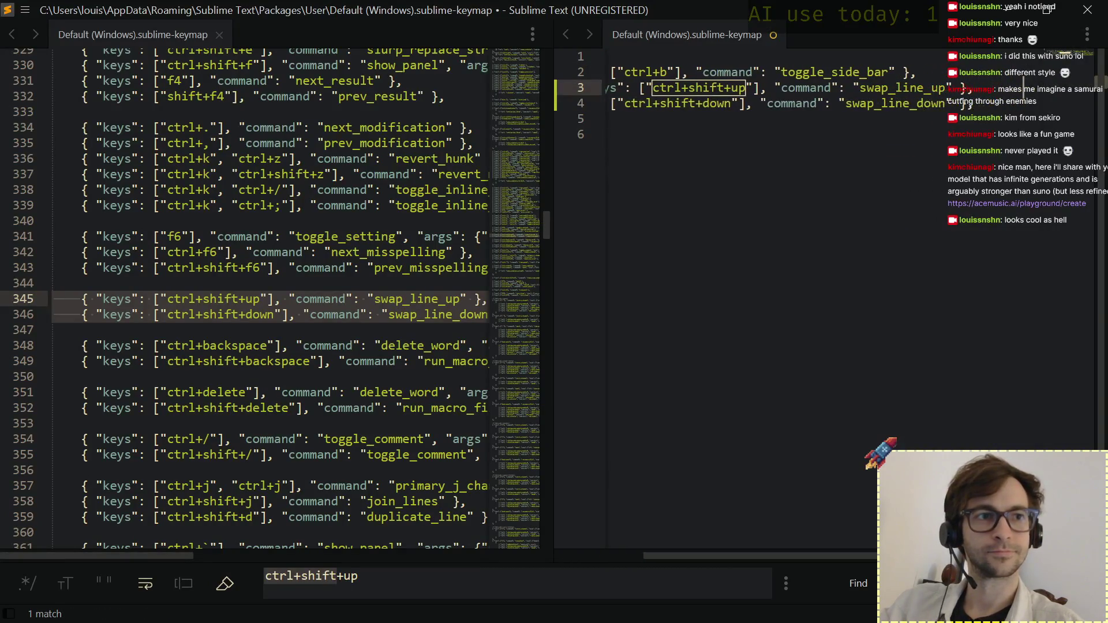
{"action": "key", "text": "Home"}
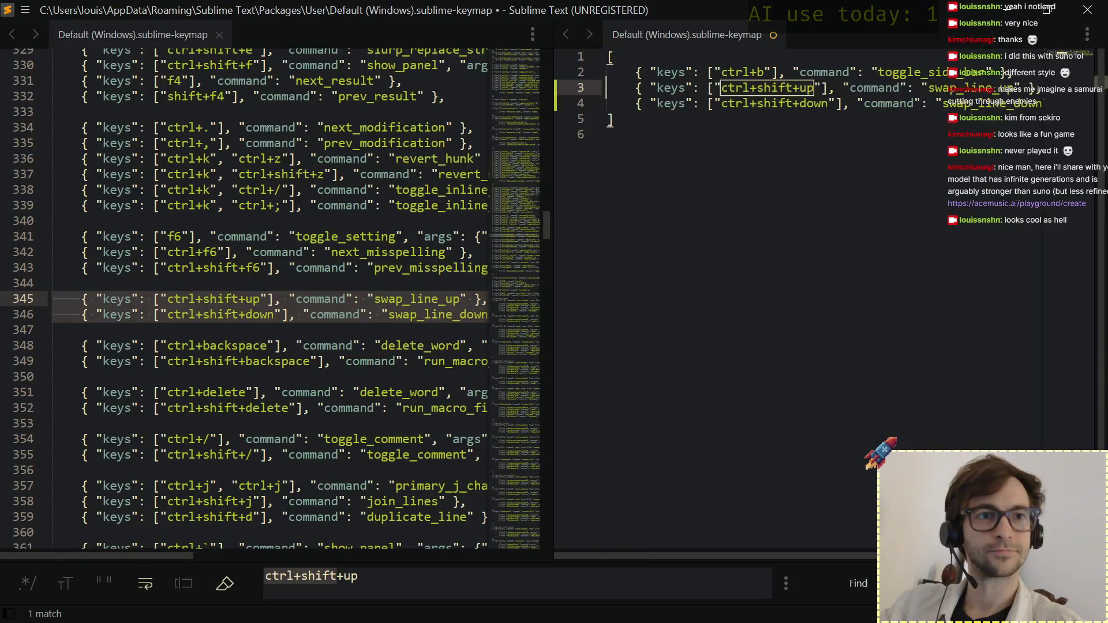
{"action": "key", "text": "Down"}
{"action": "key", "text": "Up"}
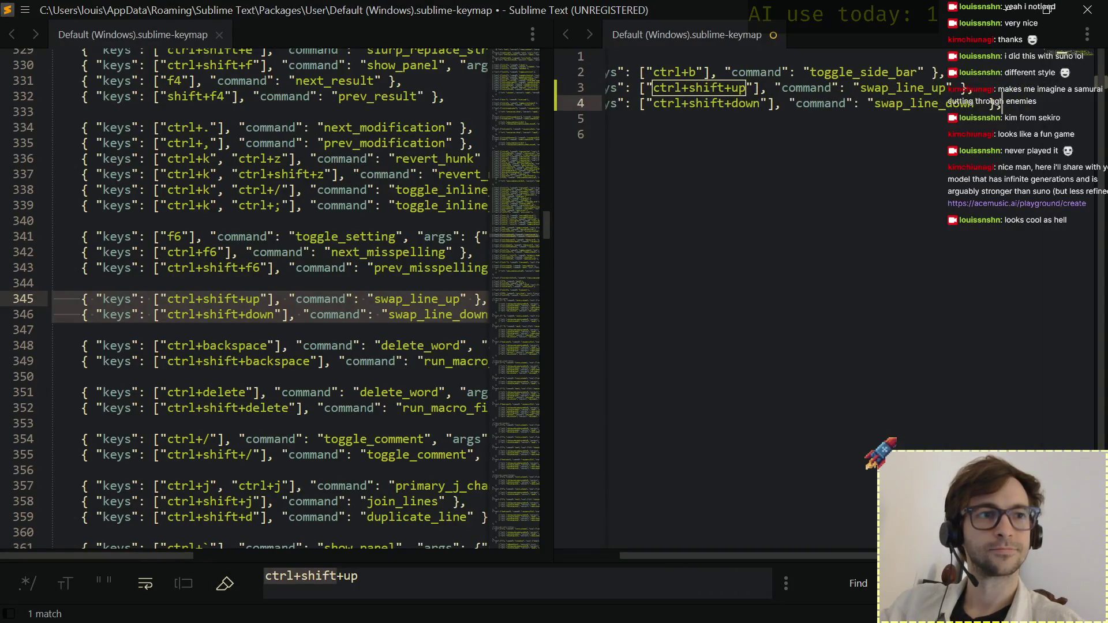
{"action": "key", "text": "Down"}
{"action": "key", "text": "ctrl+Right"}
{"action": "key", "text": "ctrl+Right"}
{"action": "key", "text": "ctrl+Right"}
{"action": "key", "text": "Up"}
{"action": "key", "text": "Right"}
{"action": "key", "text": "Right"}
{"action": "key", "text": "ctrl+Right"}
{"action": "key", "text": "ctrl+Right"}
Replace both ctrl+shift keys with alt so alt+up and alt+down swap lines, and save.
{"action": "key", "text": "BackSpace"}
{"action": "key", "text": "BackSpace"}
{"action": "key", "text": "BackSpace"}
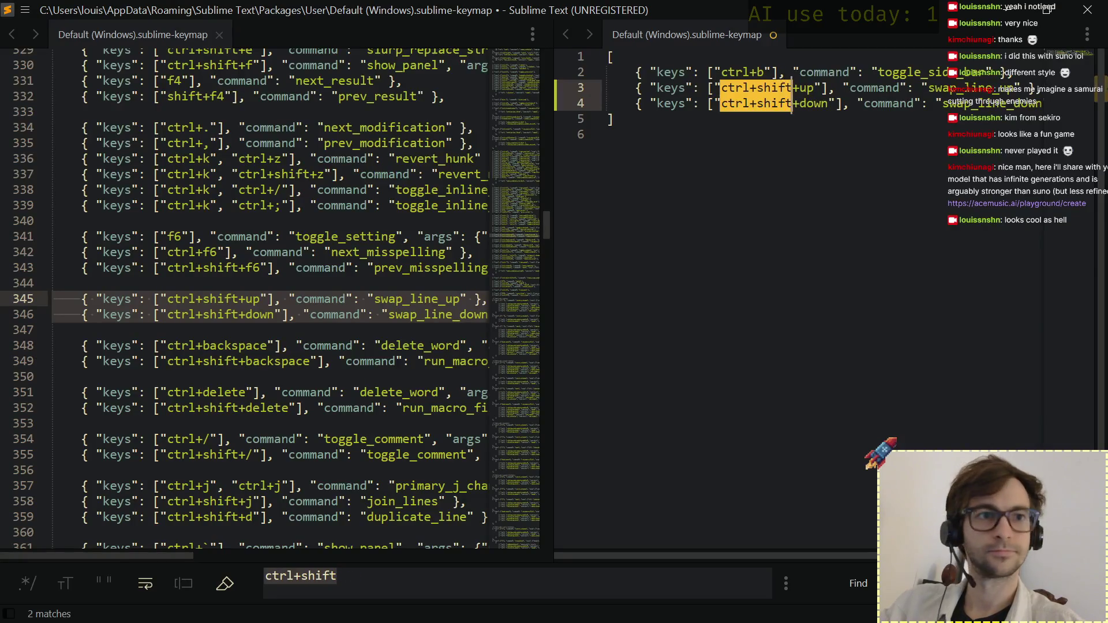
{"action": "key", "text": "alt+Return"}
{"action": "type", "text": "alt"}
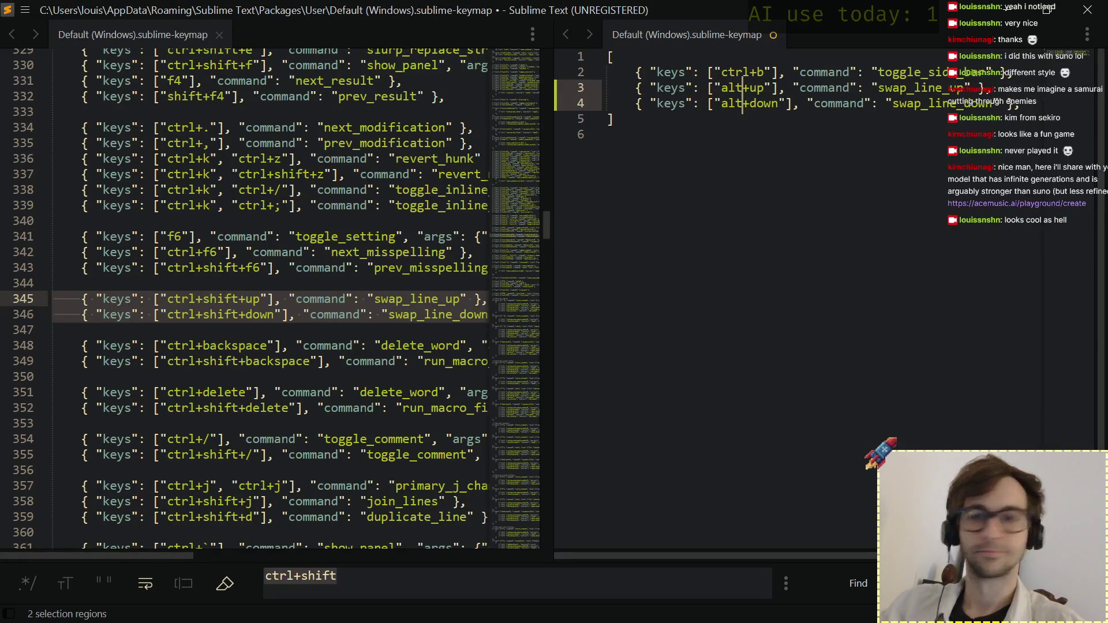
{"action": "key", "text": "ctrl+s"}
{"action": "key", "text": "Down"}
{"action": "key", "text": "Down"}
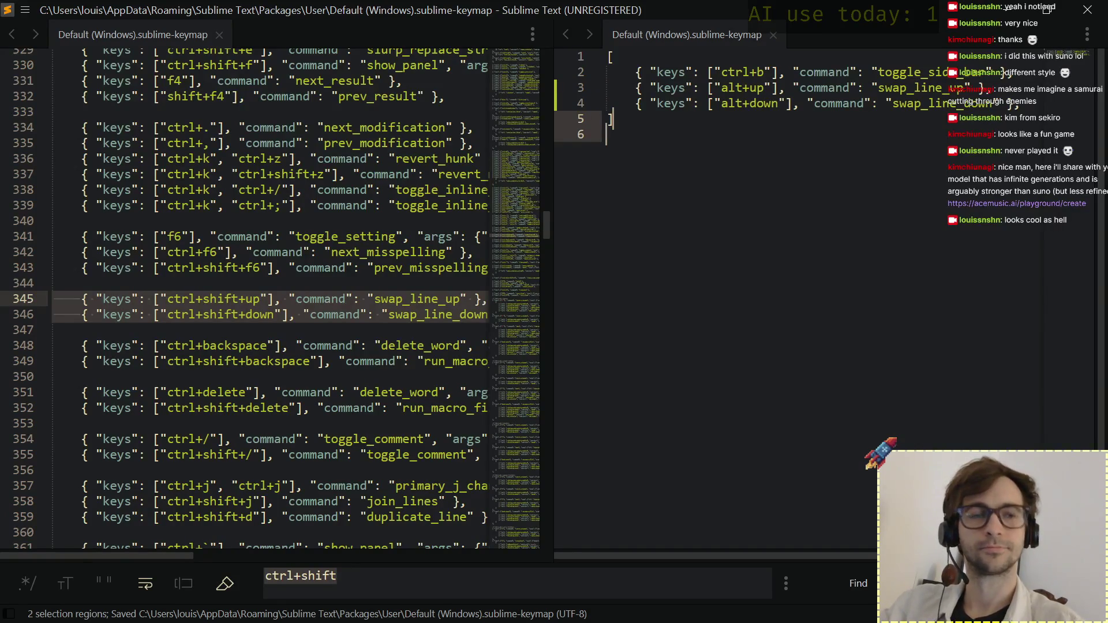
{"action": "key", "text": "ctrl+f"}
{"action": "type", "text": "tab"}
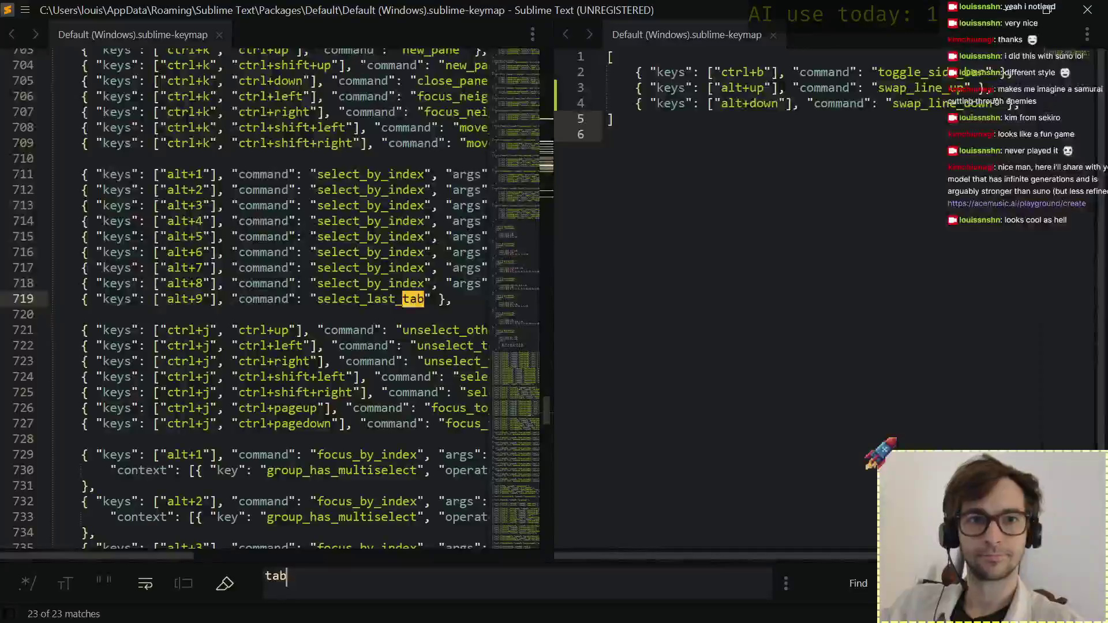
Cycle through the default keymap's 'tab' matches until reaching the indent binding on line 215.
{"action": "key", "text": "Return"}
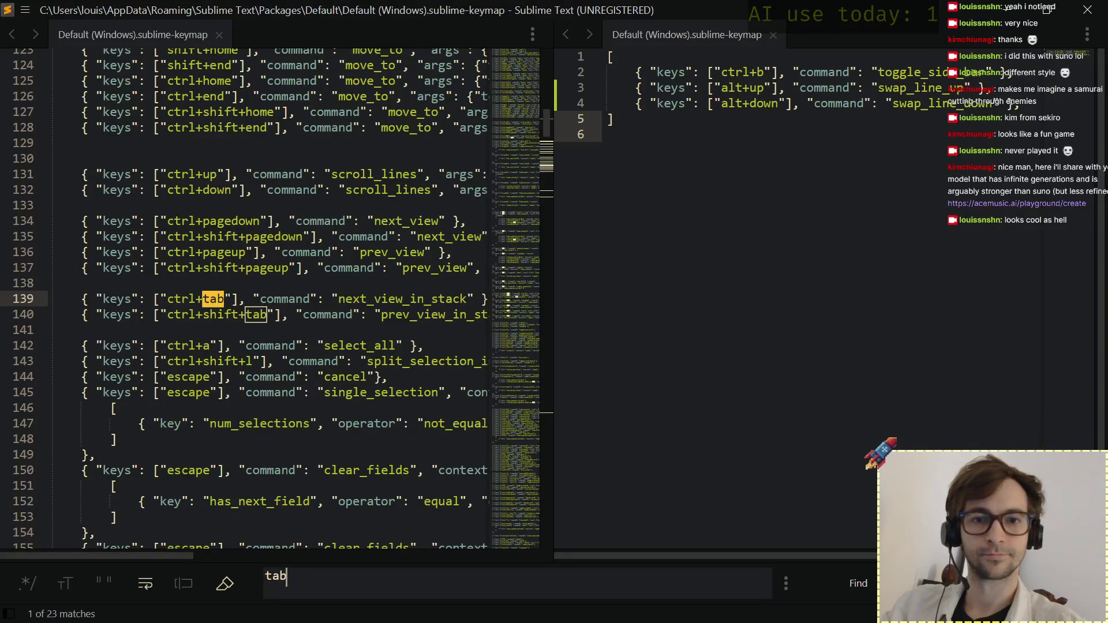
{"action": "key", "text": "Return"}
{"action": "key", "text": "Return"}
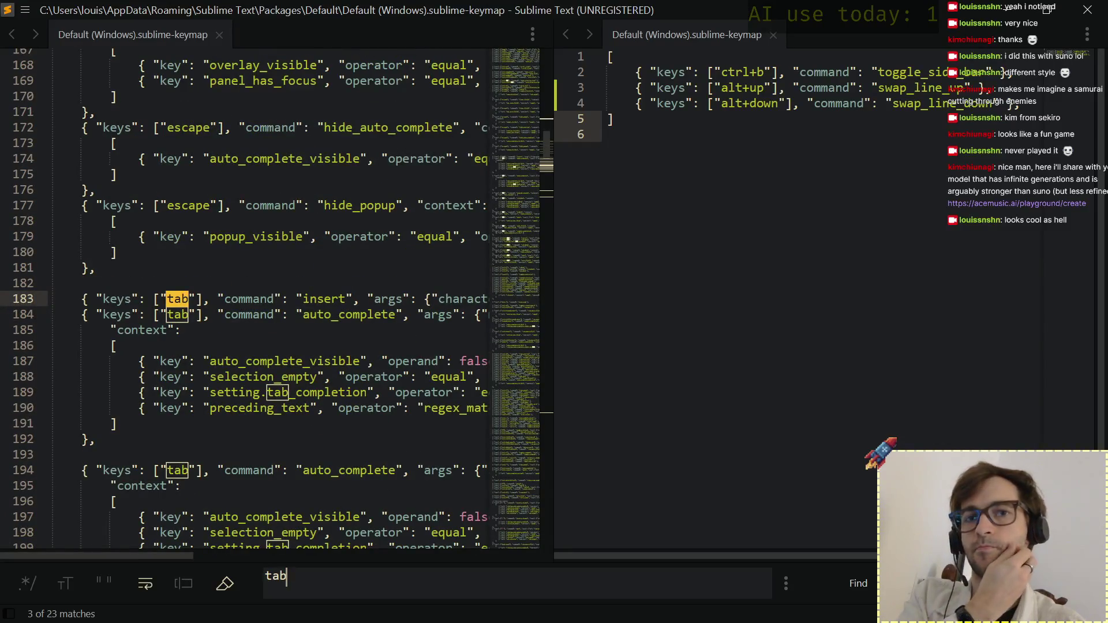
{"action": "key", "text": "Return"}
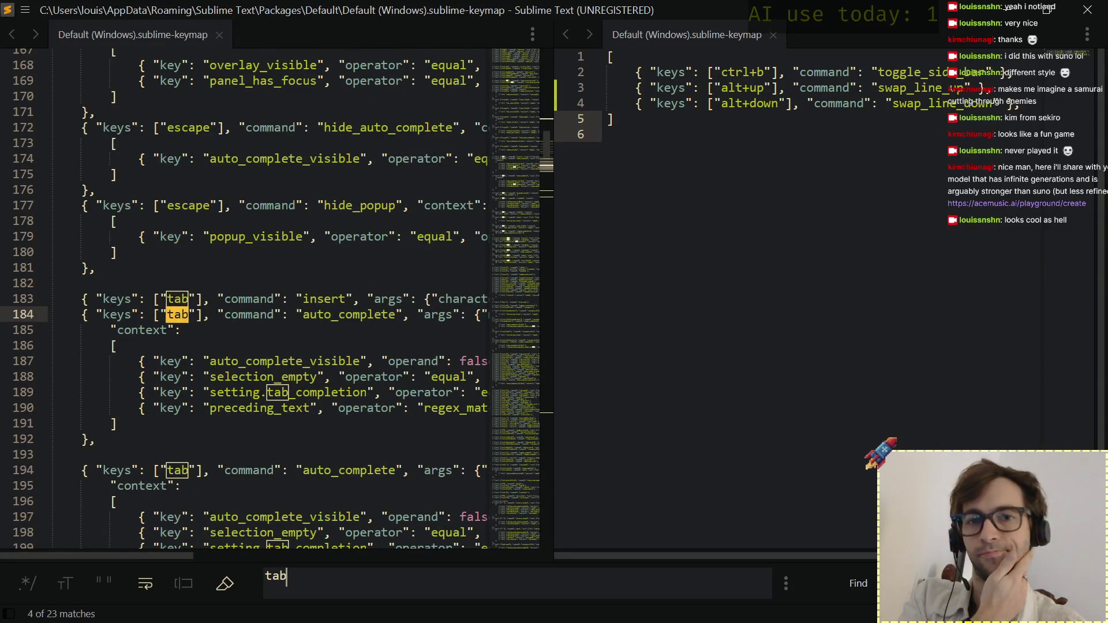
{"action": "key", "text": "Return"}
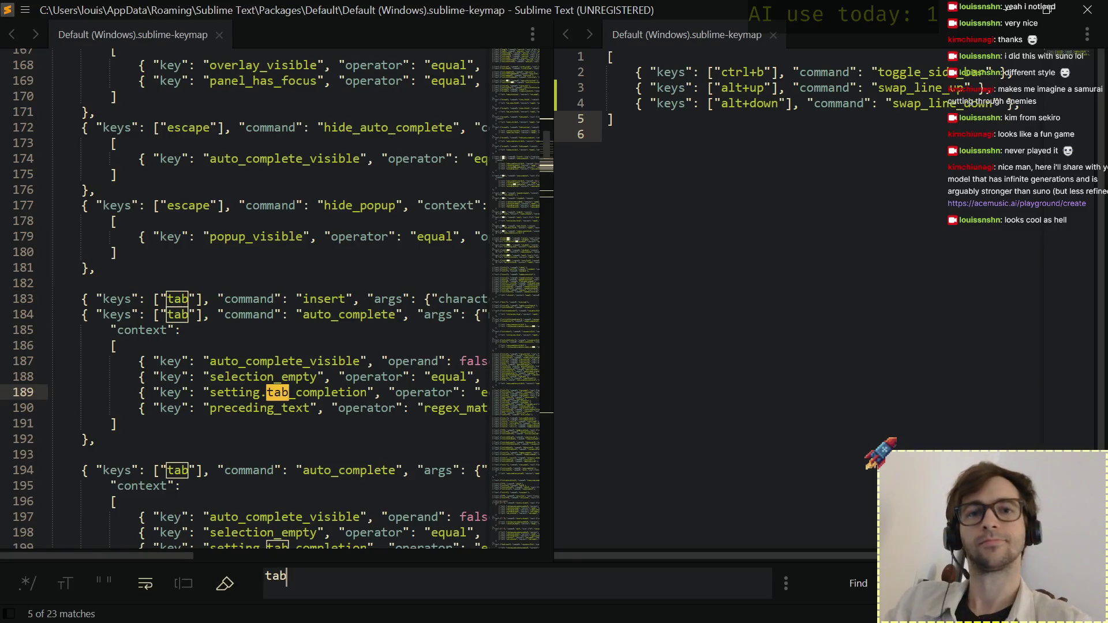
{"action": "key", "text": "Return"}
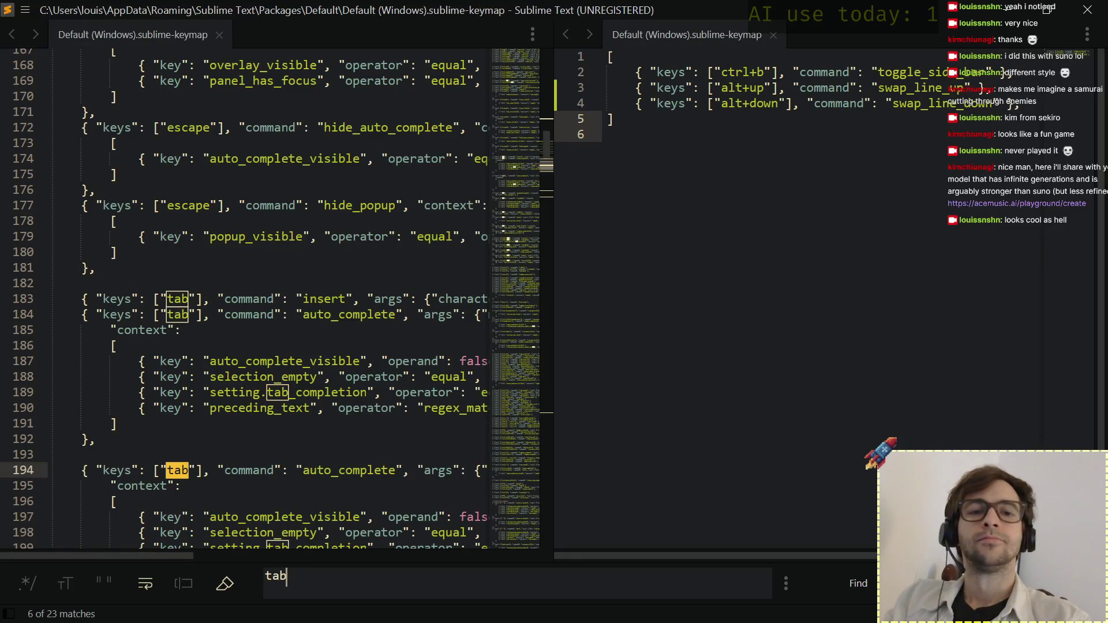
{"action": "key", "text": "Return"}
{"action": "key", "text": "Return"}
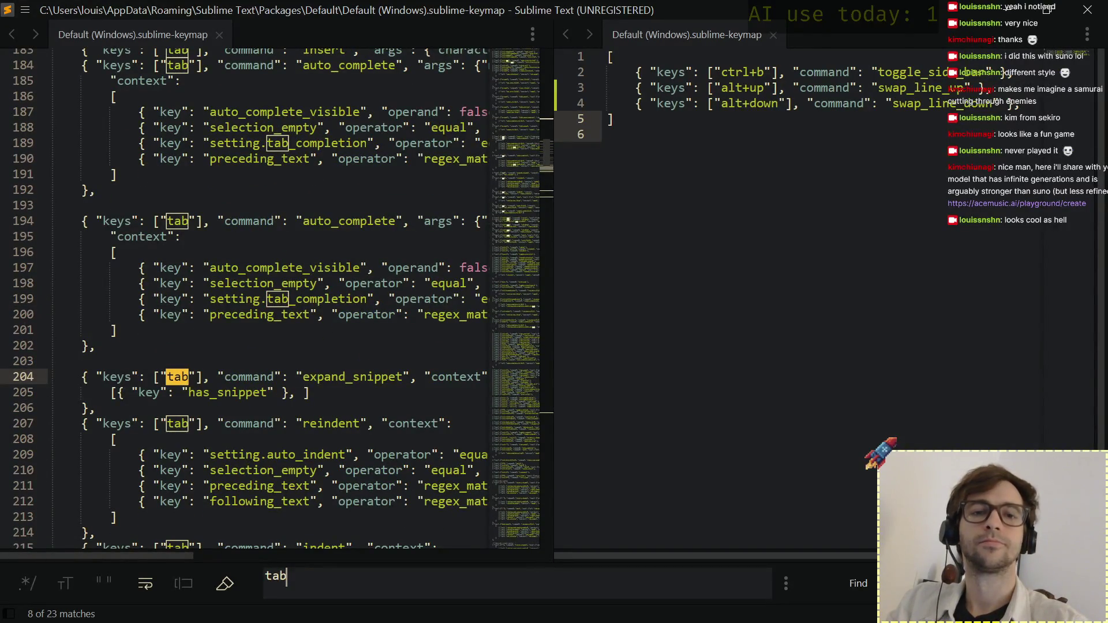
{"action": "key", "text": "Return"}
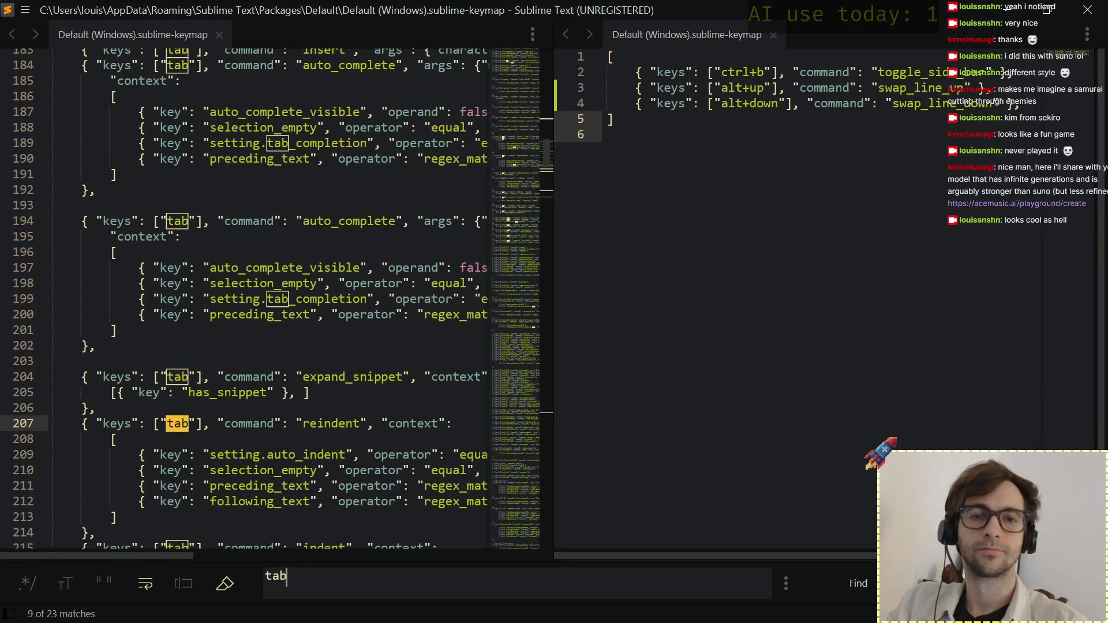
{"action": "key", "text": "Return"}
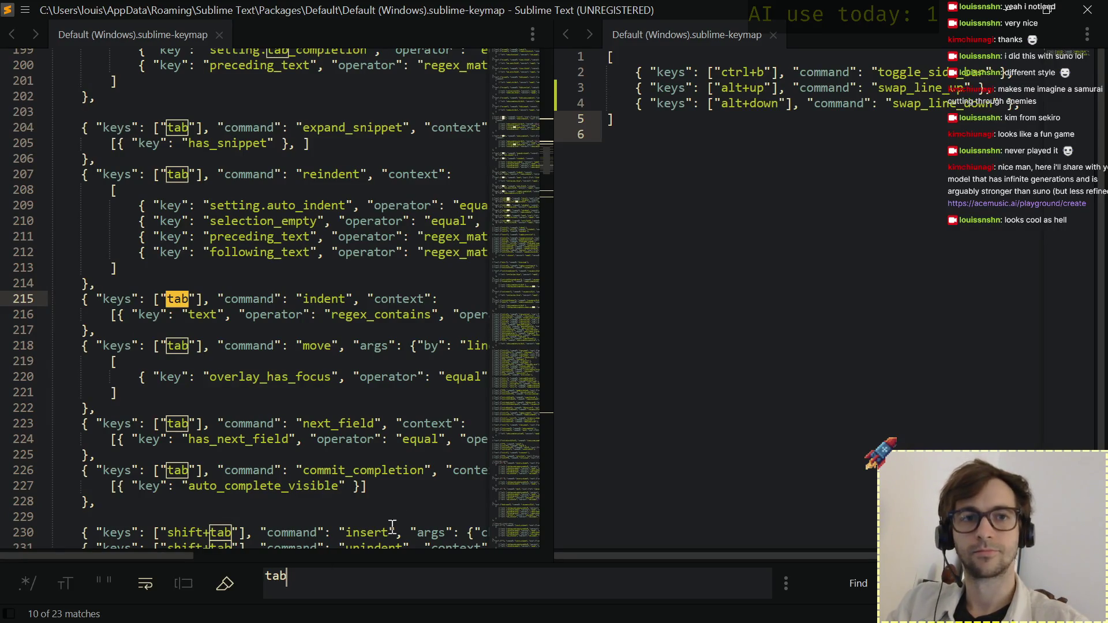
{"action": "left_click_drag", "start_coordinate": [553, 243], "coordinate": [892, 294]}
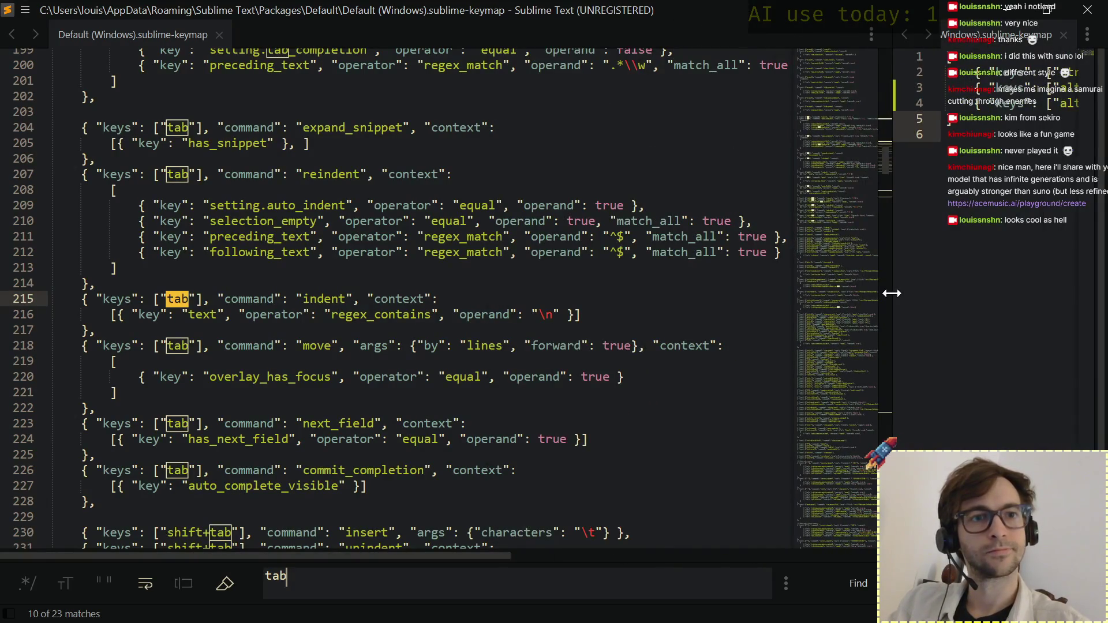
Drag the pane divider so the default keymap gets more width than the user keymap.
{"action": "mouse_move", "coordinate": [892, 294]}
{"action": "left_mouse_down"}
{"action": "mouse_move", "coordinate": [904, 296]}
{"action": "mouse_move", "coordinate": [885, 288]}
{"action": "left_mouse_up"}
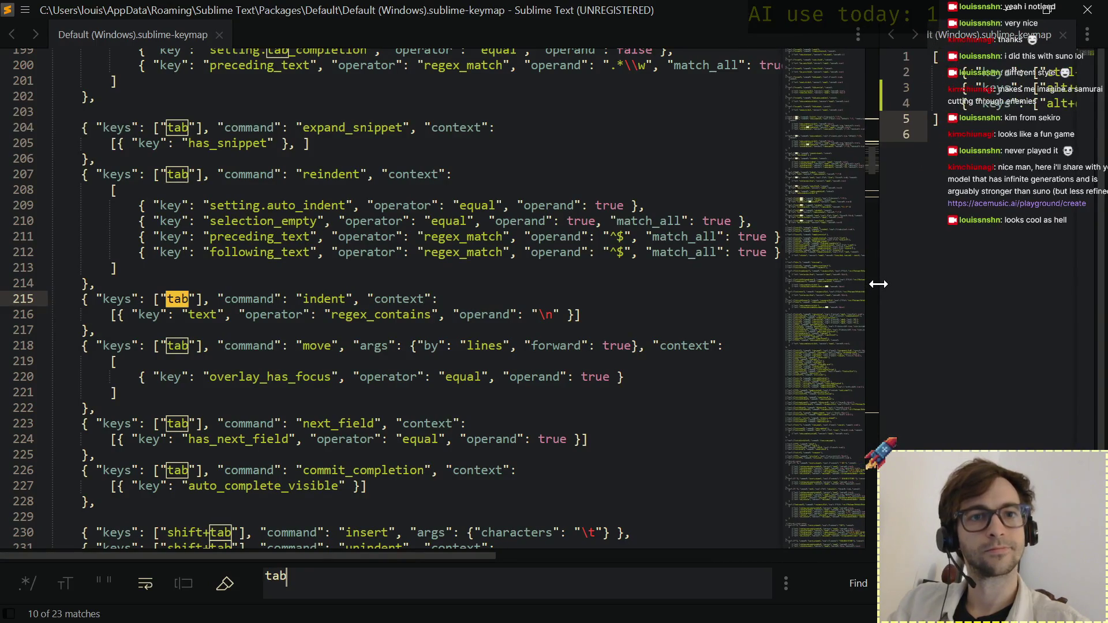
{"action": "left_click_drag", "start_coordinate": [879, 284], "coordinate": [769, 277]}
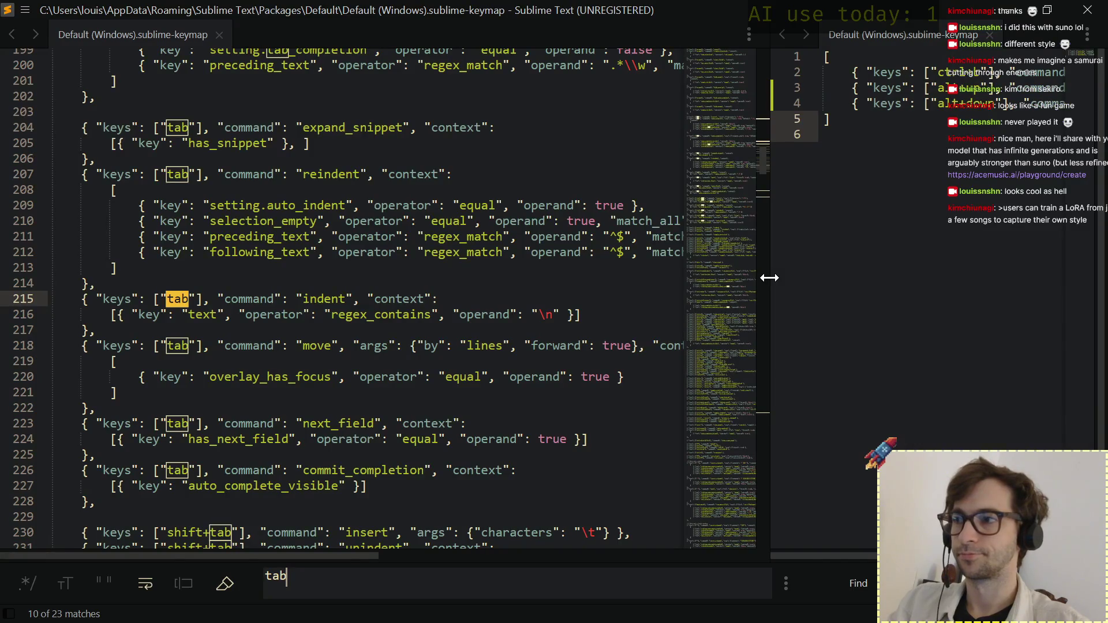
{"action": "left_click_drag", "start_coordinate": [769, 278], "coordinate": [663, 286]}
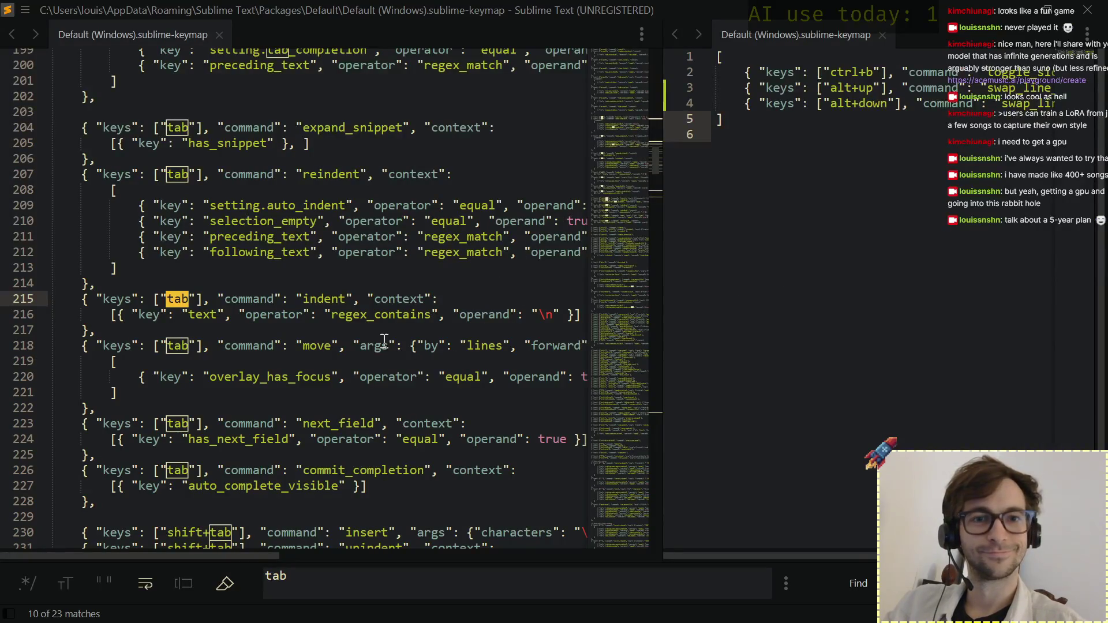
{"action": "scroll", "coordinate": [383, 340], "scroll_direction": "down", "scroll_amount": 1}
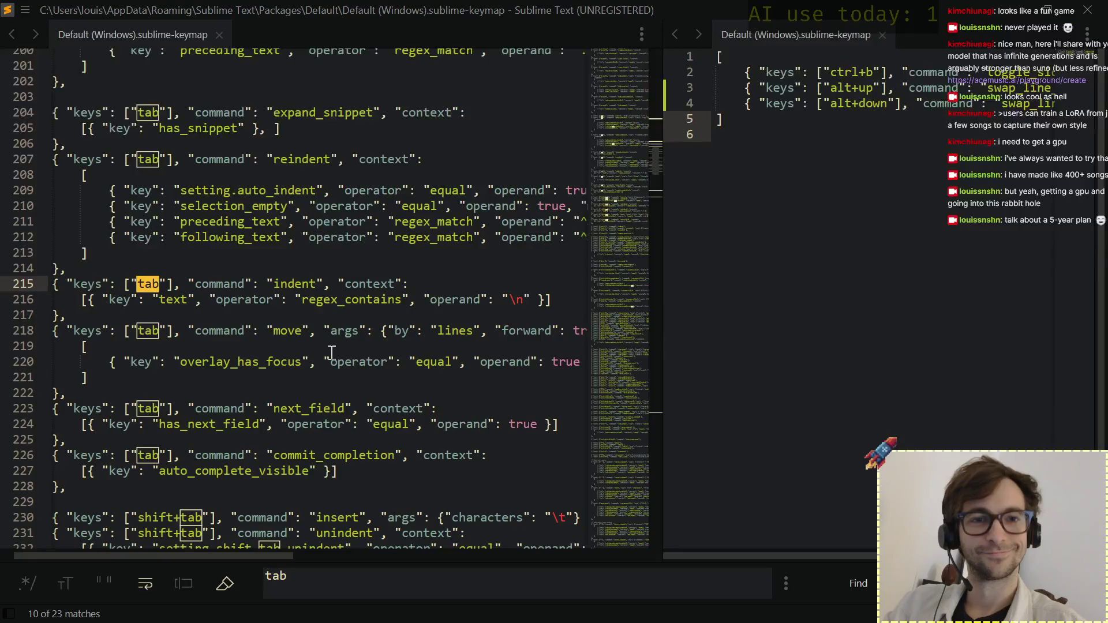
{"action": "scroll", "coordinate": [331, 352], "scroll_direction": "down", "scroll_amount": 6}
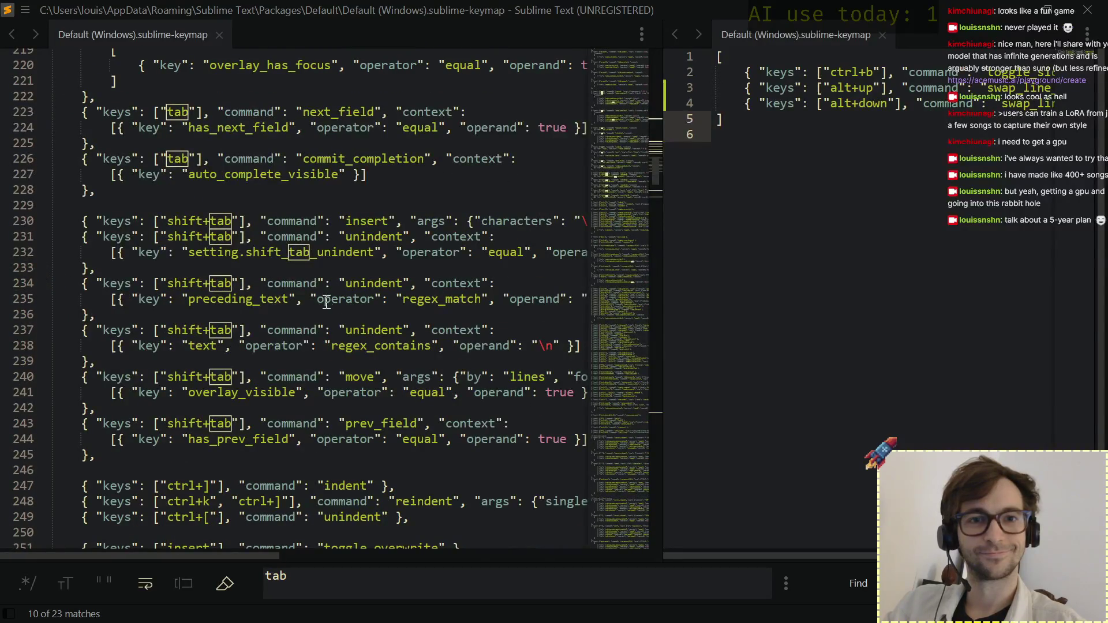
{"action": "left_click", "coordinate": [302, 332]}
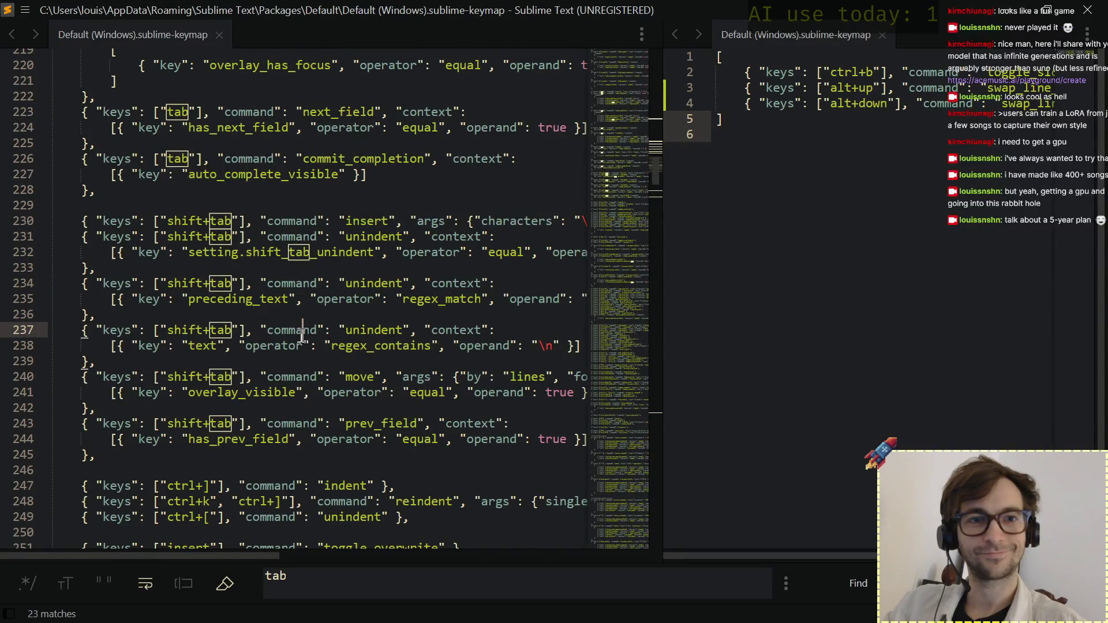
{"action": "left_click", "coordinate": [263, 346]}
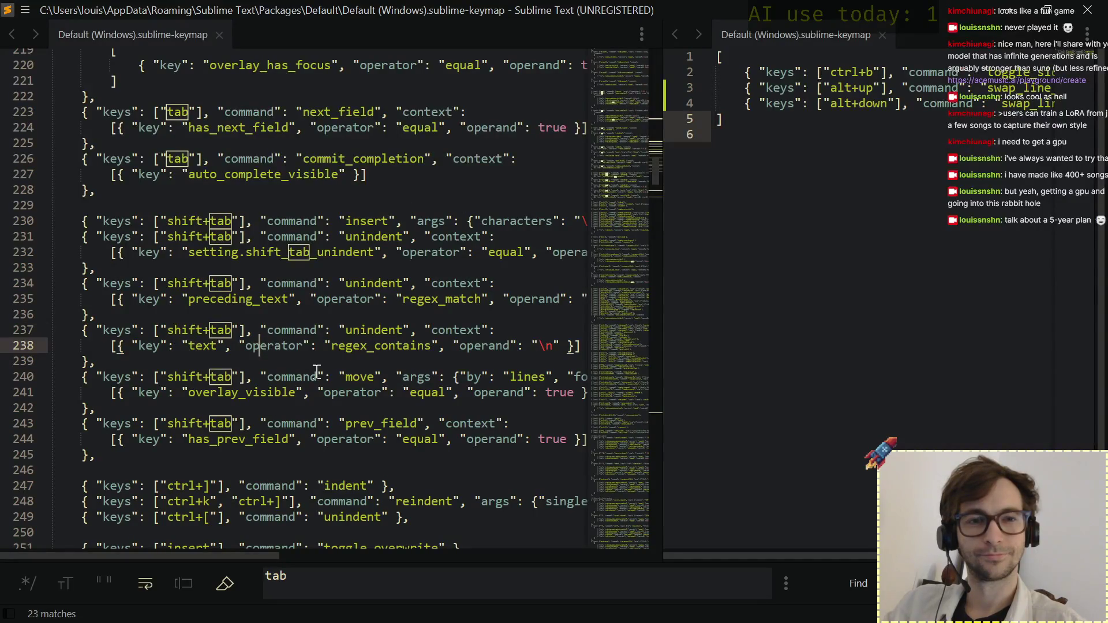
{"action": "left_click", "coordinate": [167, 345]}
{"action": "double_click", "coordinate": [201, 346]}
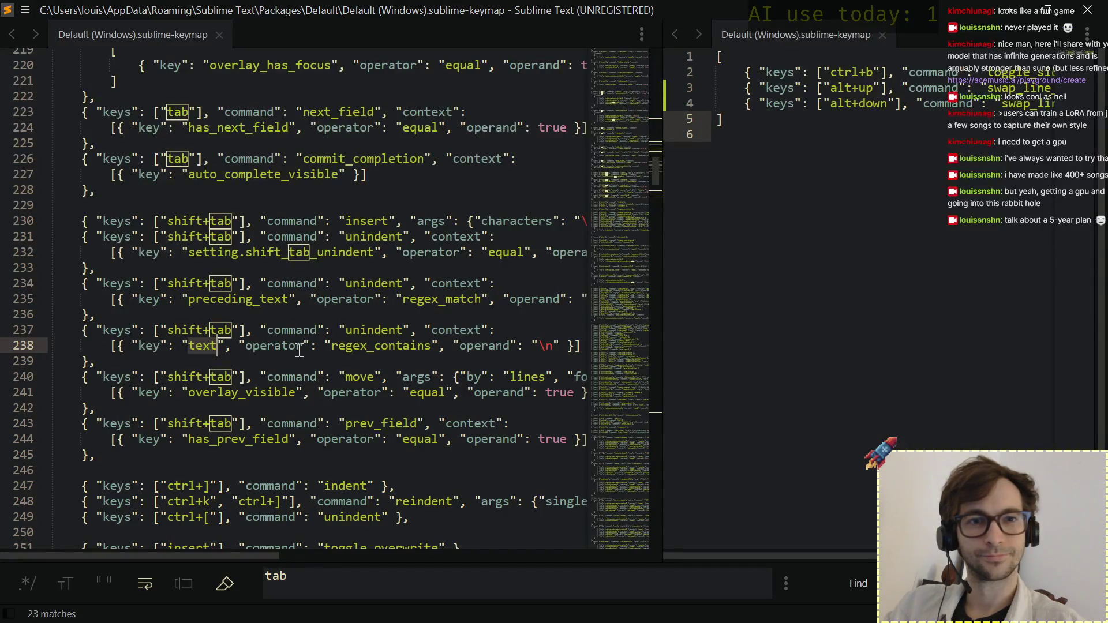
{"action": "scroll", "coordinate": [365, 372], "scroll_direction": "right", "scroll_amount": 1}
{"action": "scroll", "coordinate": [365, 372], "scroll_direction": "right", "scroll_amount": 3}
{"action": "scroll", "coordinate": [364, 372], "scroll_direction": "right", "scroll_amount": 2}
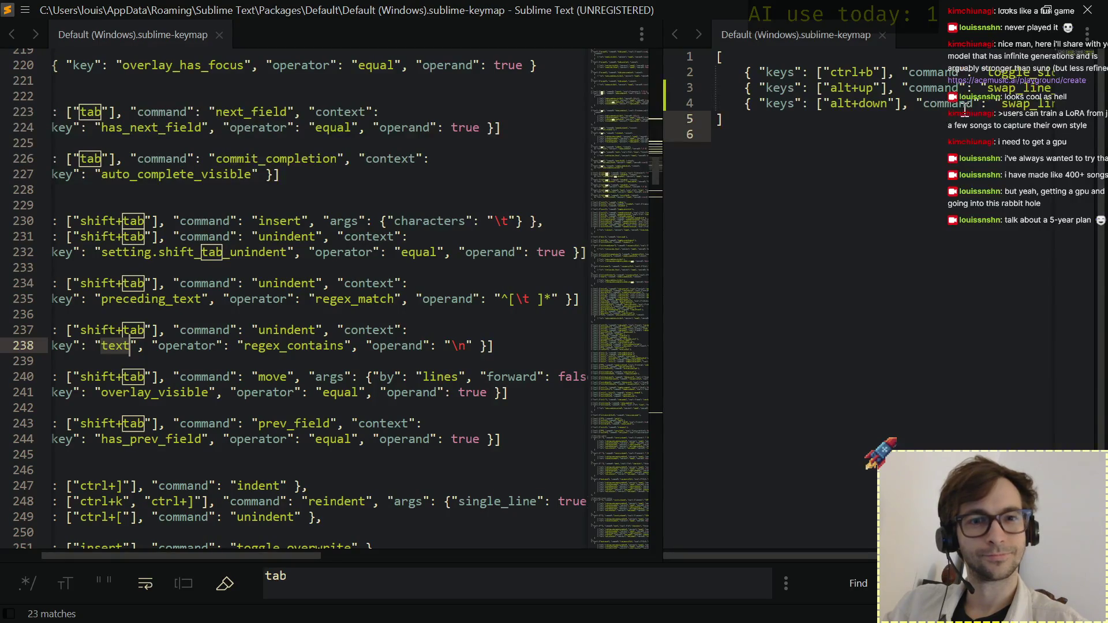
{"action": "scroll", "coordinate": [394, 421], "scroll_direction": "left", "scroll_amount": 2}
{"action": "scroll", "coordinate": [394, 420], "scroll_direction": "left", "scroll_amount": 1}
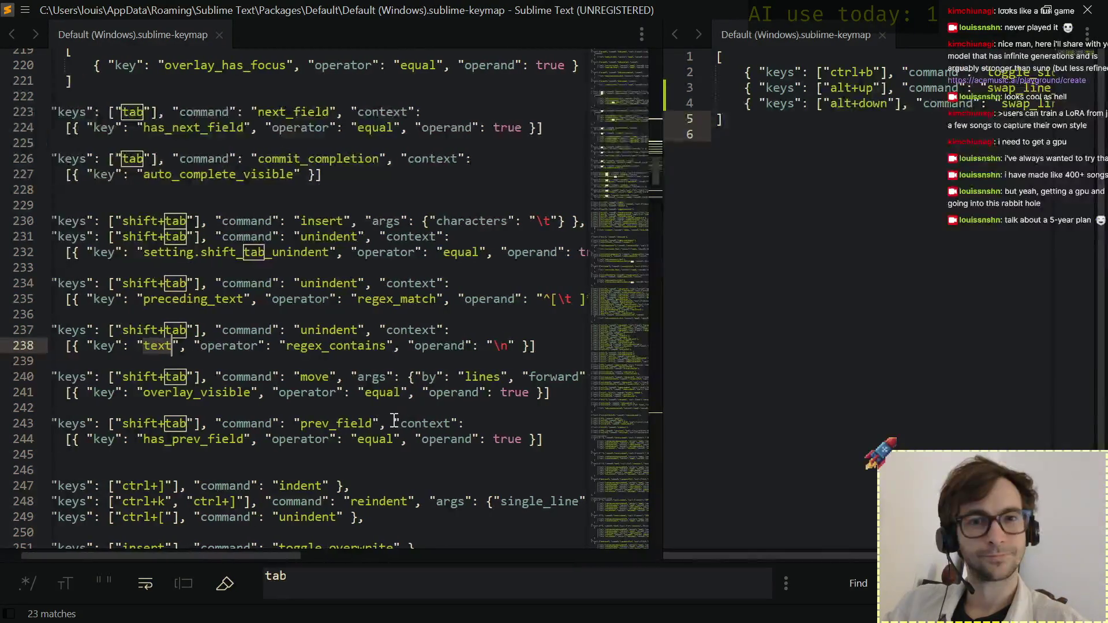
{"action": "scroll", "coordinate": [394, 421], "scroll_direction": "left", "scroll_amount": 1}
{"action": "scroll", "coordinate": [394, 421], "scroll_direction": "left", "scroll_amount": 1}
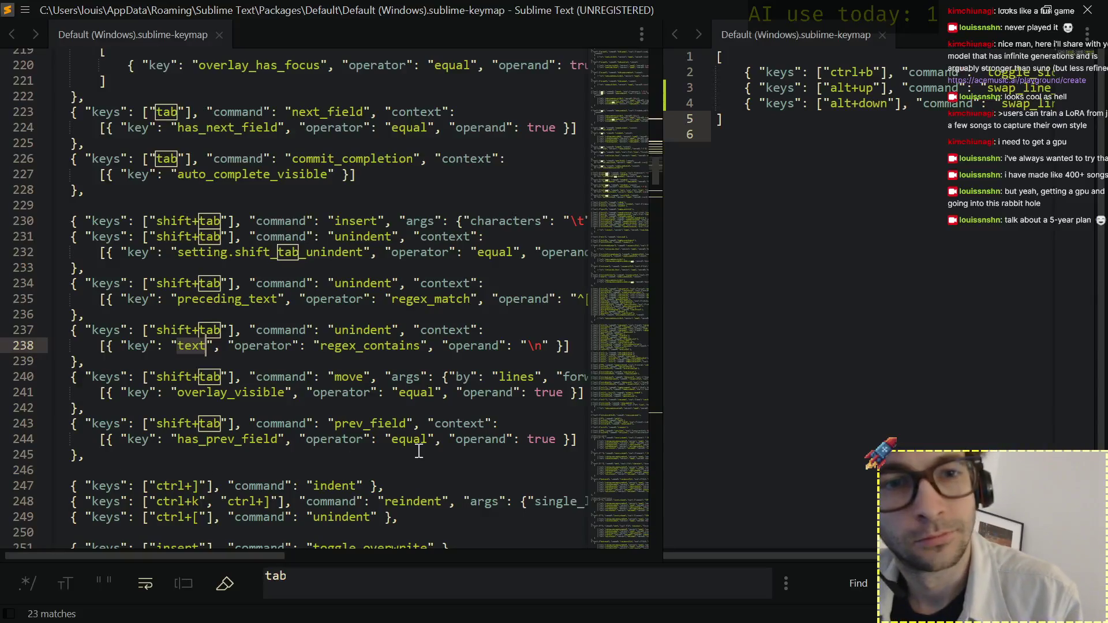
{"action": "scroll", "coordinate": [419, 451], "scroll_direction": "right", "scroll_amount": 1}
{"action": "scroll", "coordinate": [418, 451], "scroll_direction": "right", "scroll_amount": 3}
{"action": "scroll", "coordinate": [418, 452], "scroll_direction": "right", "scroll_amount": 2}
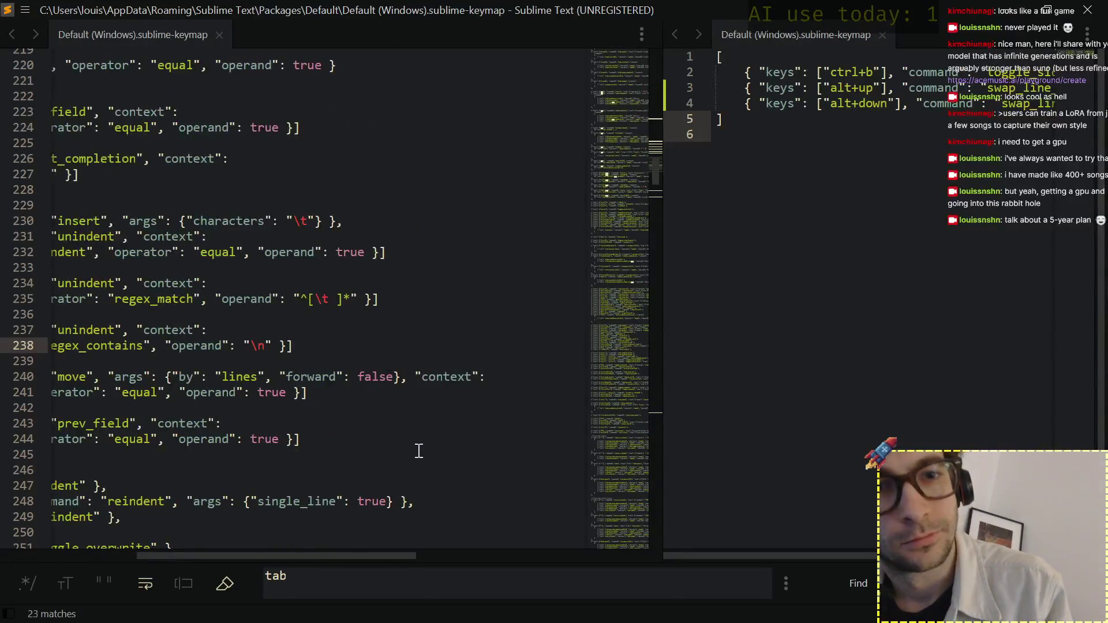
{"action": "scroll", "coordinate": [418, 451], "scroll_direction": "left", "scroll_amount": 5}
{"action": "scroll", "coordinate": [419, 451], "scroll_direction": "down", "scroll_amount": 2}
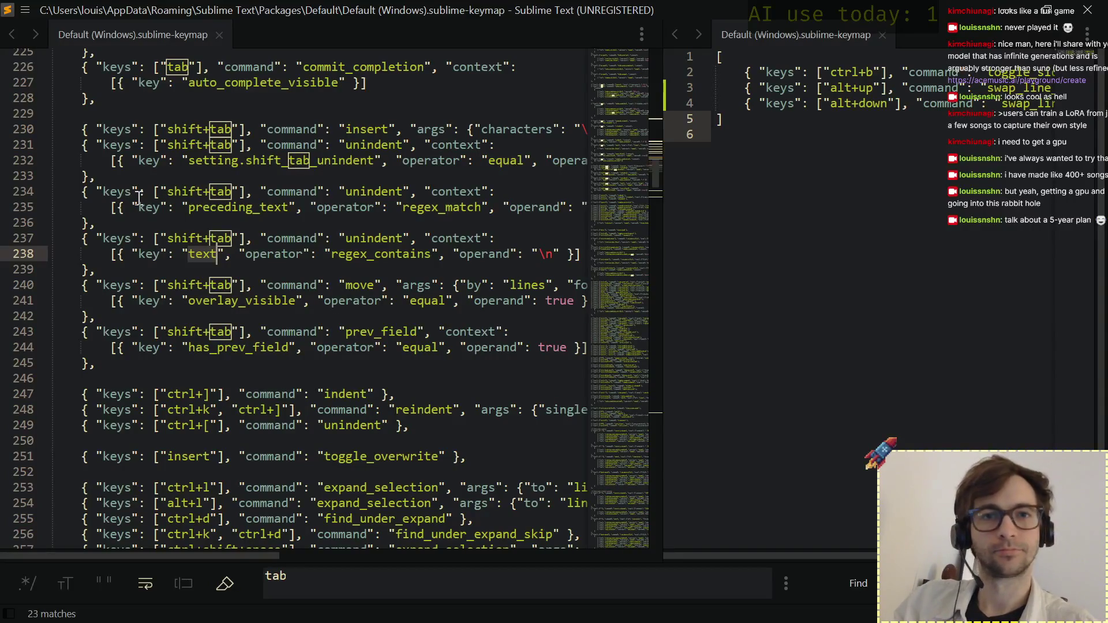
{"action": "scroll", "coordinate": [887, 157], "scroll_direction": "right", "scroll_amount": 3}
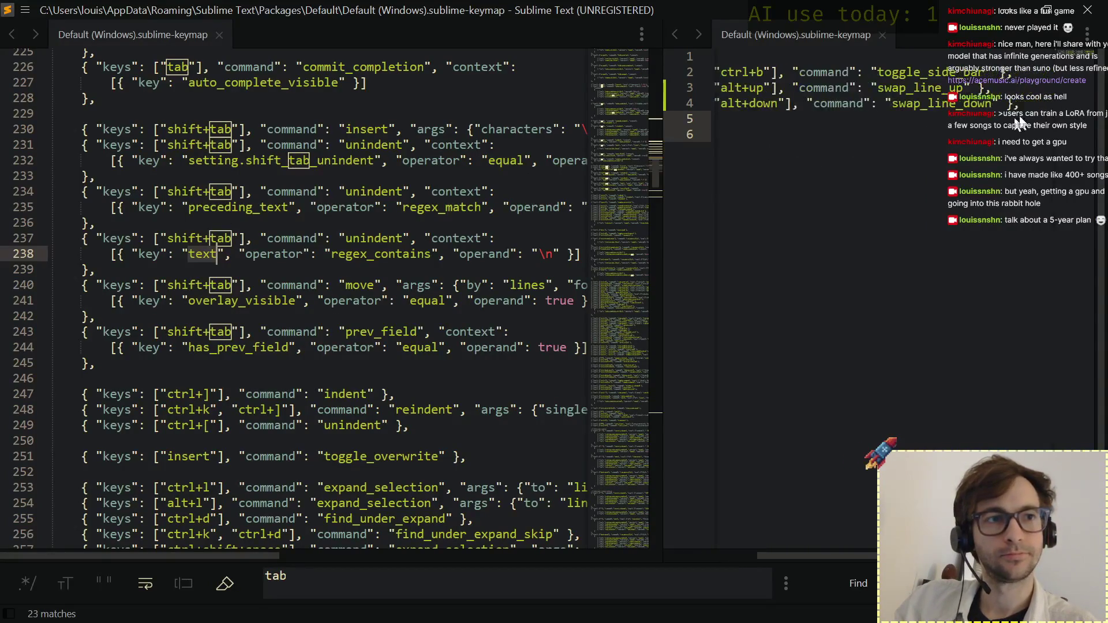
Duplicate the alt+down line into a shift+tab unindent binding and save.
{"action": "left_click", "coordinate": [1034, 103]}
{"action": "key", "text": "ctrl+shift+d"}
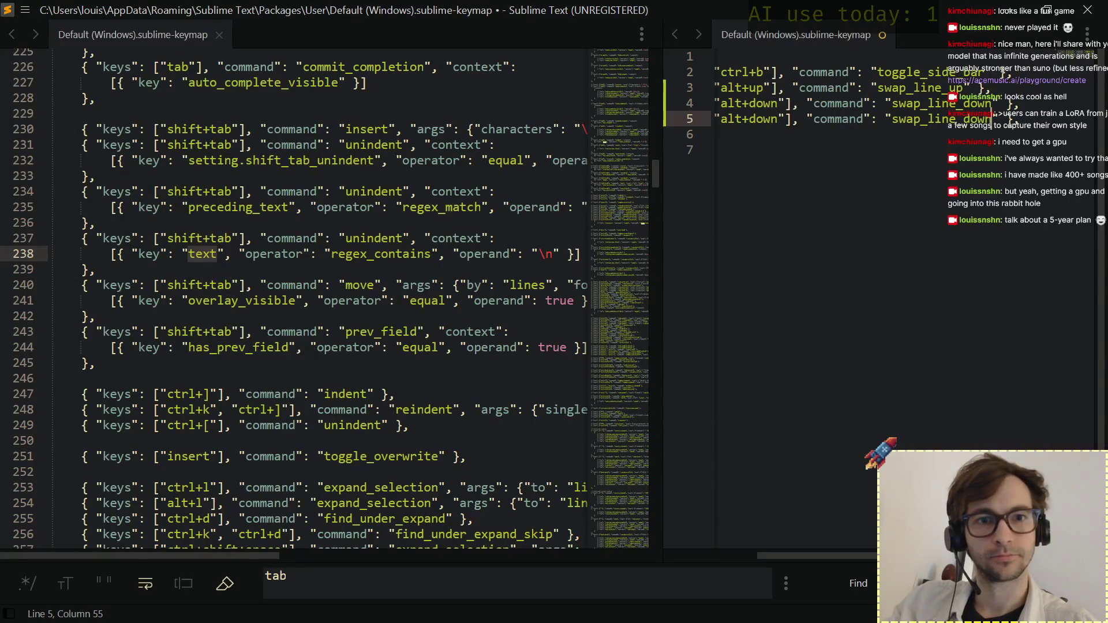
{"action": "double_click", "coordinate": [990, 115]}
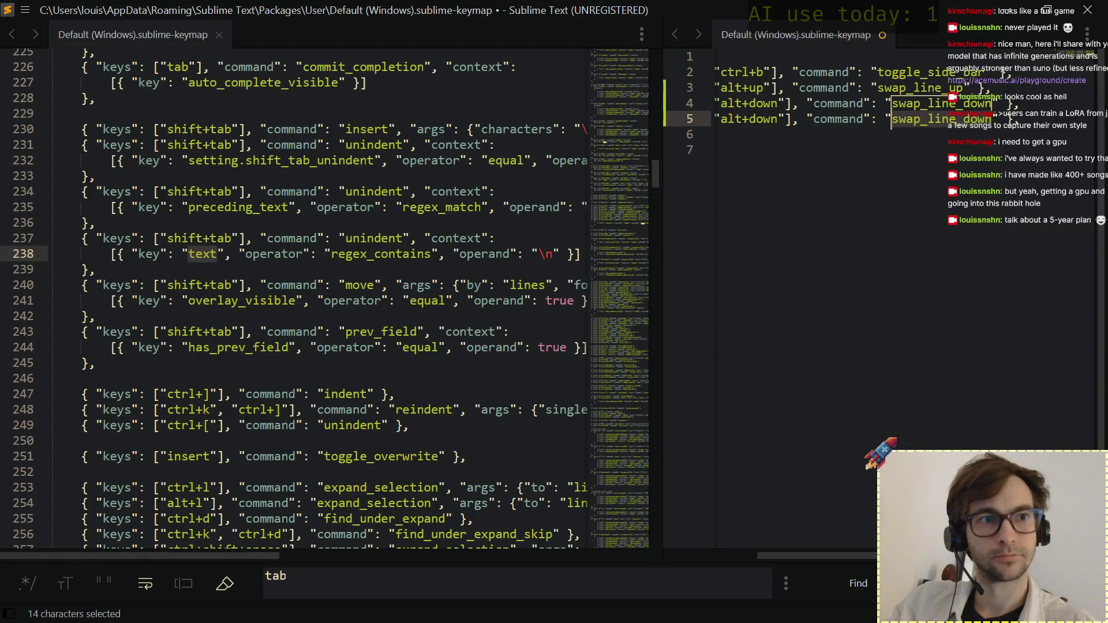
{"action": "type", "text": "unindent"}
{"action": "key", "text": "ctrl+Left"}
{"action": "key", "text": "ctrl+Left"}
{"action": "key", "text": "ctrl+Left"}
{"action": "key", "text": "ctrl+Left"}
{"action": "key", "text": "ctrl+Left"}
{"action": "key", "text": "ctrl+Right"}
{"action": "key", "text": "ctrl+Right"}
{"action": "key", "text": "ctrl+Right"}
{"action": "key", "text": "ctrl+shift+space"}
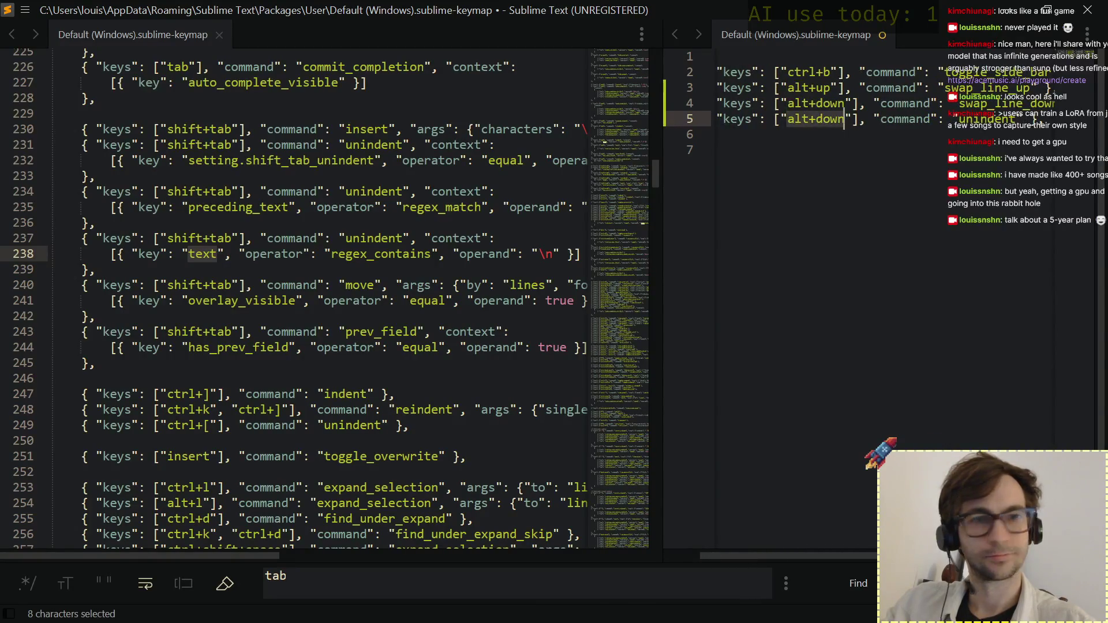
{"action": "type", "text": "shift+"}
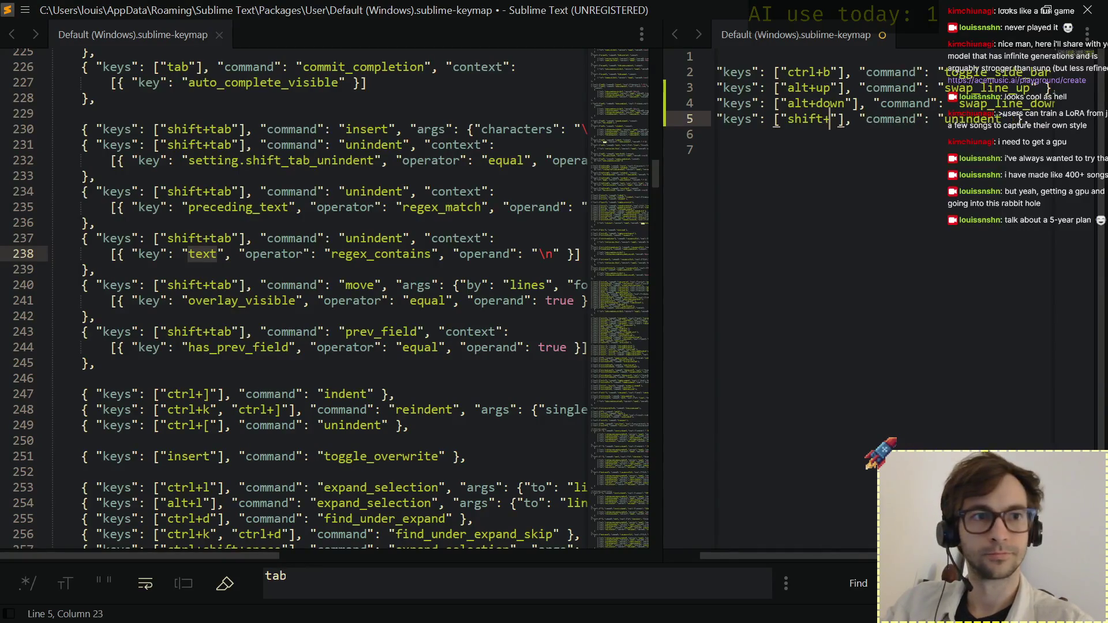
{"action": "type", "text": "tab"}
{"action": "key", "text": "ctrl+s"}
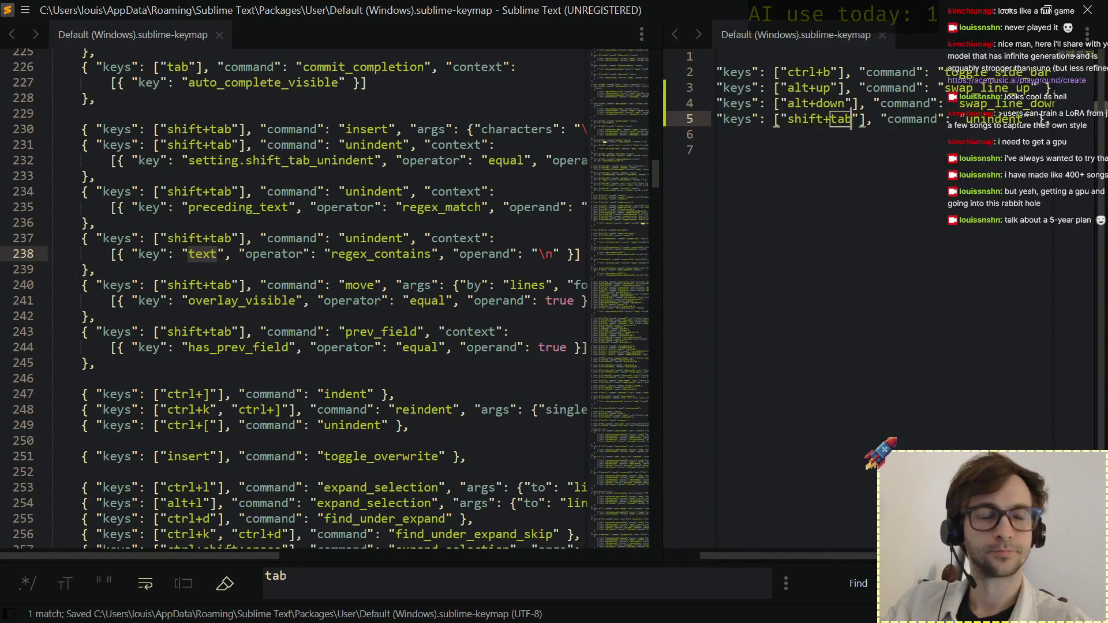
Re-indent the new binding to match the others, save, and switch to cursor_alternative.md.
{"action": "key", "text": "Home"}
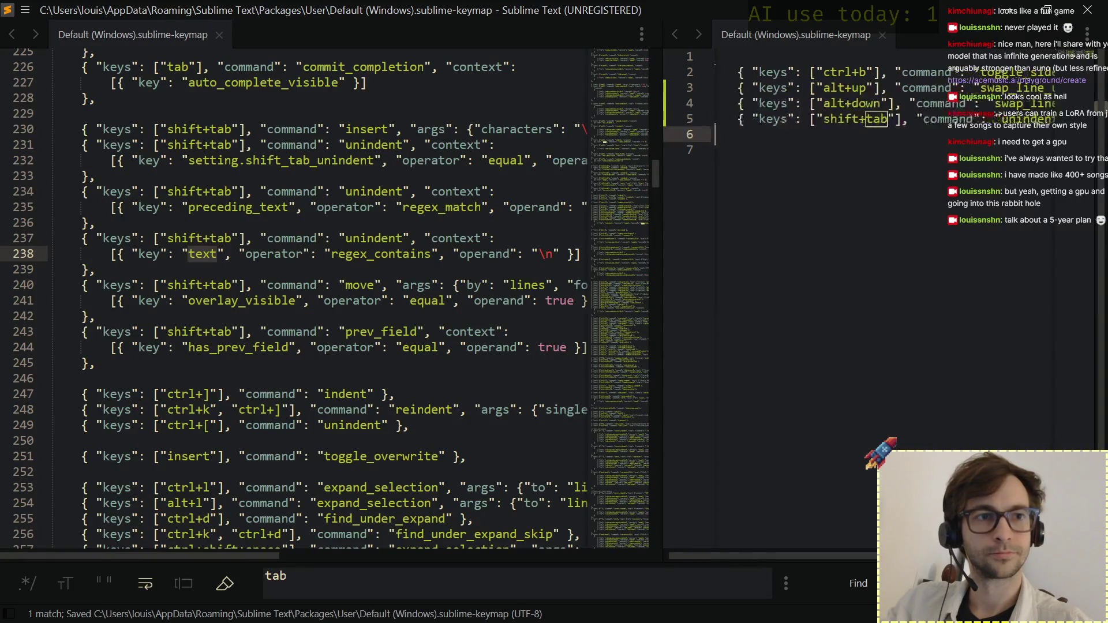
{"action": "key", "text": "shift+Tab"}
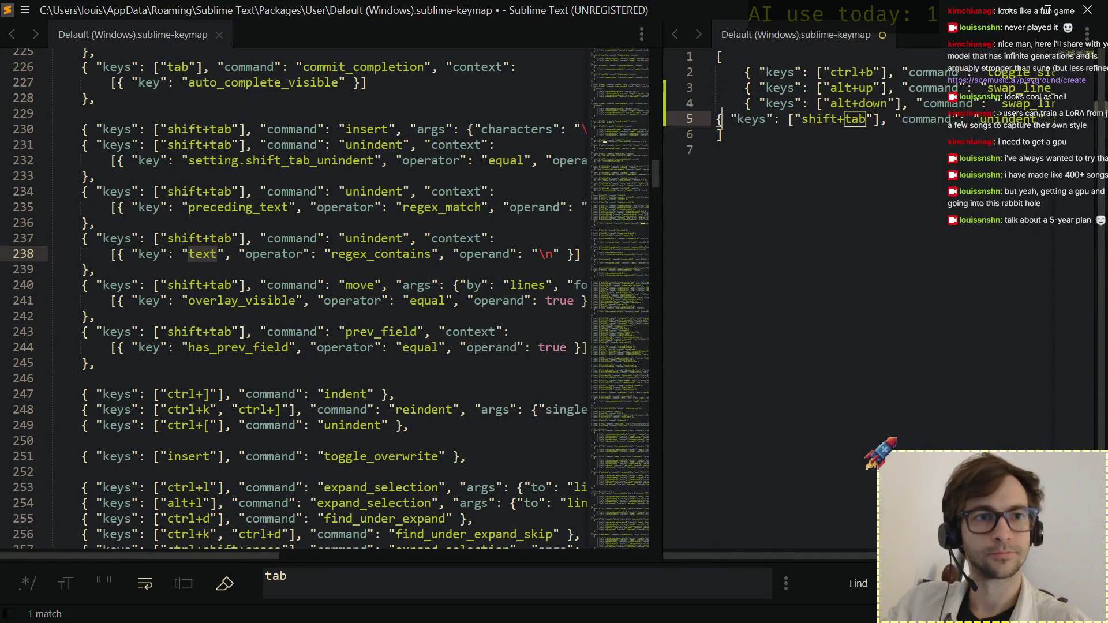
{"action": "key", "text": "Tab"}
{"action": "key", "text": "Down"}
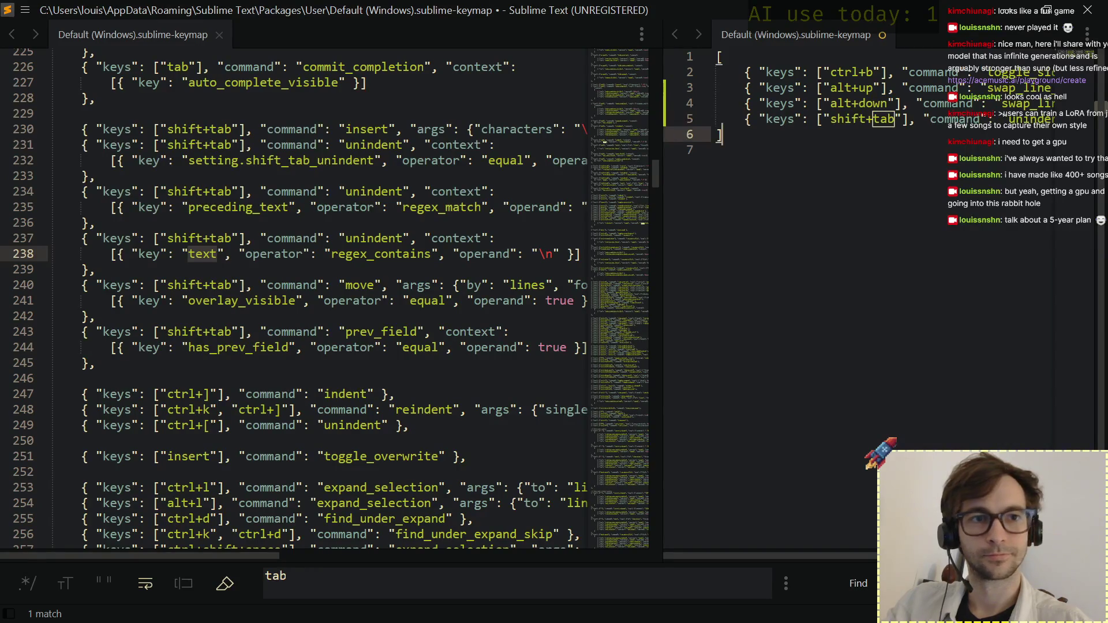
{"action": "key", "text": "ctrl+s"}
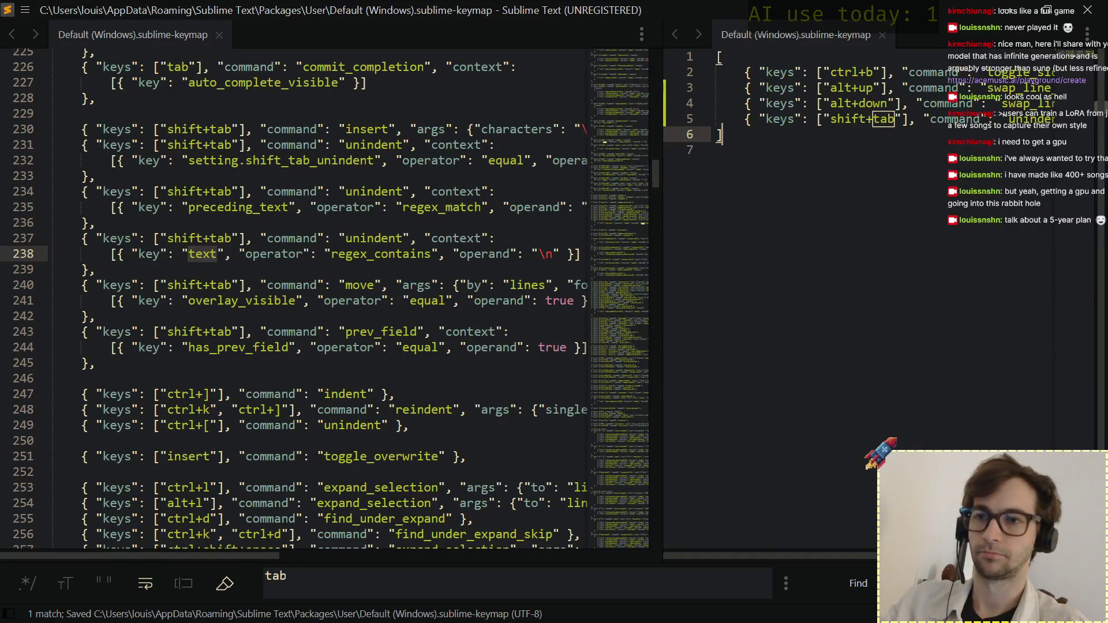
{"action": "key", "text": "alt+Tab"}
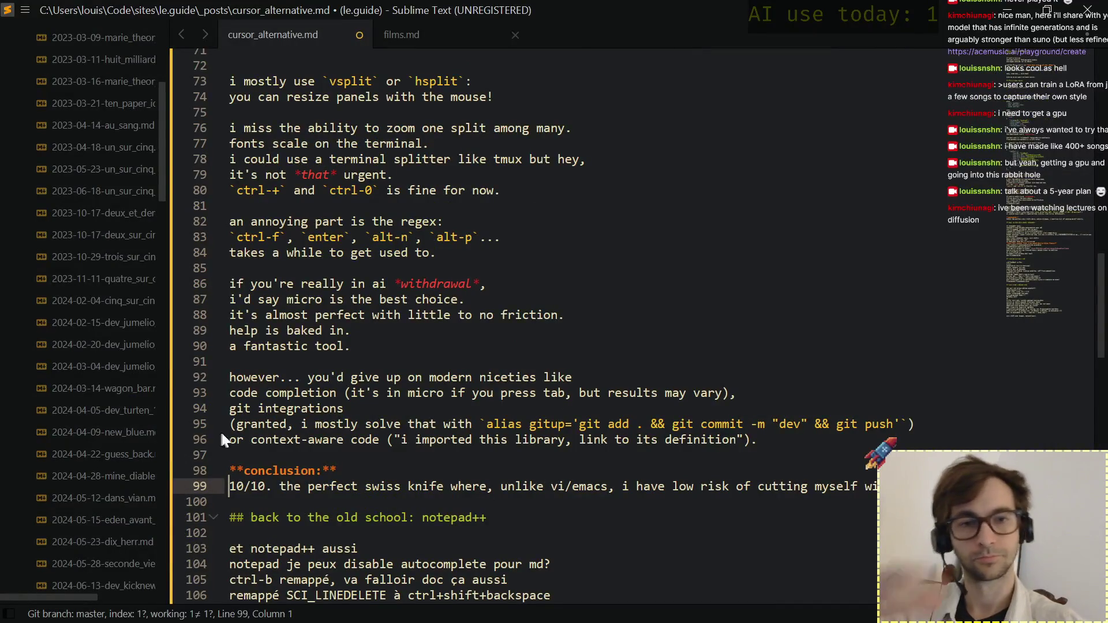
{"action": "scroll", "coordinate": [389, 392], "scroll_direction": "down", "scroll_amount": 5}
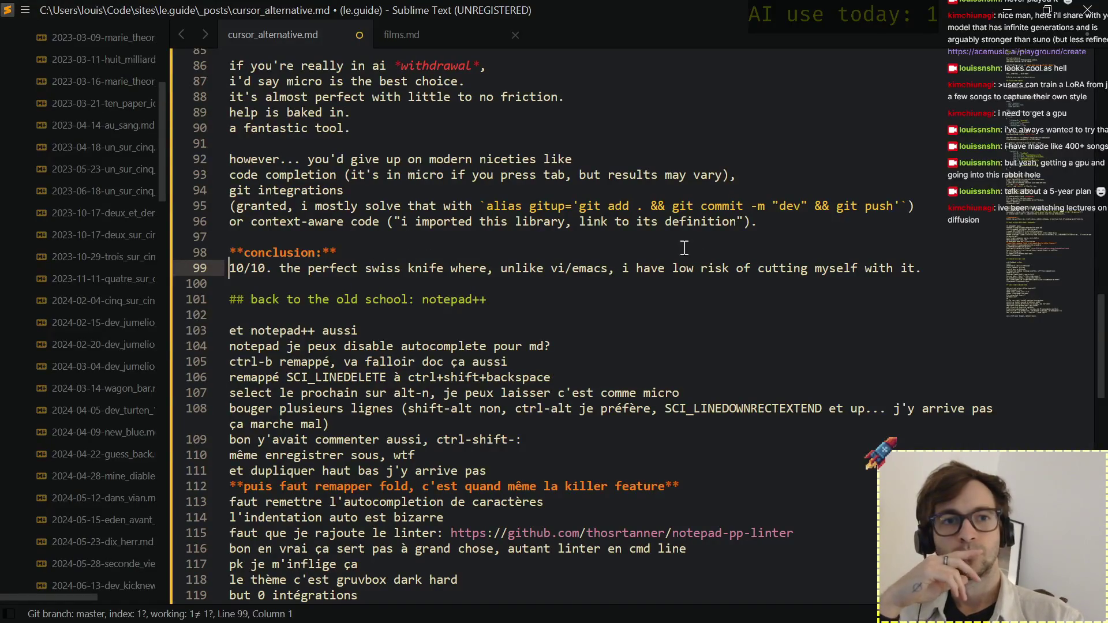
Write 'i decided to give old npp a try.' and a follow-up line under the notepad++ heading, then follow a YouTube link.
{"action": "left_click", "coordinate": [547, 295]}
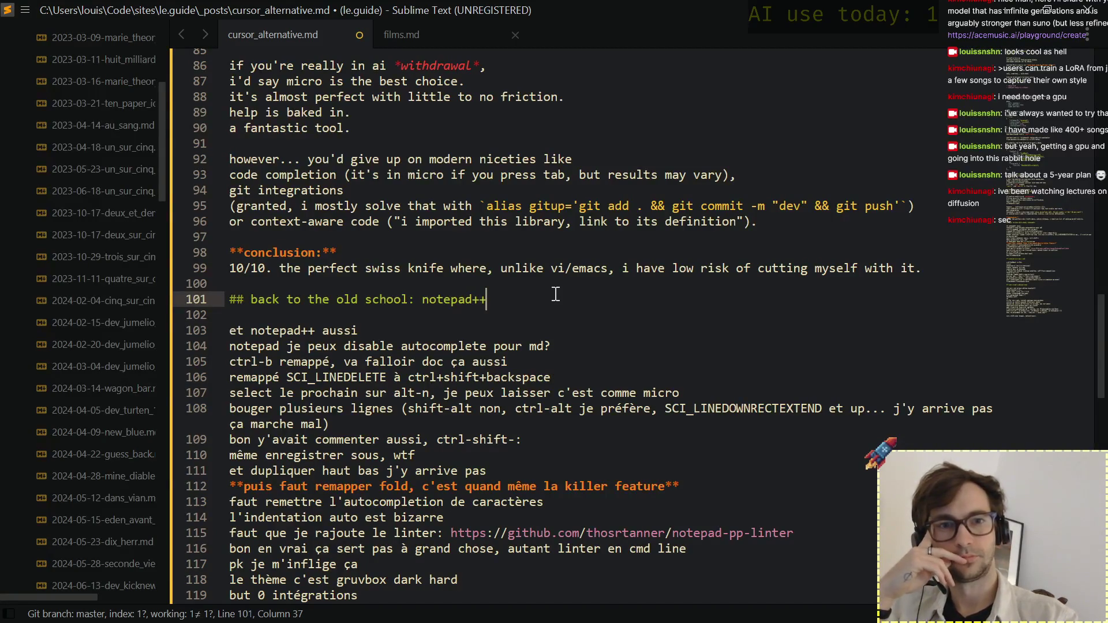
{"action": "key", "text": "Down"}
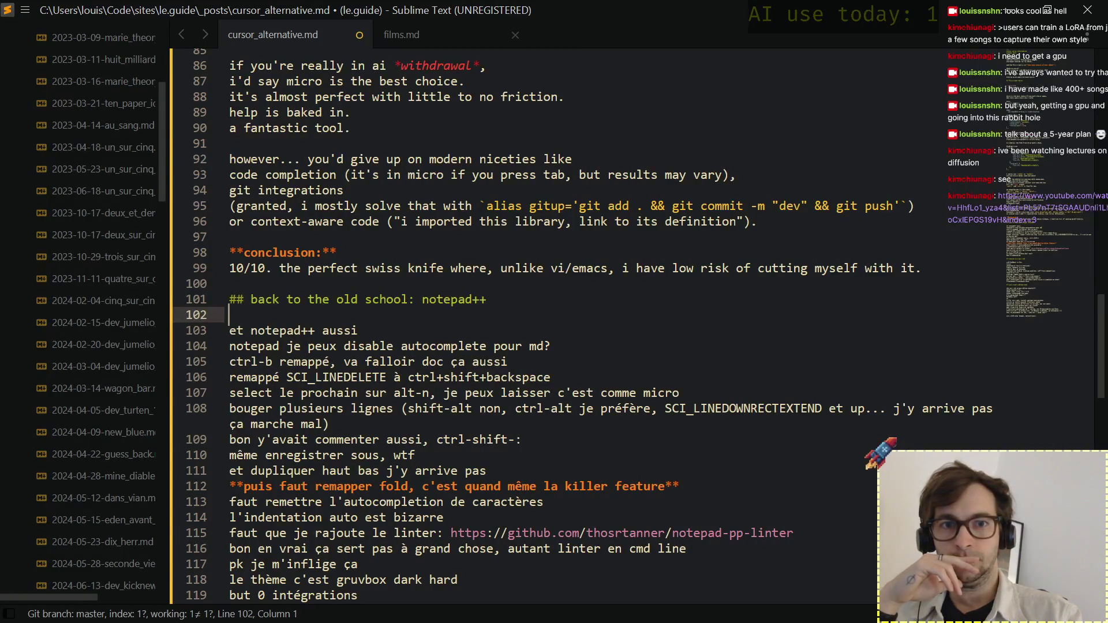
{"action": "key", "text": "Return"}
{"action": "type", "text": "i decided to give old npp a try."}
{"action": "key", "text": "Return"}
{"action": "type", "text": "after all, what's better than a"}
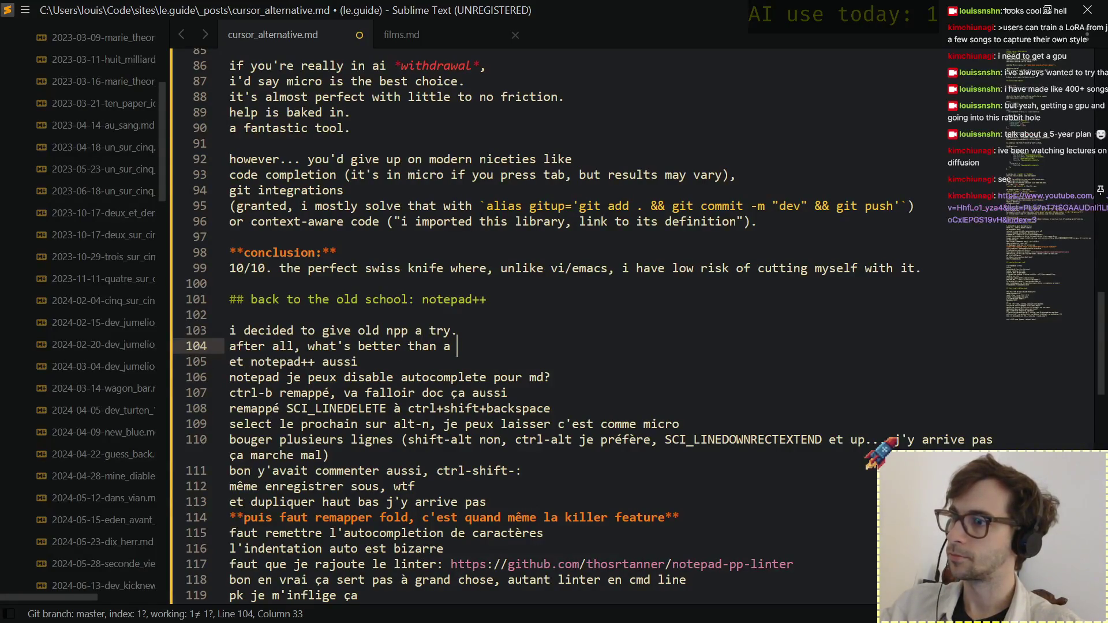
{"action": "left_click", "coordinate": [1040, 214]}
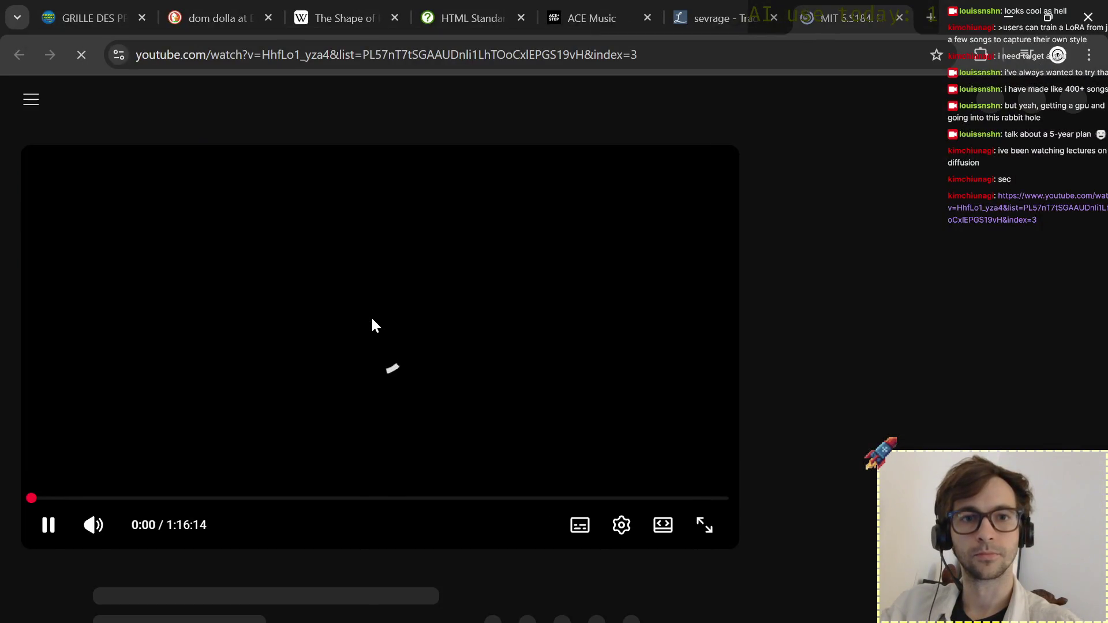
Pause the lecture video, close the 'sevrage' tab and minimize the browser to reveal the draft.
{"action": "left_click", "coordinate": [371, 319]}
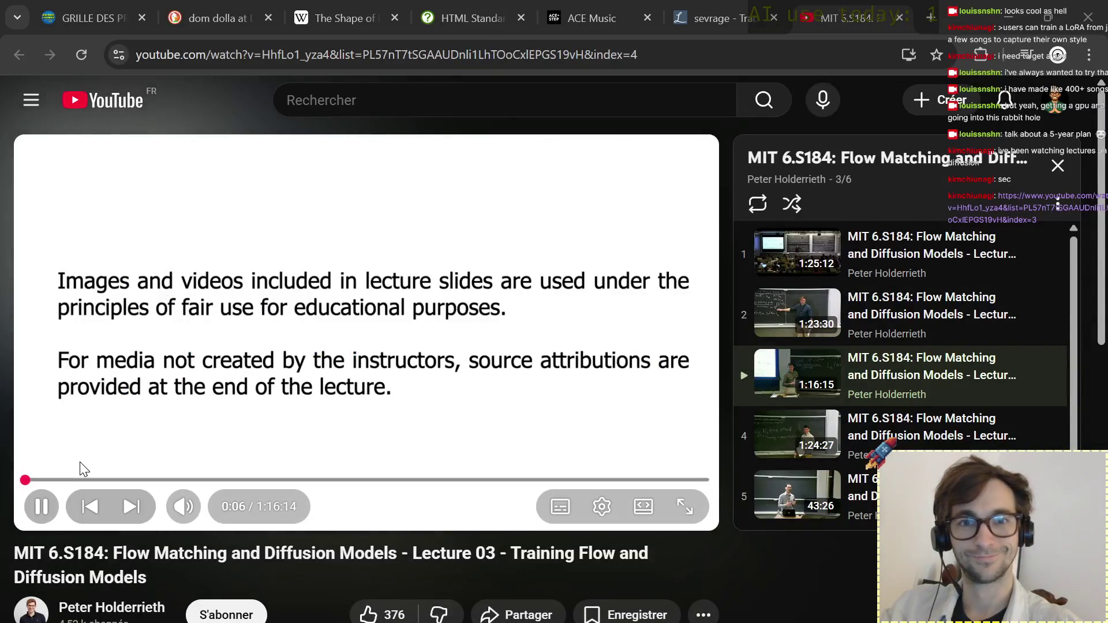
{"action": "left_click", "coordinate": [356, 277]}
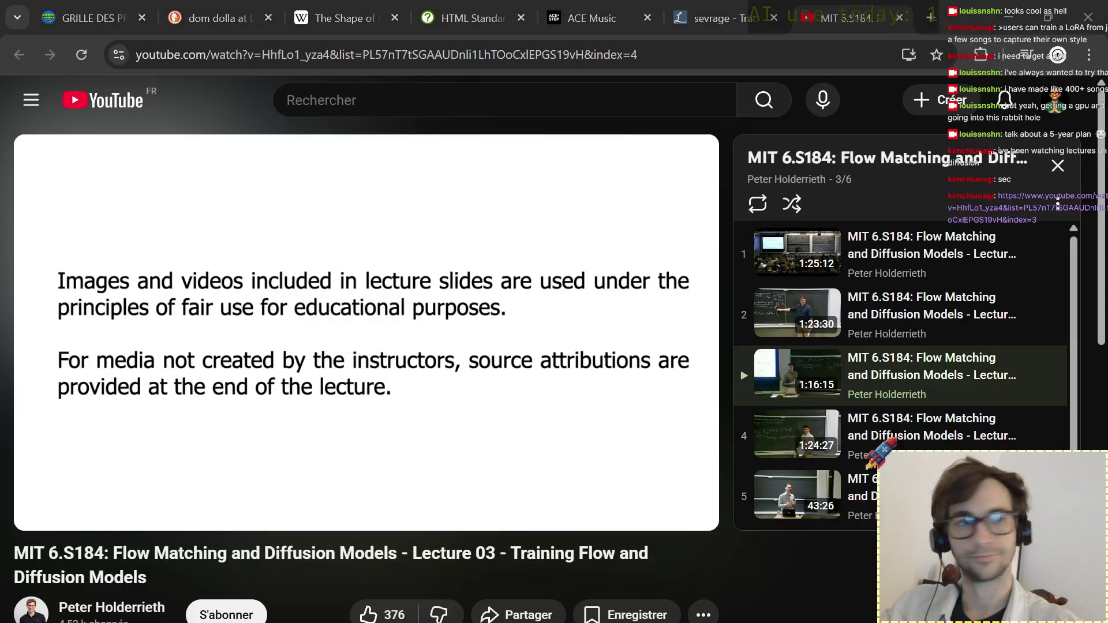
{"action": "scroll", "coordinate": [969, 423], "scroll_direction": "down", "scroll_amount": 1}
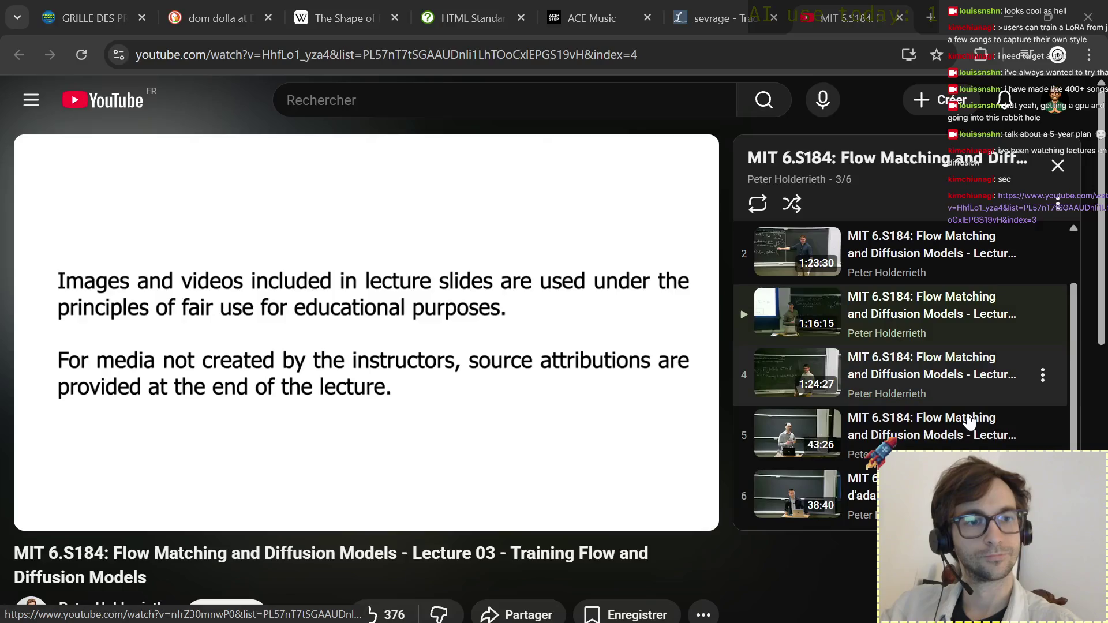
{"action": "scroll", "coordinate": [905, 273], "scroll_direction": "up", "scroll_amount": 1}
{"action": "scroll", "coordinate": [905, 273], "scroll_direction": "down", "scroll_amount": 1}
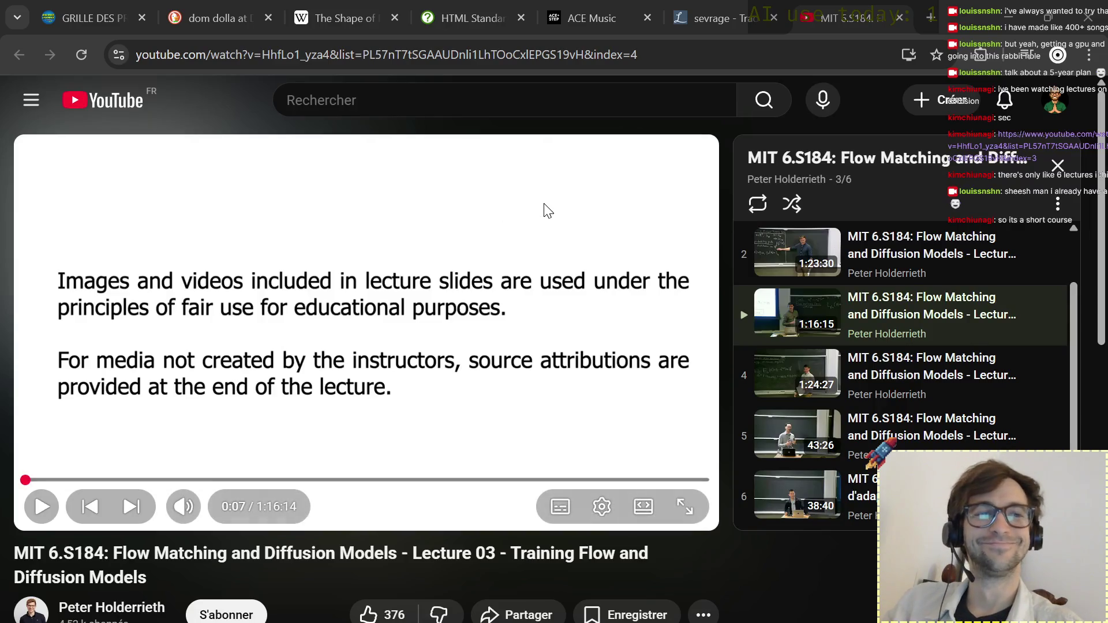
{"action": "left_click", "coordinate": [773, 17]}
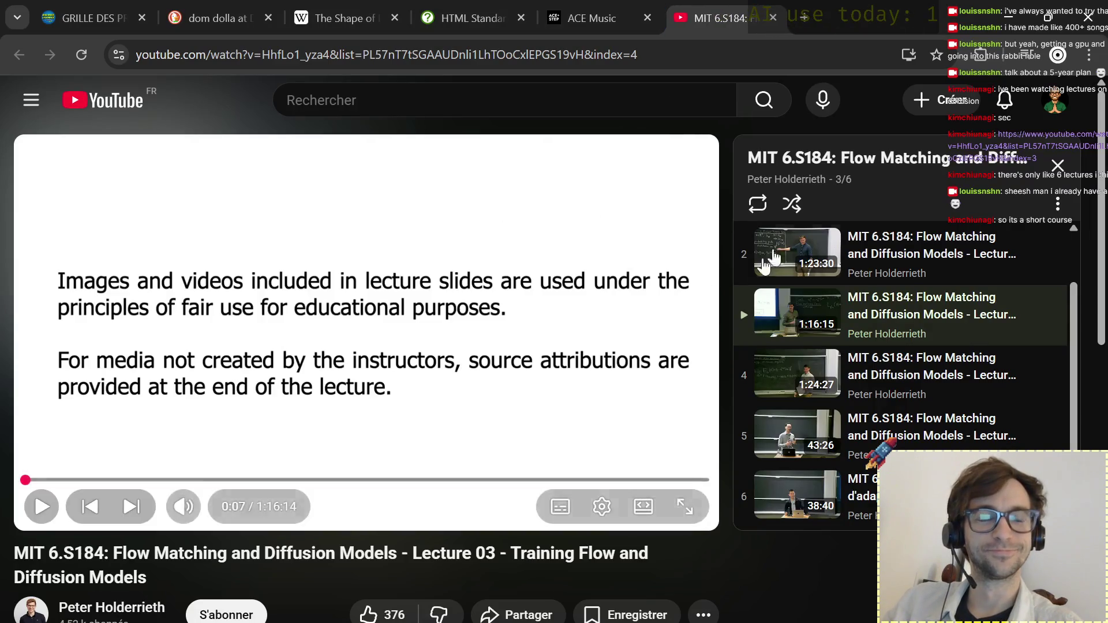
{"action": "left_click", "coordinate": [1002, 26]}
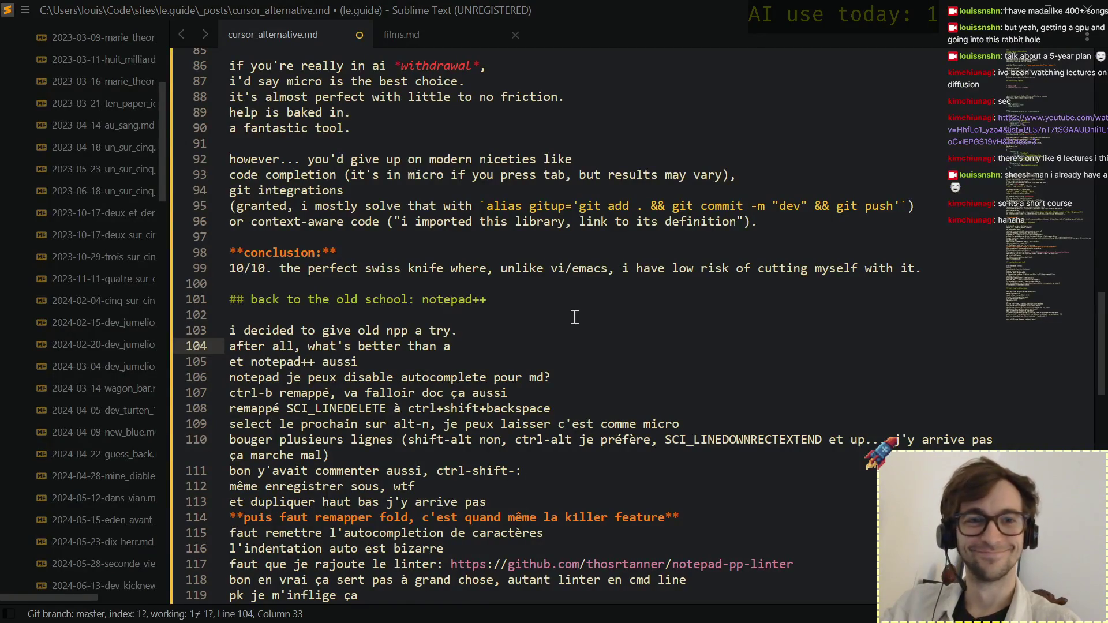
Finish the intro sentence with 'security breach to relaunch the hype.'.
{"action": "left_click", "coordinate": [520, 302]}
{"action": "key", "text": "Down"}
{"action": "key", "text": "Down"}
{"action": "key", "text": "Down"}
{"action": "key", "text": "Return"}
{"action": "key", "text": "Up"}
{"action": "key", "text": "End"}
{"action": "type", "text": "security breach to"}
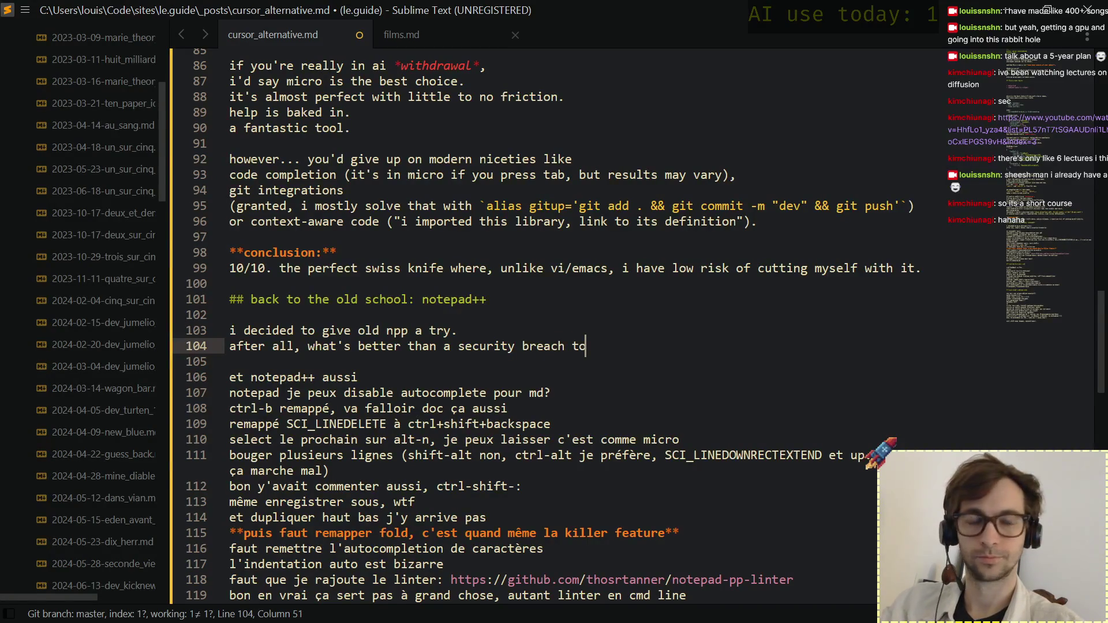
{"action": "type", "text": " relaunch the h"}
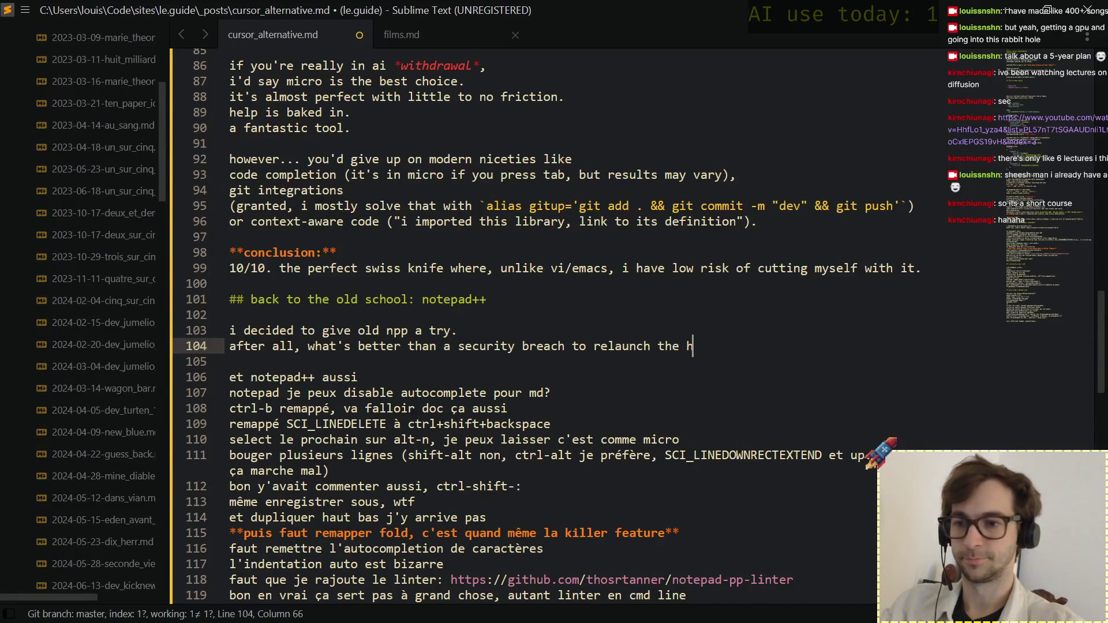
{"action": "type", "text": "ype."}
{"action": "key", "text": "Down"}
{"action": "key", "text": "Down"}
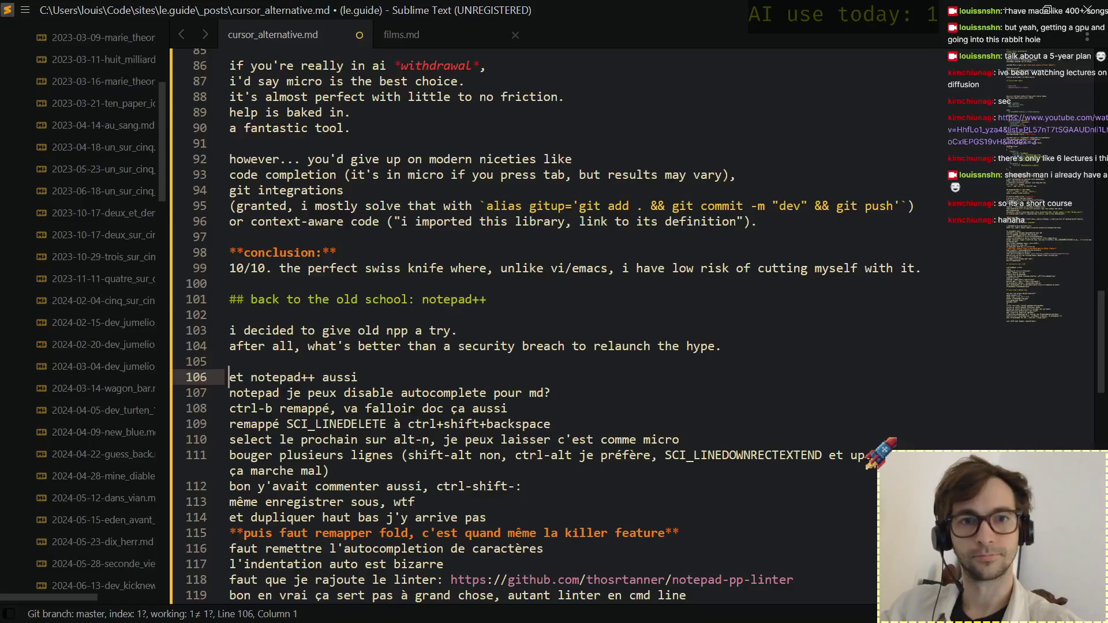
Replace the French 'et notepad++ aussi' line with two English sentences about unavoidable autocomplete.
{"action": "key", "text": "shift+End"}
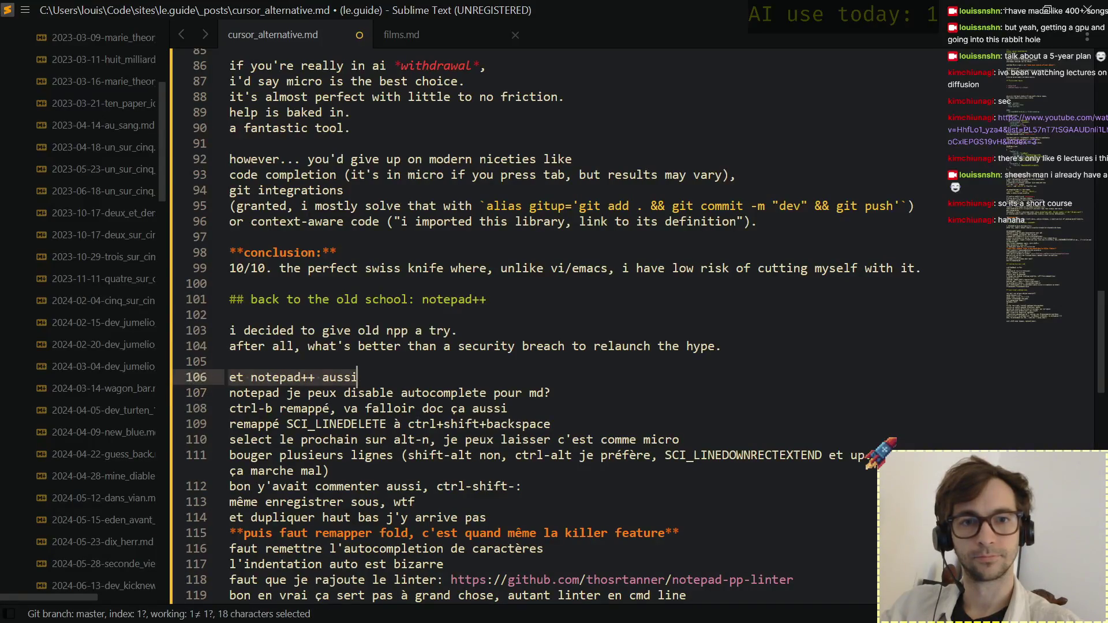
{"action": "type", "text": "sc"}
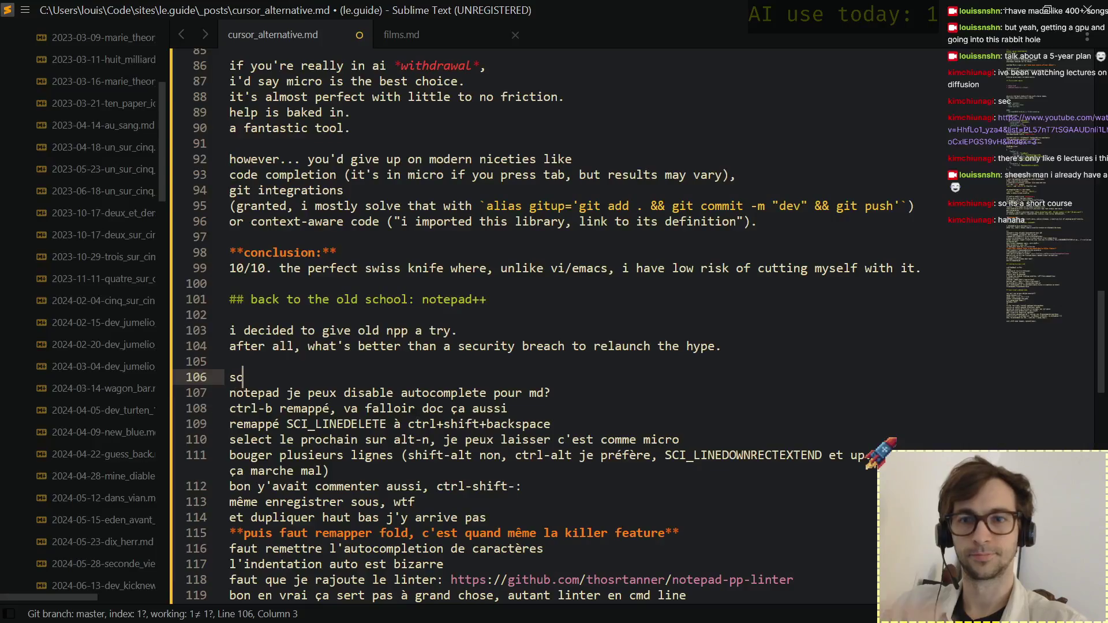
{"action": "key", "text": "BackSpace"}
{"action": "type", "text": "o, you get back autocomplete. everywhere"}
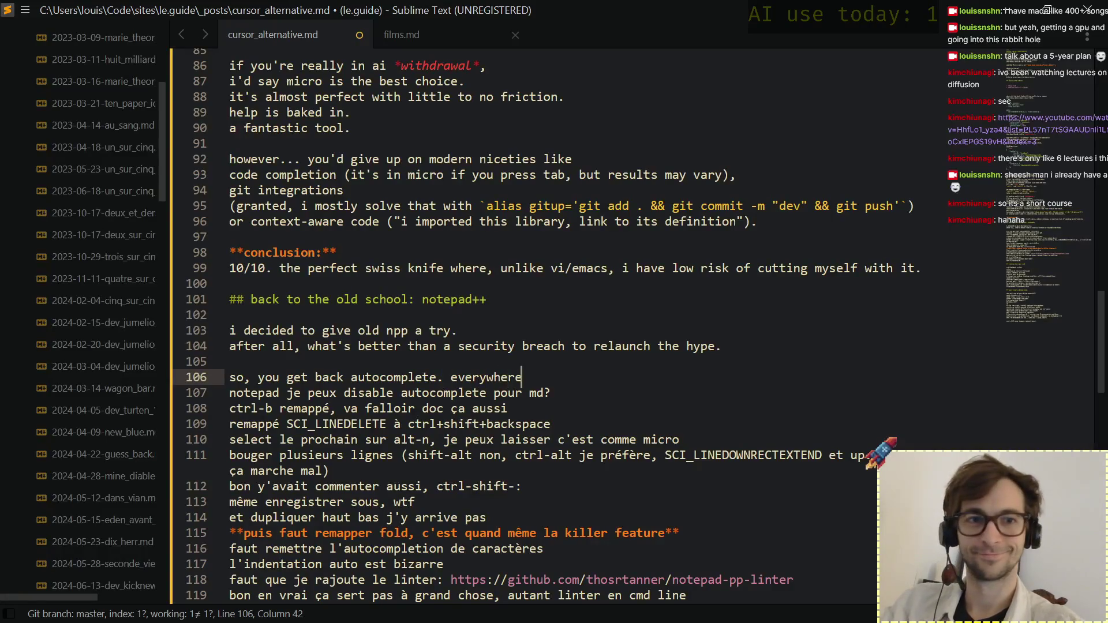
{"action": "type", "text": "."}
{"action": "key", "text": "Return"}
{"action": "type", "text": "even on markdown"}
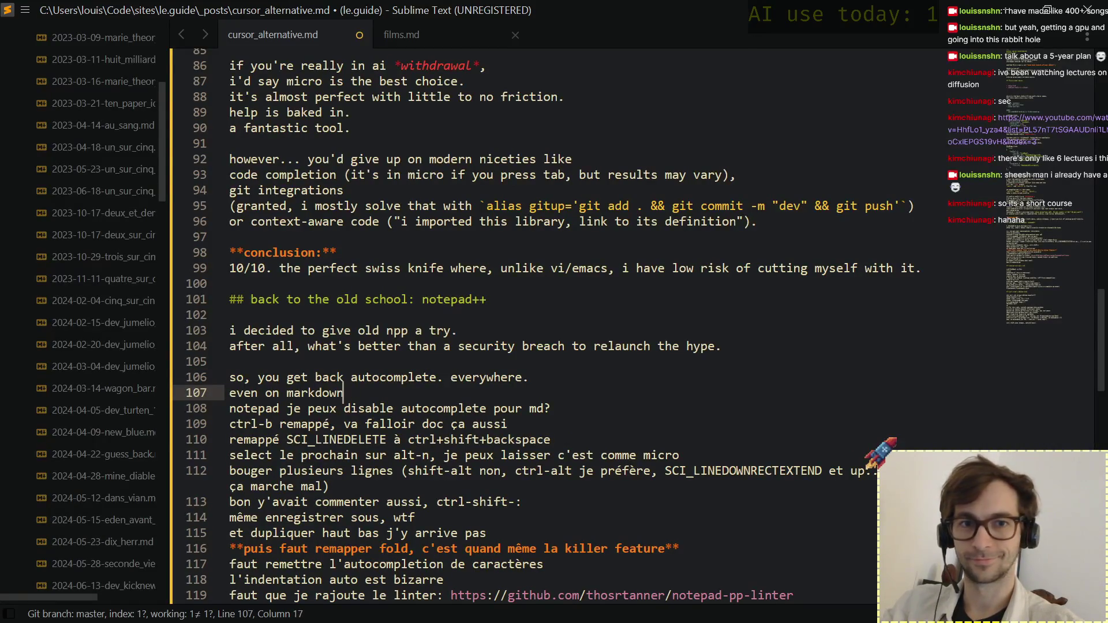
{"action": "type", "text": ". no you can't"}
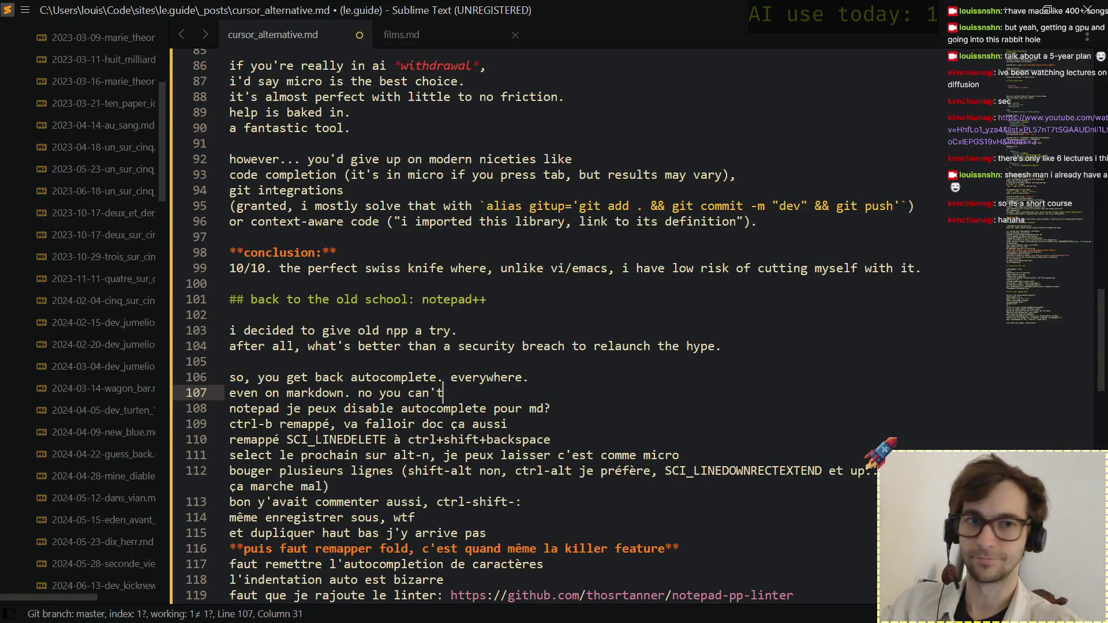
{"action": "type", "text": " disable it "}
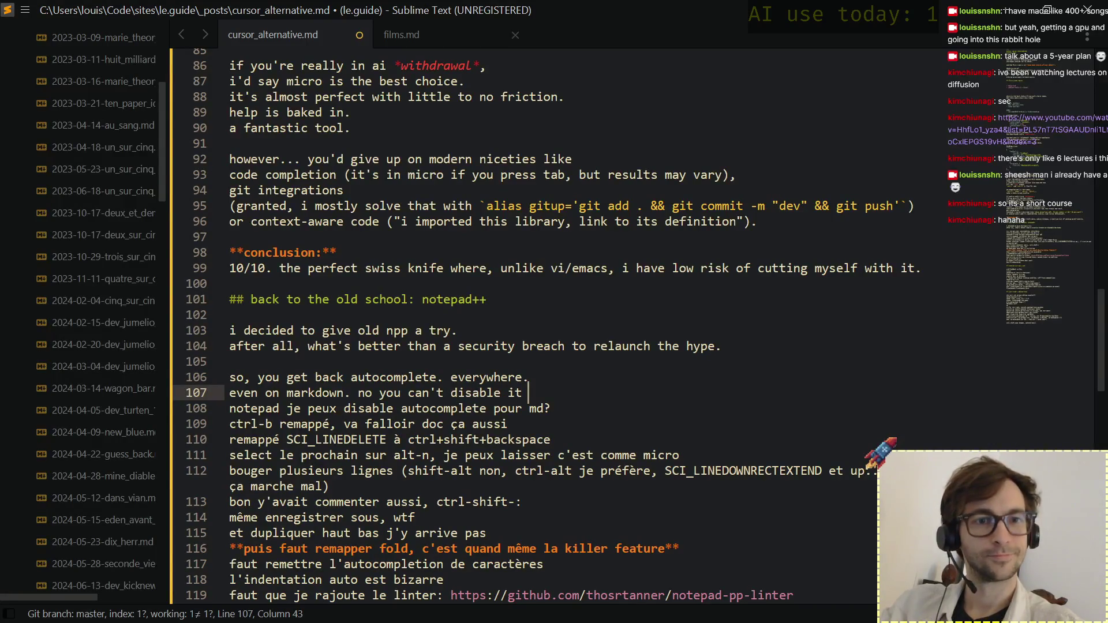
{"action": "type", "text": "for some languages."}
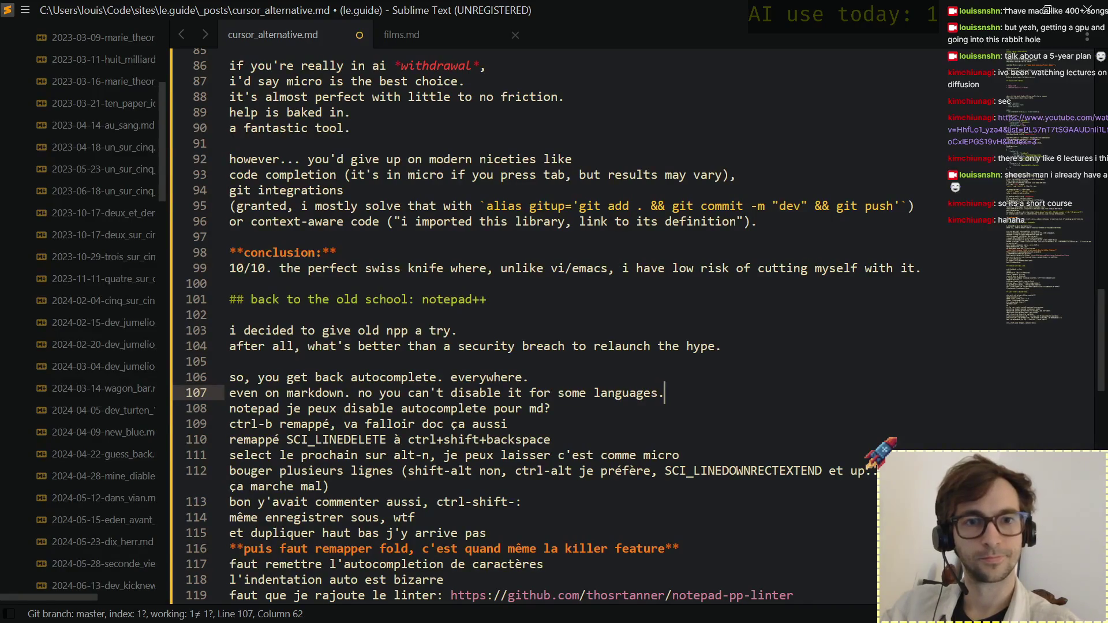
{"action": "key", "text": "Right"}
{"action": "key", "text": "Return"}
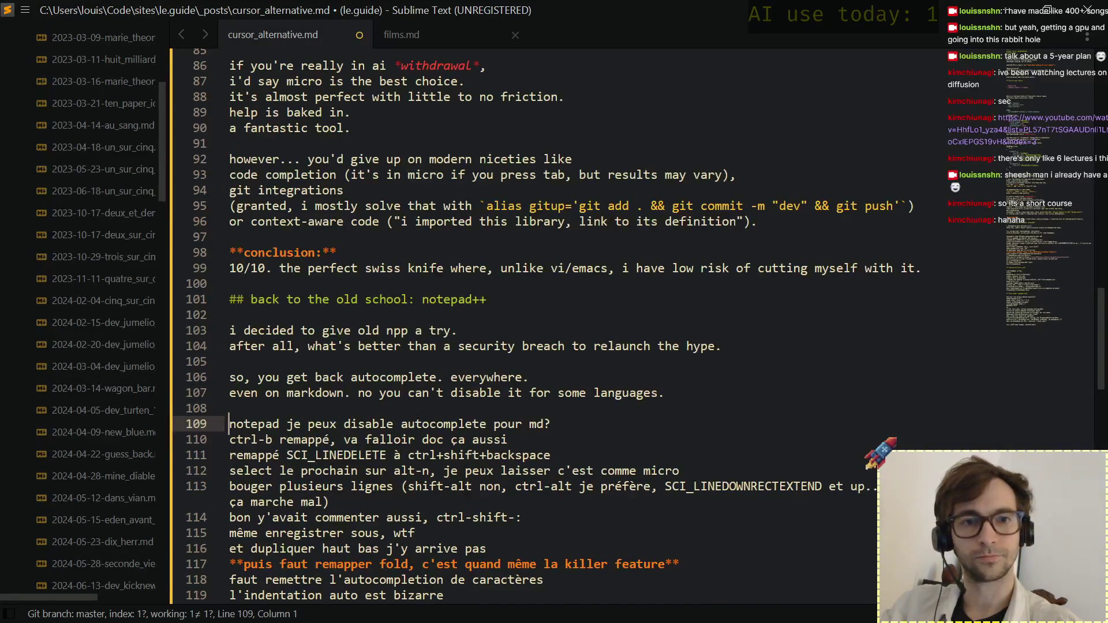
Overwrite the French autocomplete question with 'i had to remap **a ton** of keys.' and a 'let's see:' line.
{"action": "key", "text": "shift+End"}
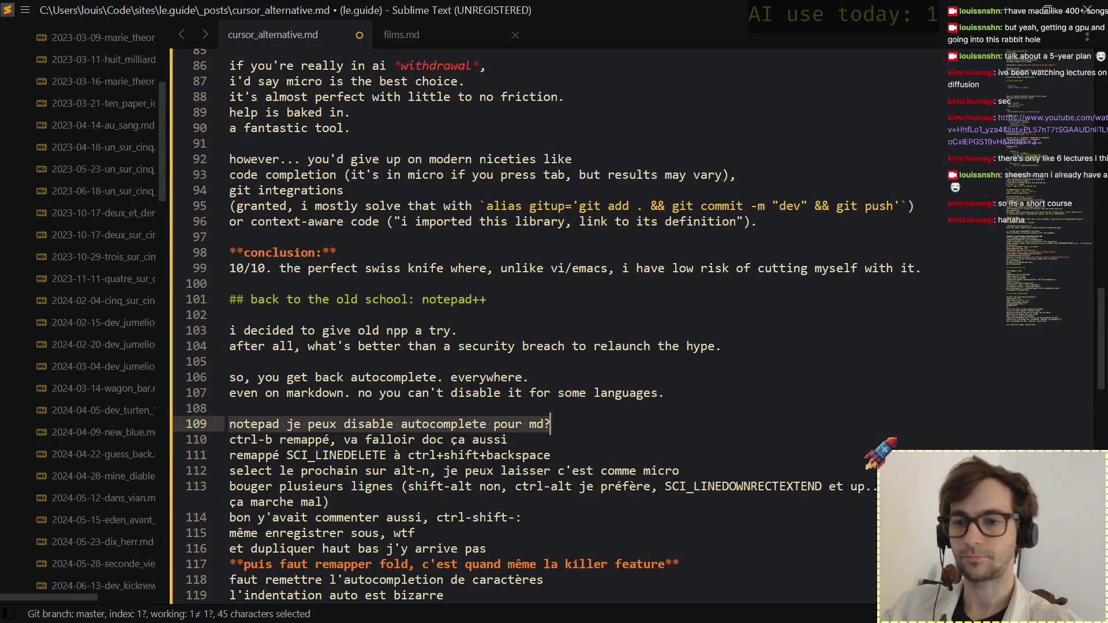
{"action": "type", "text": "i had to remap "}
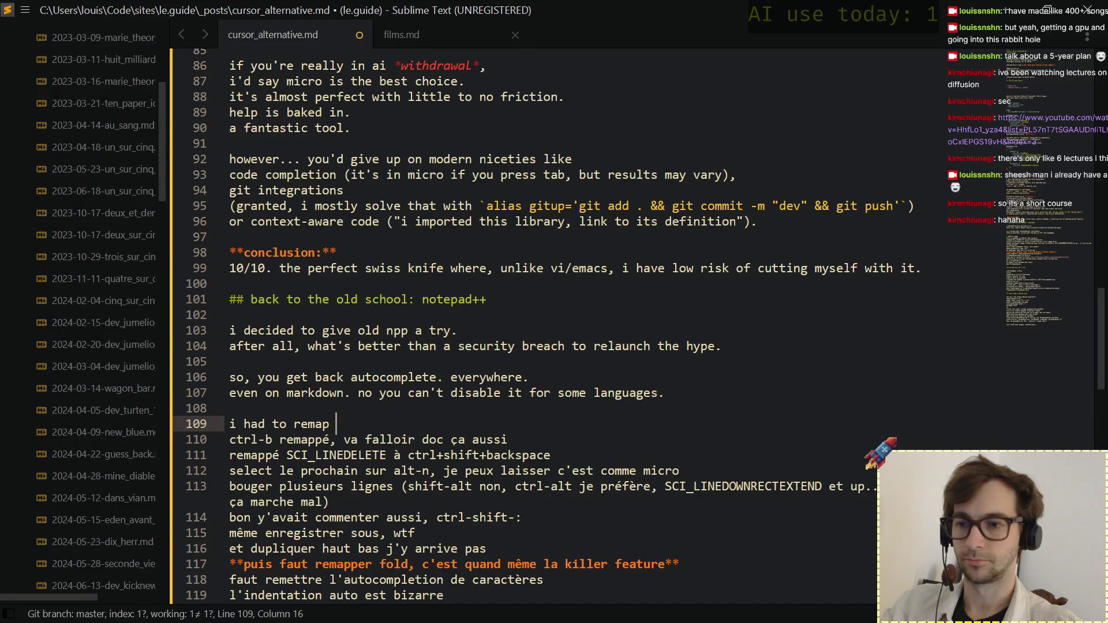
{"action": "type", "text": "**a ton** "}
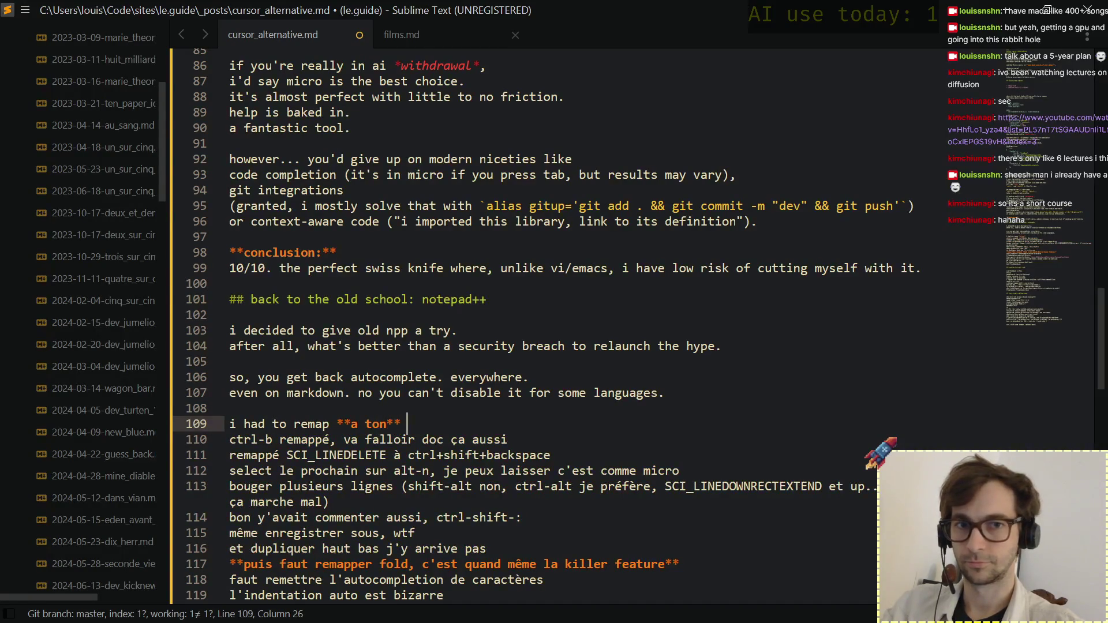
{"action": "type", "text": "of keys"}
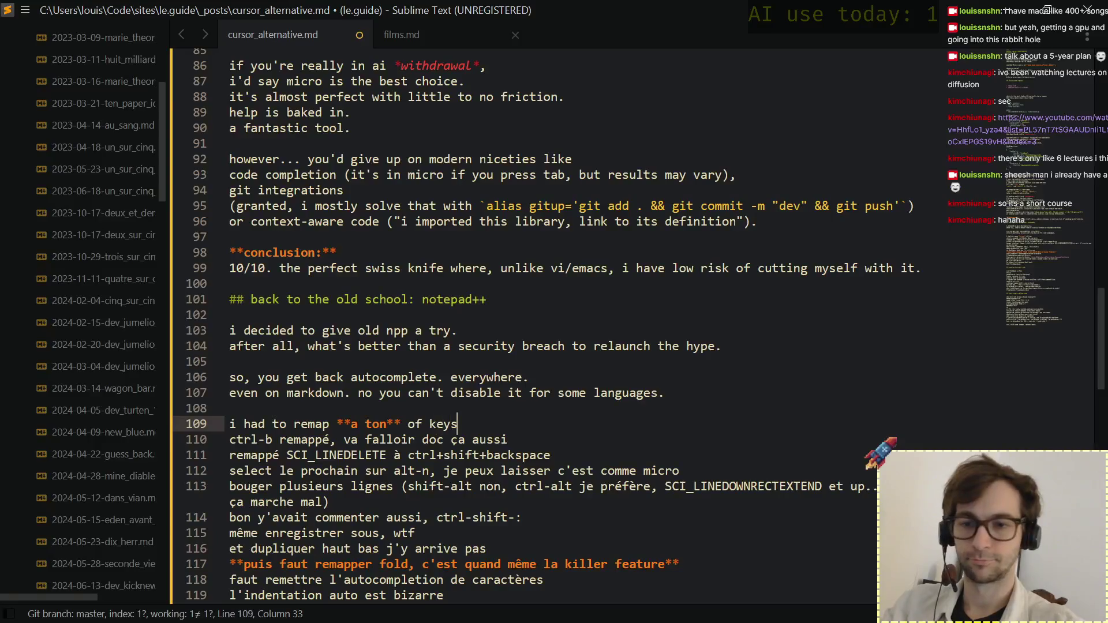
{"action": "type", "text": "."}
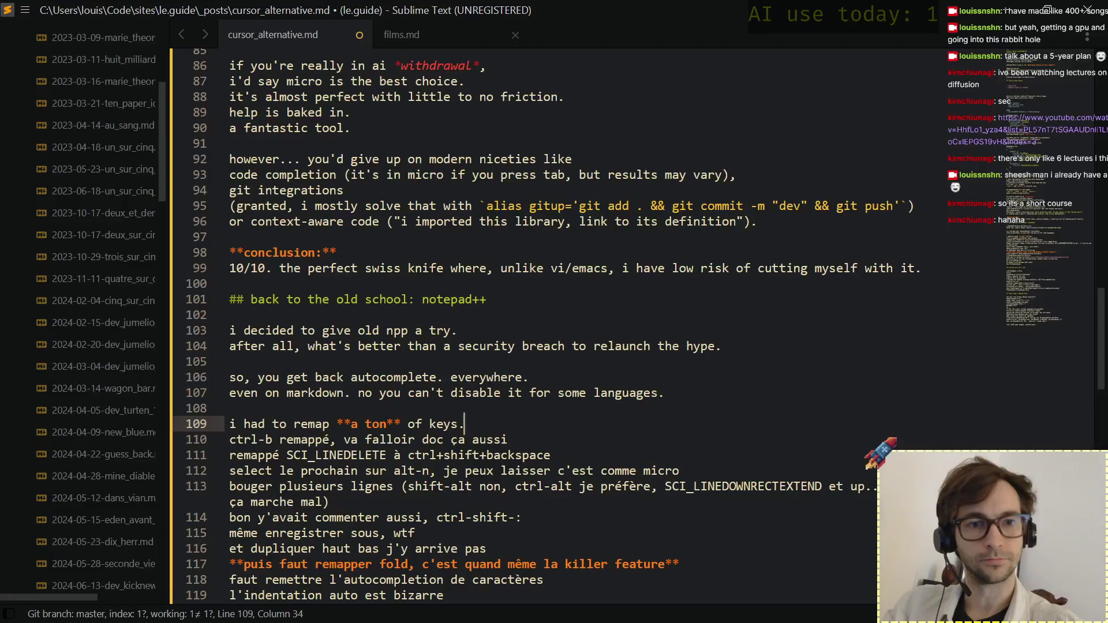
{"action": "key", "text": "Return"}
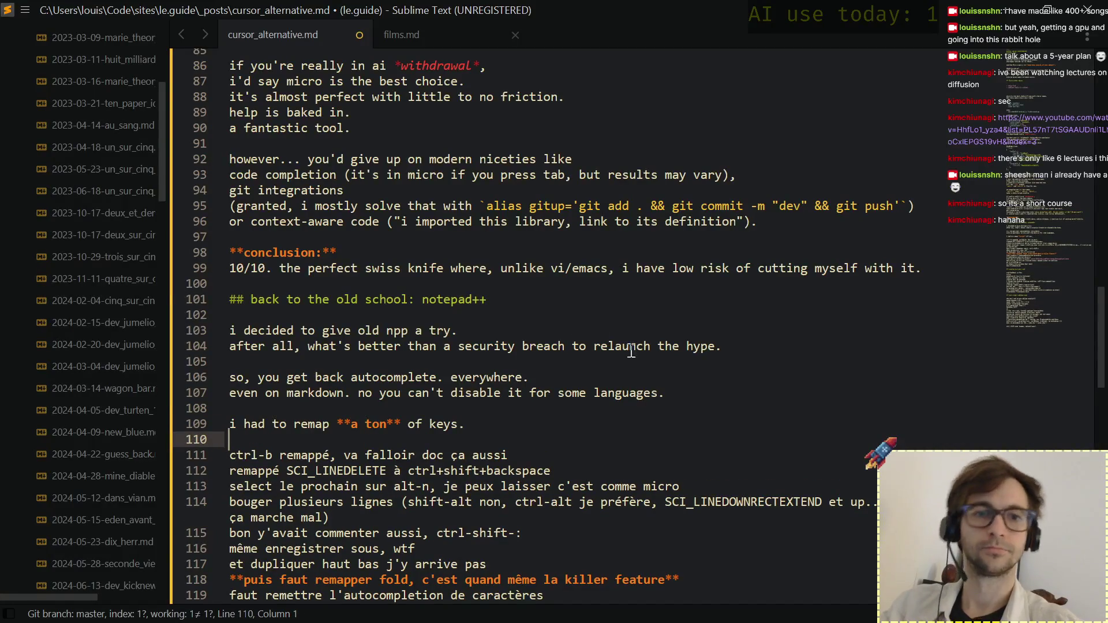
{"action": "scroll", "coordinate": [546, 428], "scroll_direction": "down", "scroll_amount": 5}
{"action": "scroll", "coordinate": [547, 428], "scroll_direction": "up", "scroll_amount": 2}
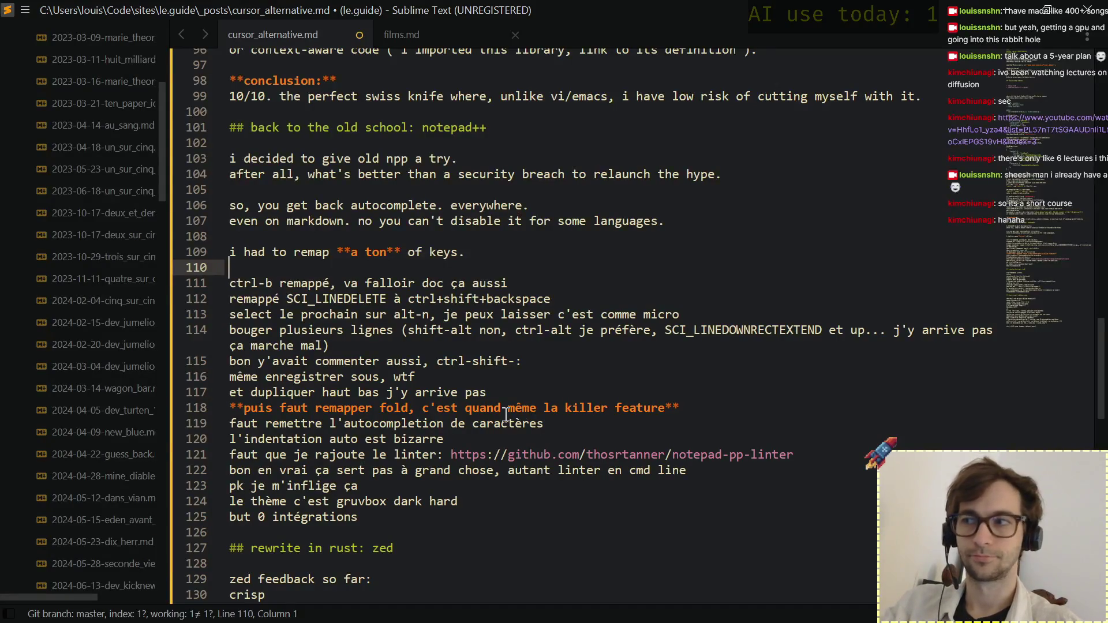
{"action": "scroll", "coordinate": [525, 420], "scroll_direction": "down", "scroll_amount": 1}
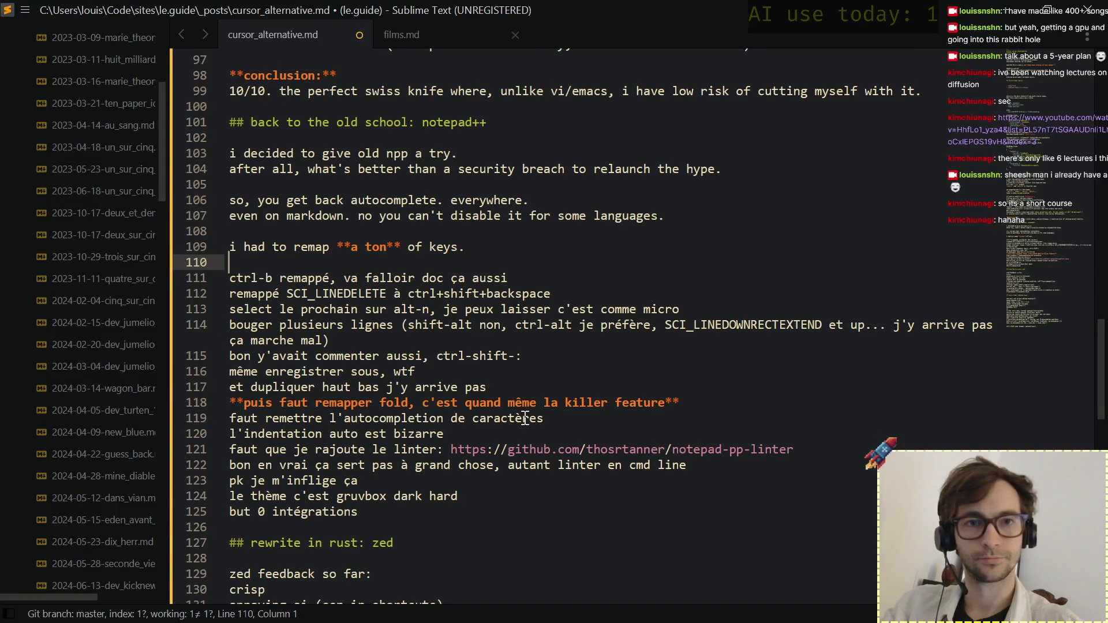
{"action": "type", "text": "lets"}
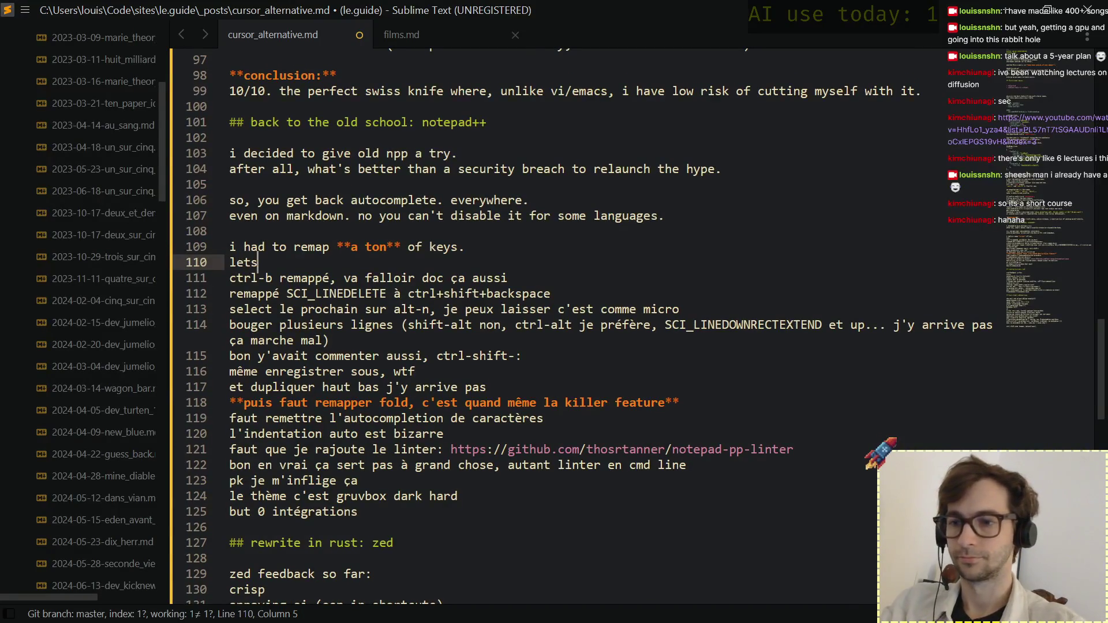
{"action": "key", "text": "BackSpace"}
{"action": "type", "text": "'s see:"}
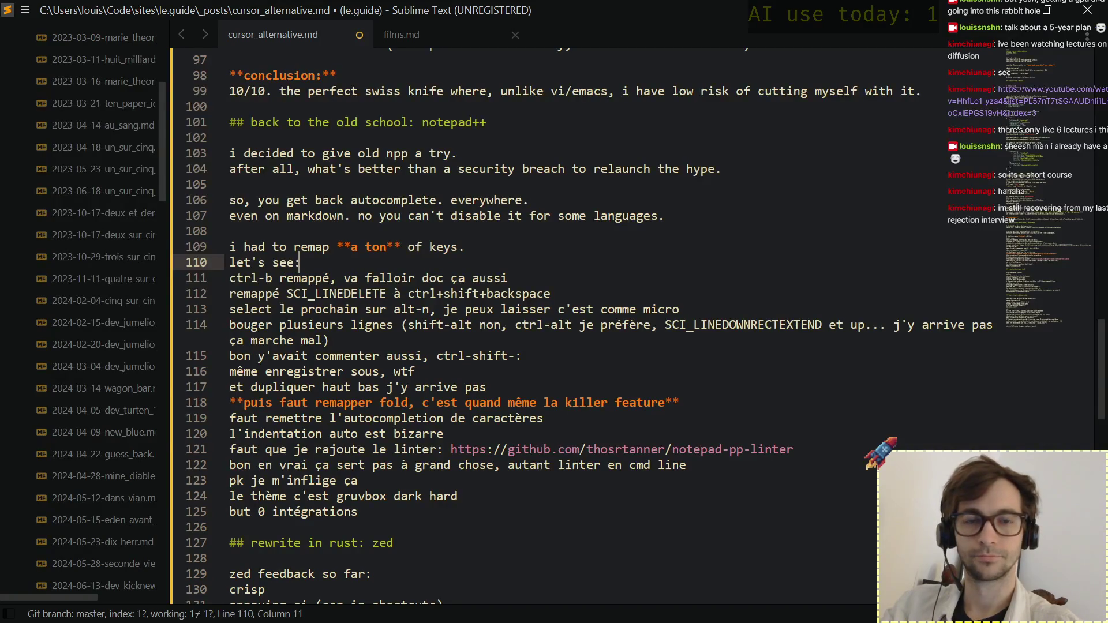
{"action": "key", "text": "Return"}
{"action": "key", "text": "Return"}
{"action": "key", "text": "Up"}
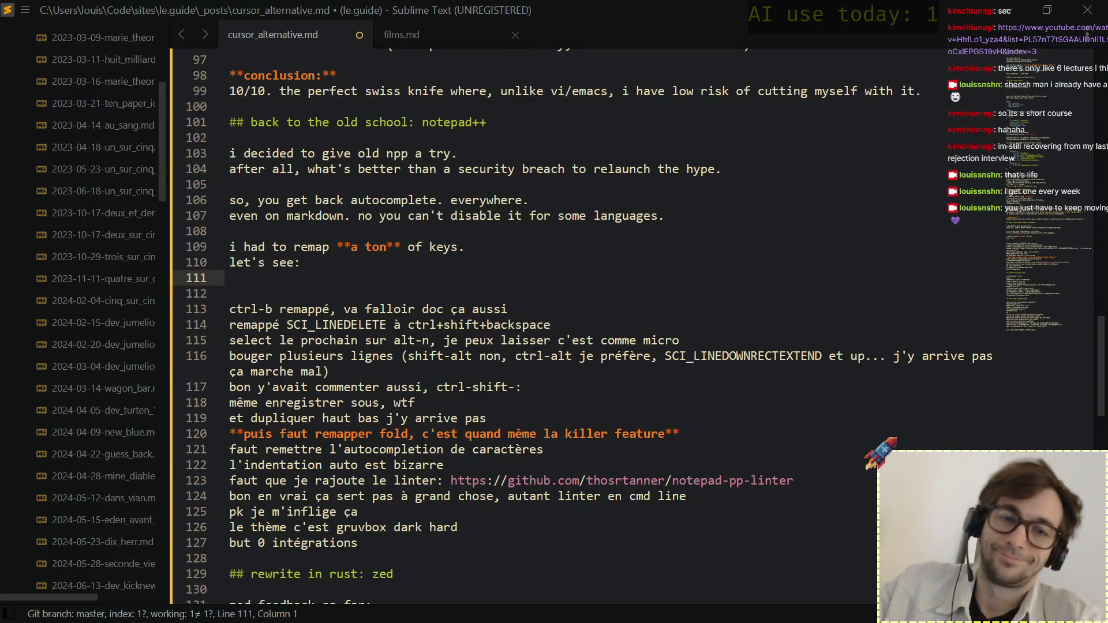
Scan the French remap notes on lines 111–124 without editing, then switch to Notepad++.
{"action": "left_click", "coordinate": [432, 273]}
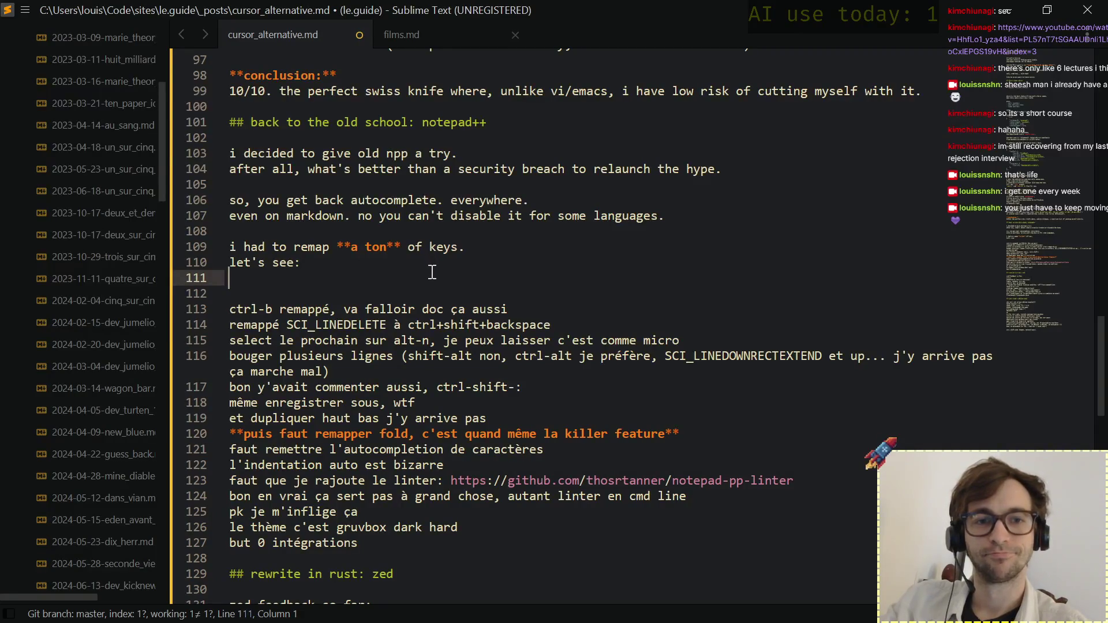
{"action": "key", "text": "Down"}
{"action": "key", "text": "Down"}
{"action": "key", "text": "Down"}
{"action": "key", "text": "Down"}
{"action": "key", "text": "Down"}
{"action": "key", "text": "Up"}
{"action": "key", "text": "Up"}
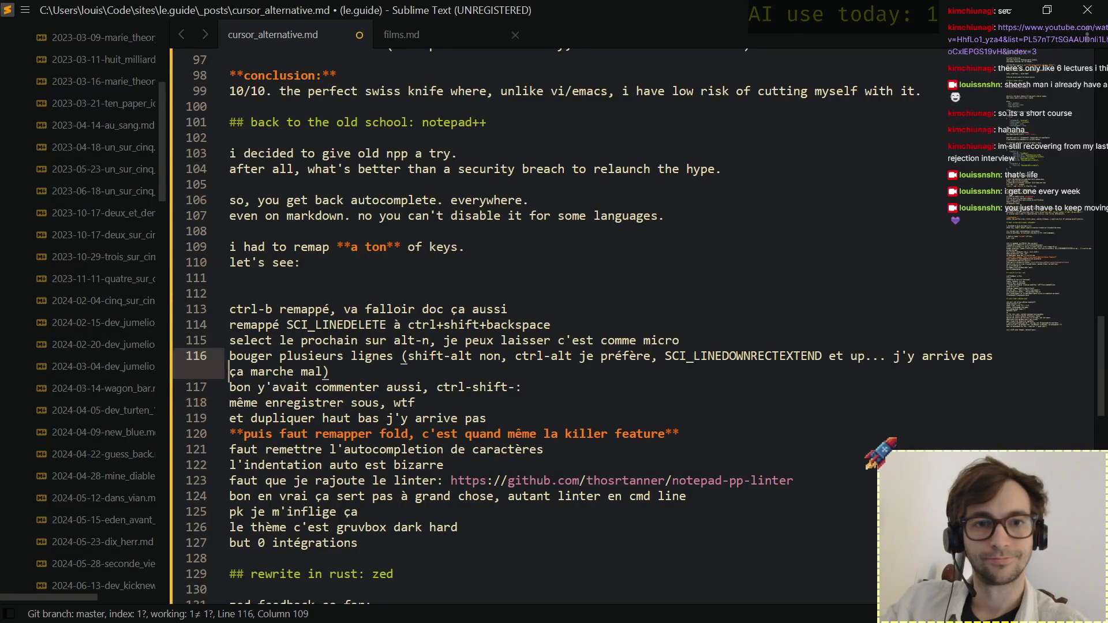
{"action": "key", "text": "Up"}
{"action": "key", "text": "Up"}
{"action": "key", "text": "Up"}
{"action": "key", "text": "Up"}
{"action": "key", "text": "Up"}
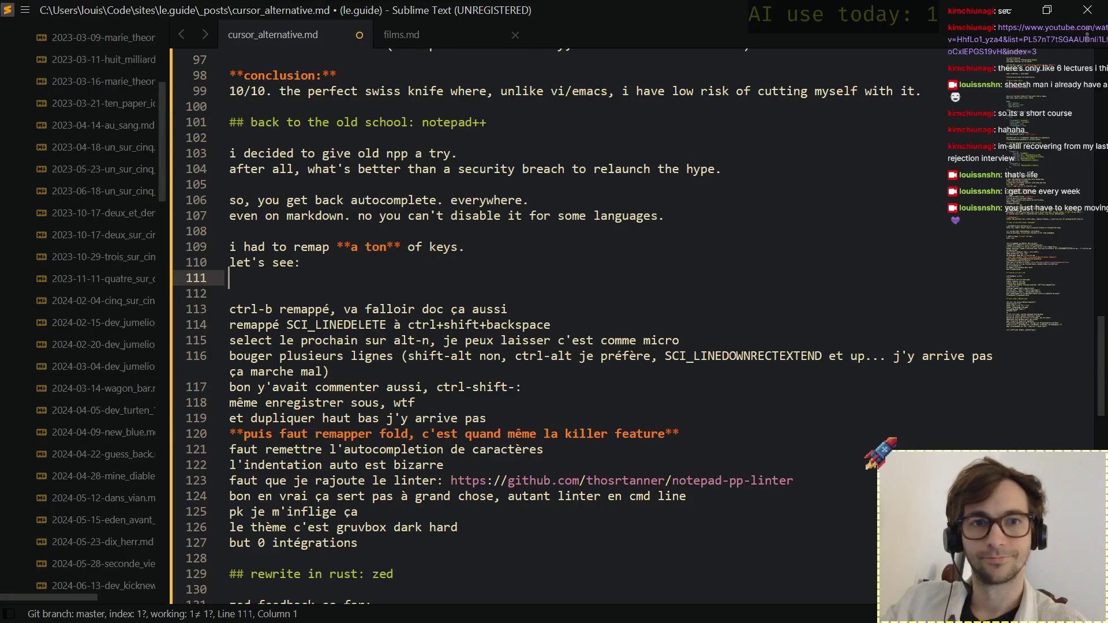
{"action": "key", "text": "Down"}
{"action": "key", "text": "Down"}
{"action": "key", "text": "Down"}
{"action": "key", "text": "Down"}
{"action": "key", "text": "Down"}
{"action": "key", "text": "Down"}
{"action": "key", "text": "Down"}
{"action": "key", "text": "Down"}
{"action": "key", "text": "Down"}
{"action": "key", "text": "Down"}
{"action": "key", "text": "Down"}
{"action": "key", "text": "Up"}
{"action": "key", "text": "Down"}
{"action": "key", "text": "Down"}
{"action": "key", "text": "Down"}
{"action": "key", "text": "Down"}
{"action": "key", "text": "Up"}
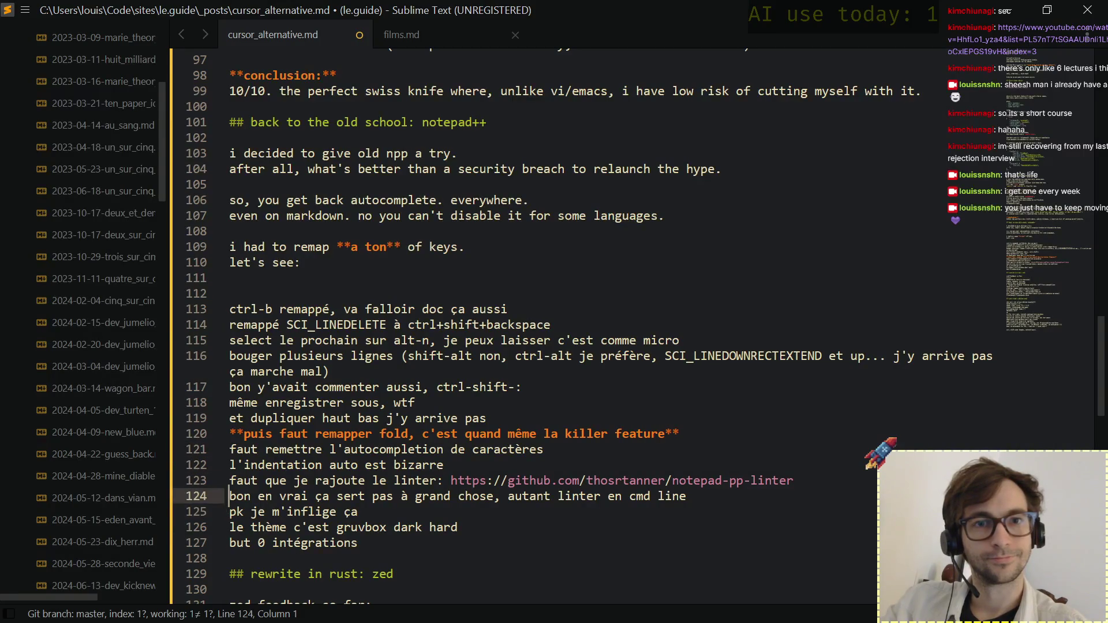
{"action": "key", "text": "Up"}
{"action": "key", "text": "Up"}
{"action": "key", "text": "Up"}
{"action": "key", "text": "Up"}
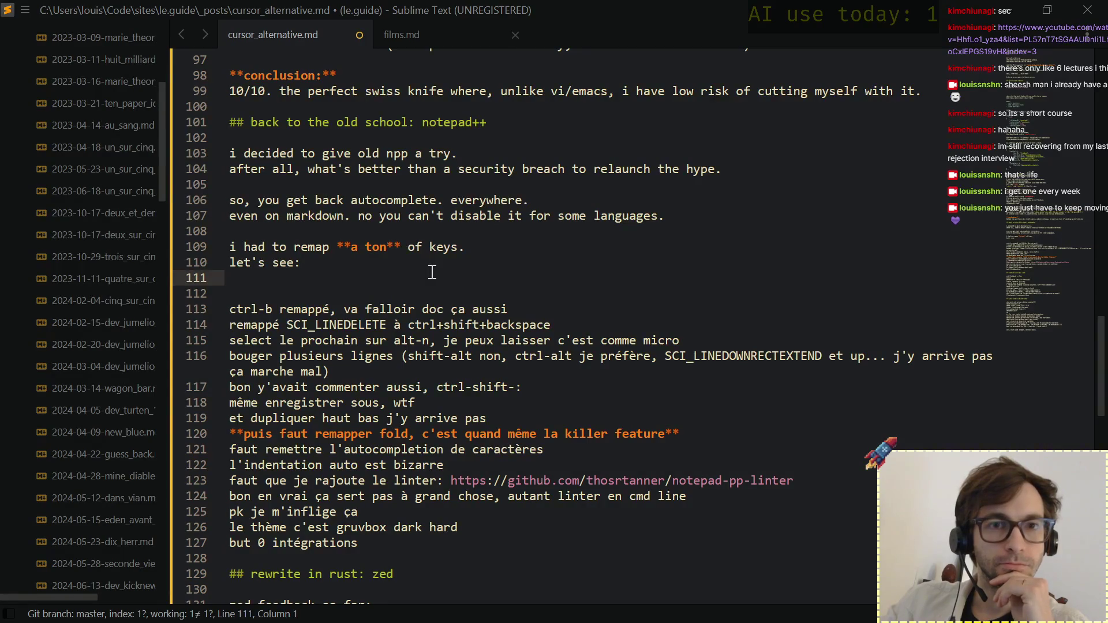
{"action": "left_click", "coordinate": [432, 272]}
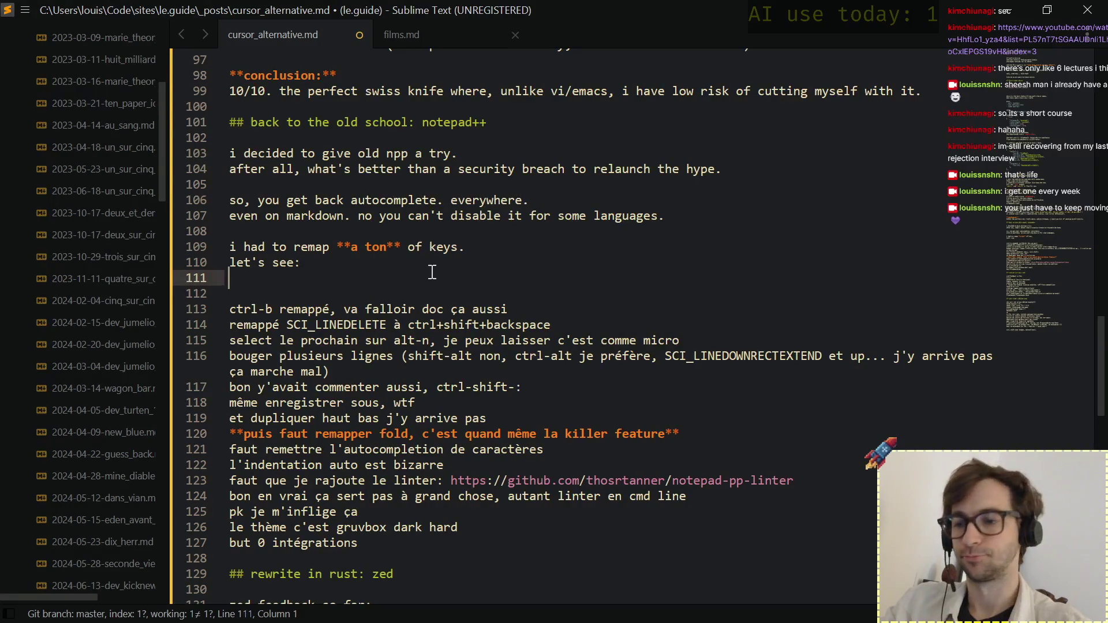
{"action": "key", "text": "alt+Tab"}
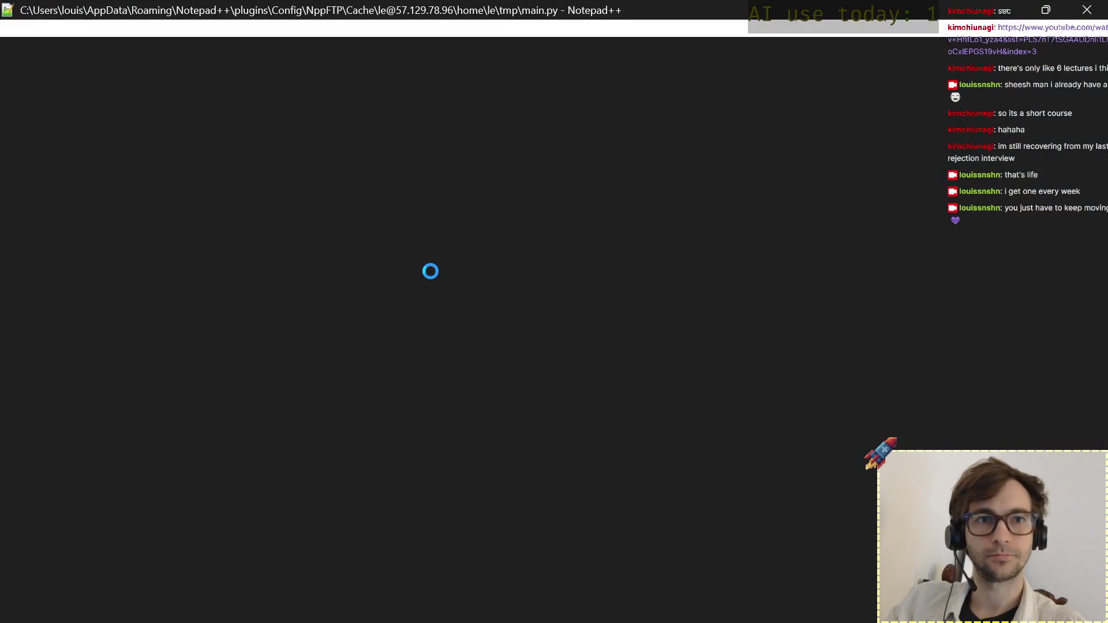
Snap Notepad++ to the right half with Sublime Text beside it, hiding Sublime's file sidebar.
{"action": "key", "text": "super+Right"}
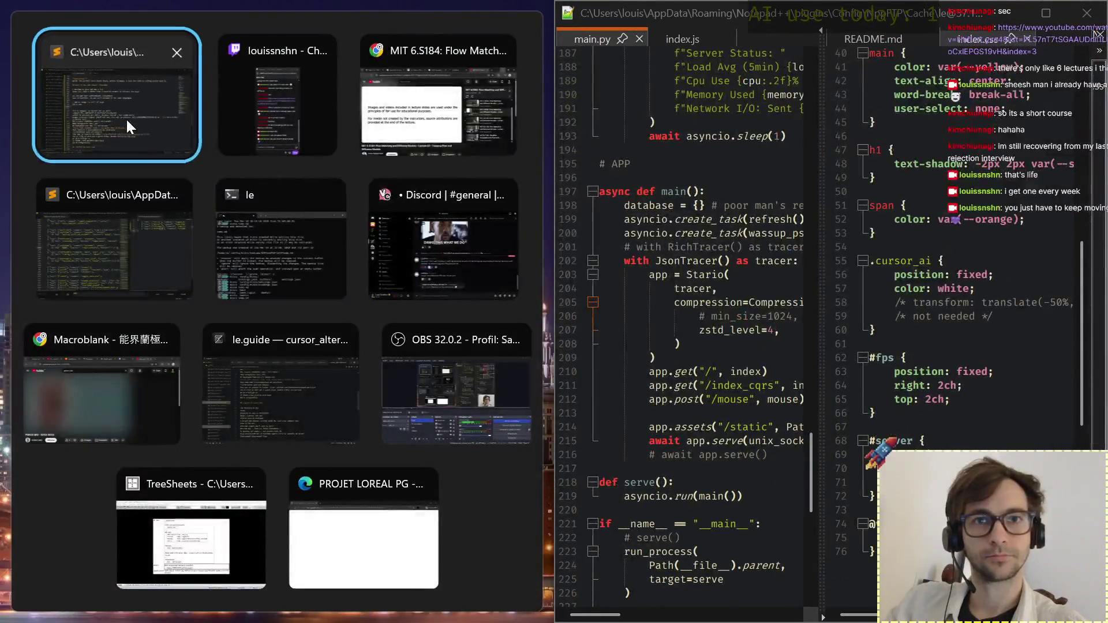
{"action": "left_click", "coordinate": [127, 122]}
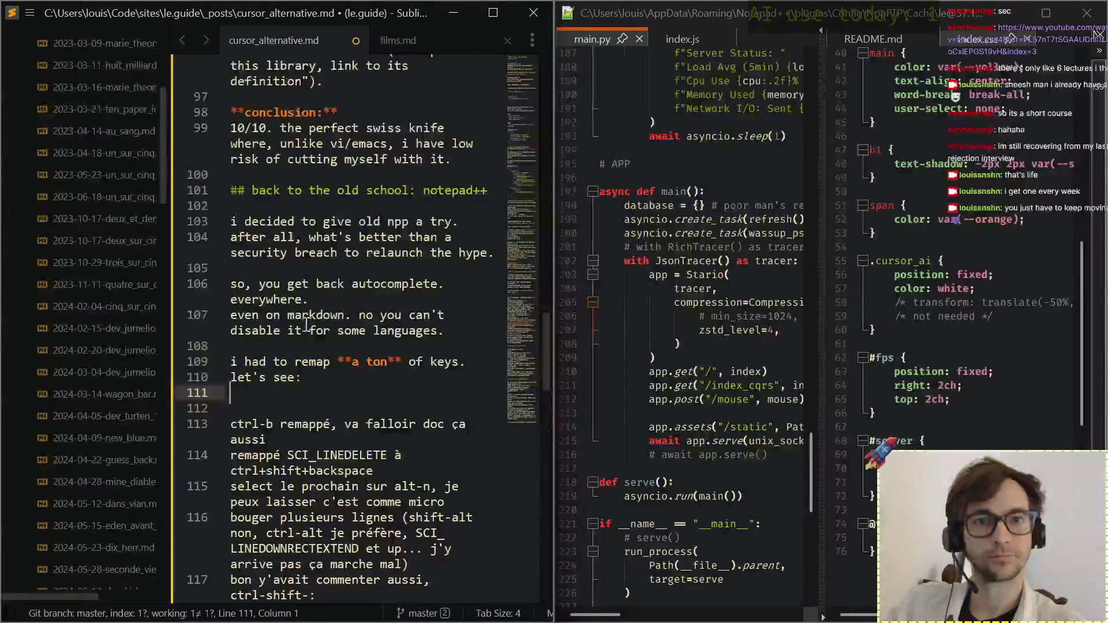
{"action": "key", "text": "ctrl+k"}
{"action": "key", "text": "ctrl+b"}
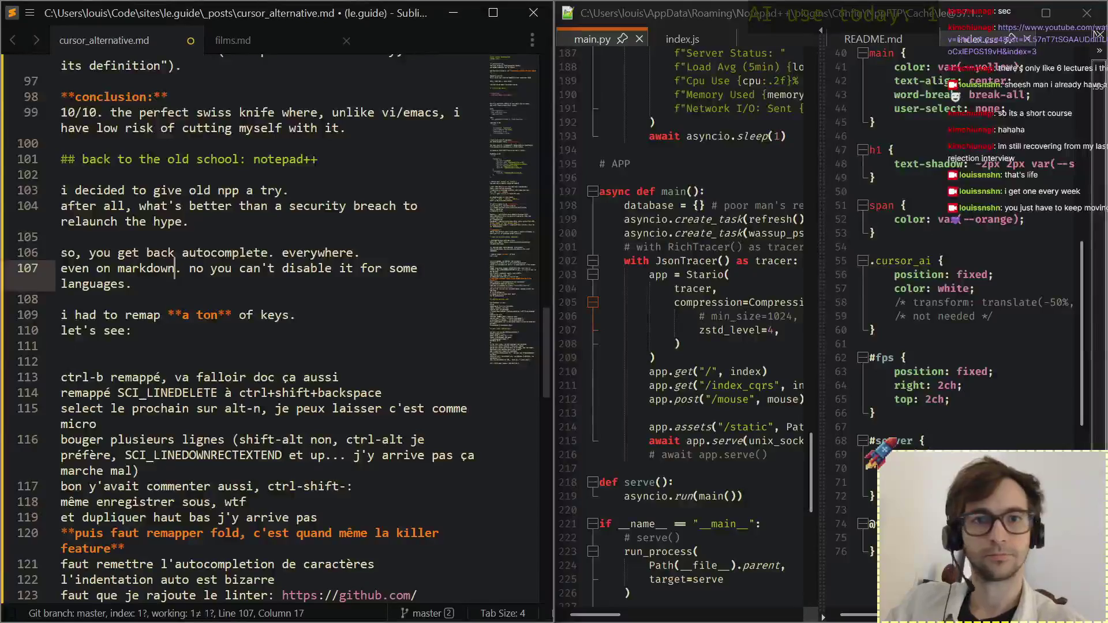
Focus Notepad++ and reveal its menu bar, moving along toward the settings menu.
{"action": "left_click", "coordinate": [682, 136]}
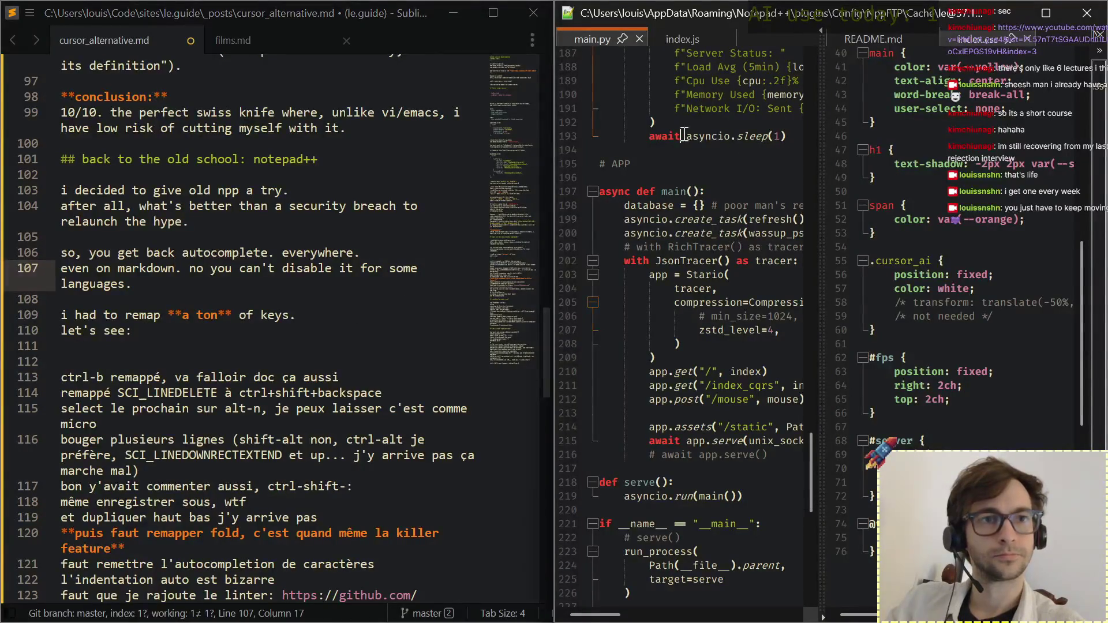
{"action": "key", "text": "alt"}
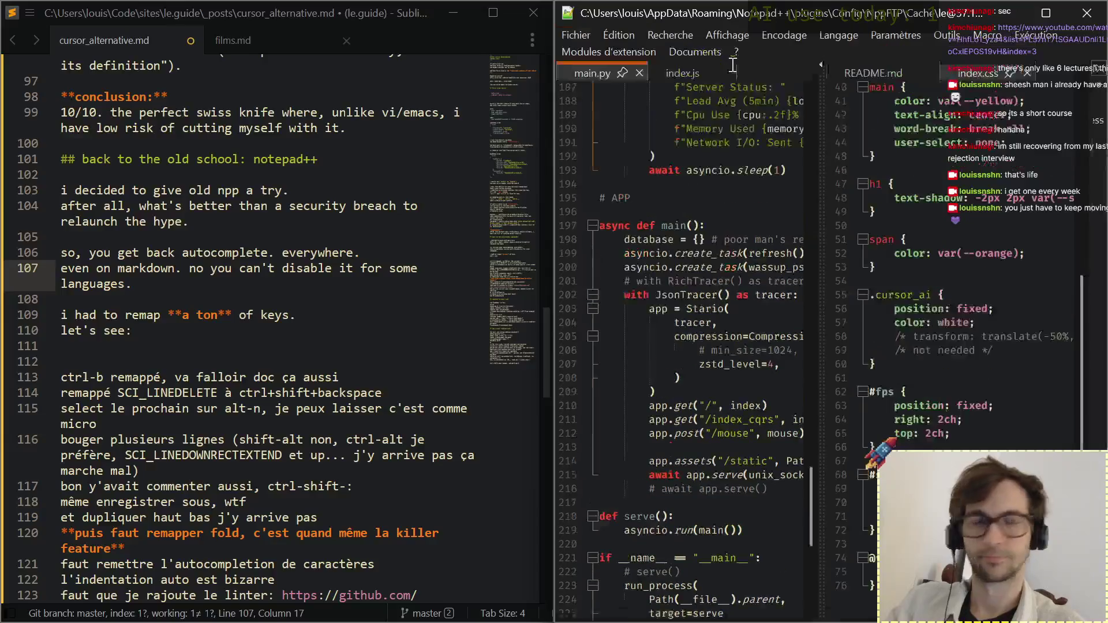
{"action": "key", "text": "Right"}
{"action": "key", "text": "Right"}
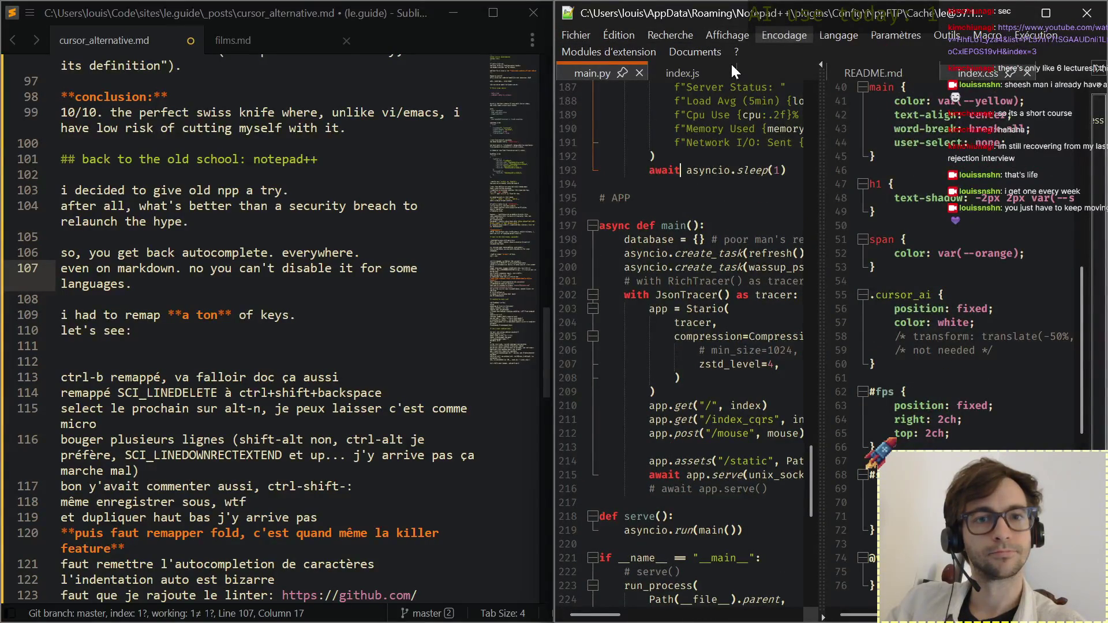
Reach Paramètres > Raccourcis clavier... and launch the keyboard shortcut manager.
{"action": "key", "text": "Right"}
{"action": "key", "text": "Right"}
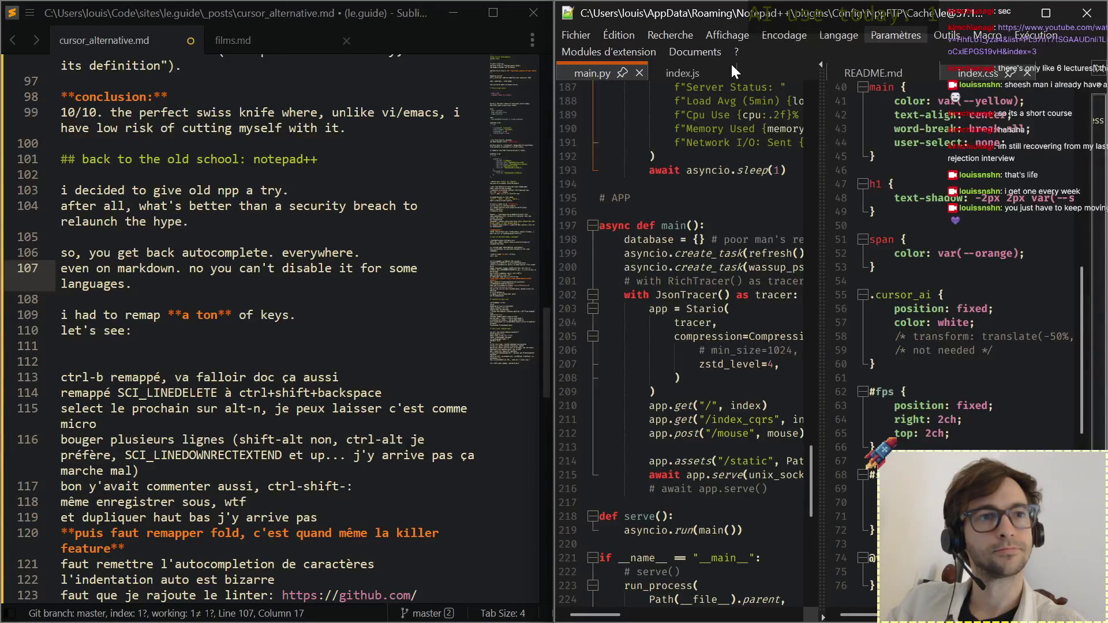
{"action": "key", "text": "Down"}
{"action": "key", "text": "Down"}
{"action": "key", "text": "Down"}
{"action": "key", "text": "Return"}
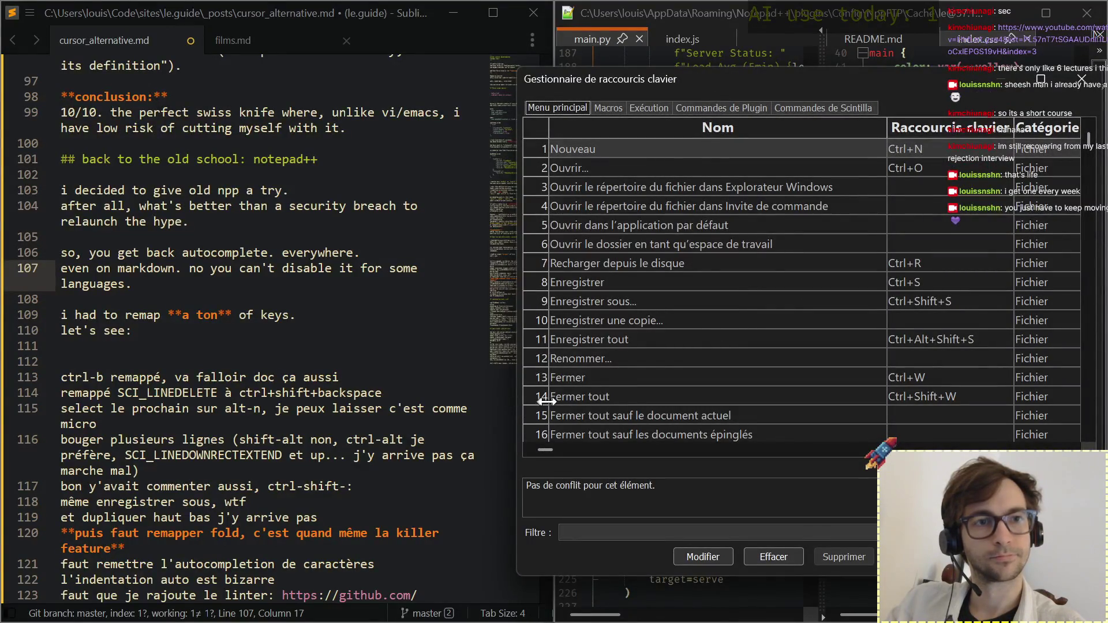
Filter the shortcut list to Ctrl+B, inspect the folder-as-workspace binding unchanged, and return to the Sublime draft.
{"action": "left_click", "coordinate": [623, 536]}
{"action": "type", "text": "Ctrl"}
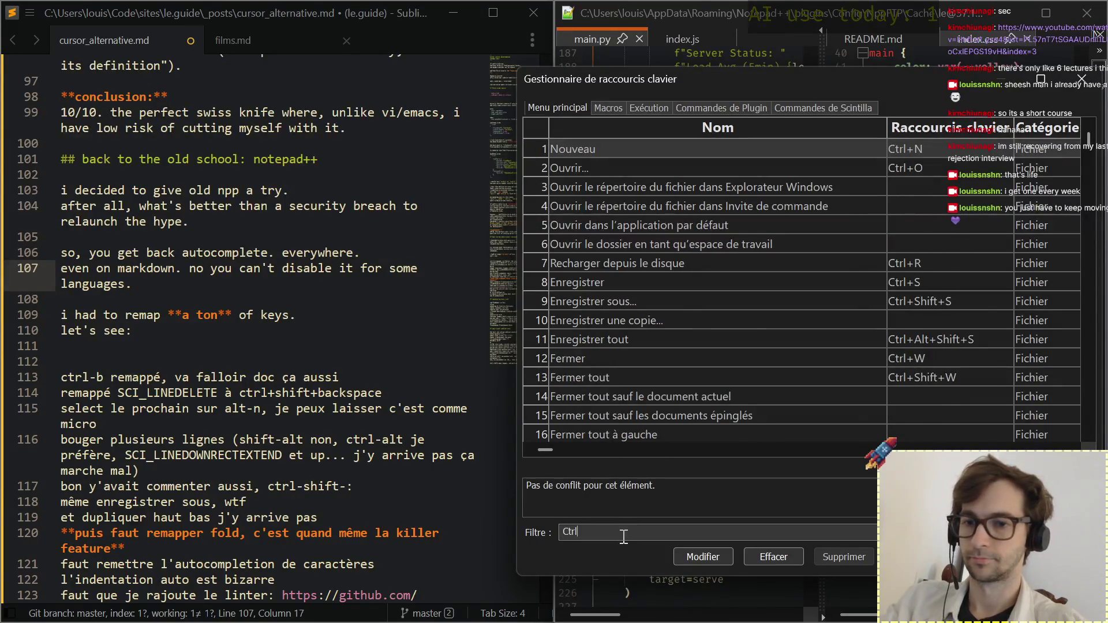
{"action": "type", "text": "+B"}
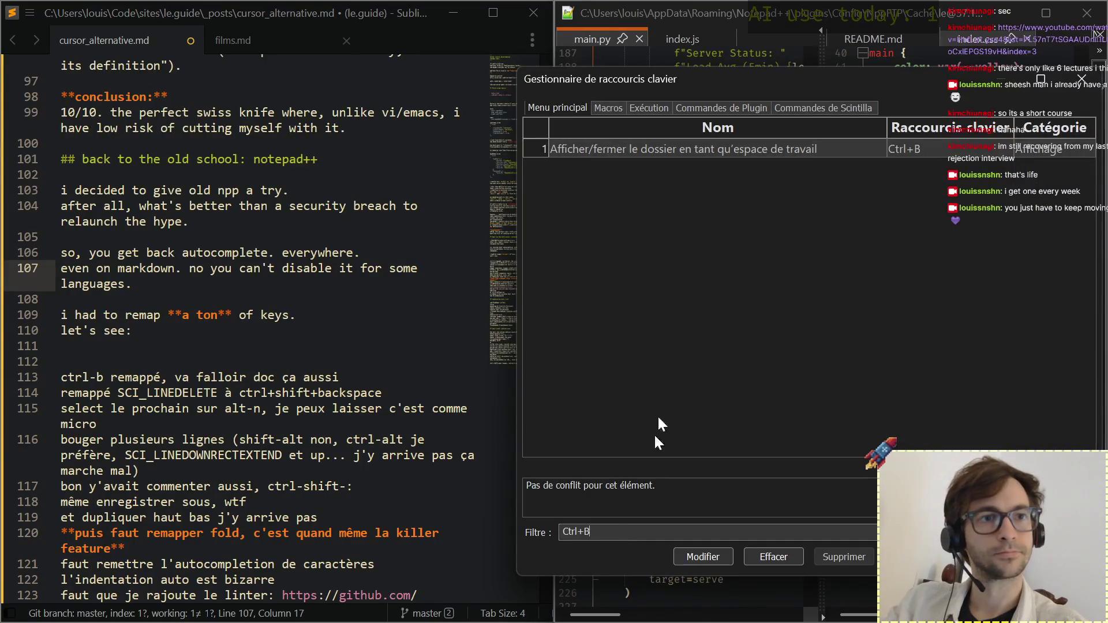
{"action": "left_click", "coordinate": [685, 151]}
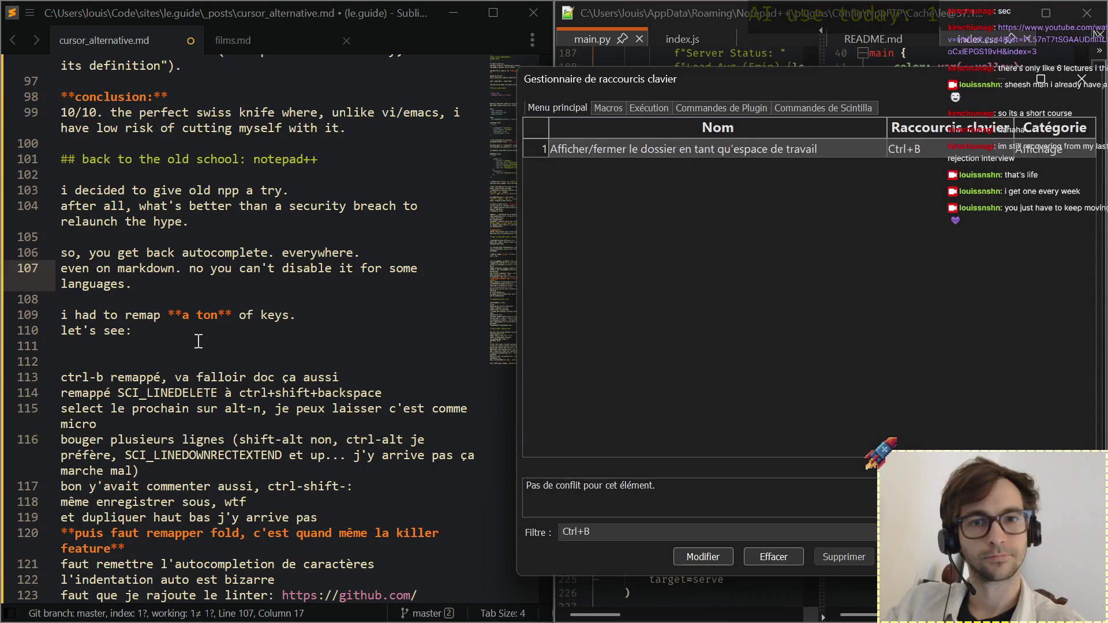
{"action": "double_click", "coordinate": [642, 154]}
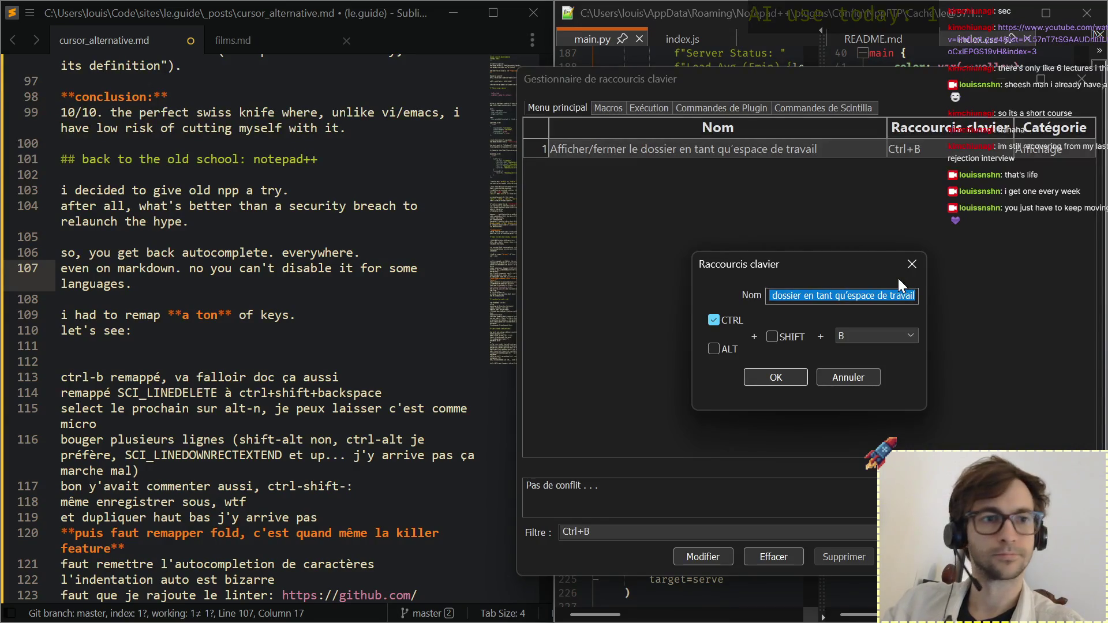
{"action": "left_click", "coordinate": [911, 265]}
{"action": "left_click", "coordinate": [198, 349]}
{"action": "type", "text": "-"}
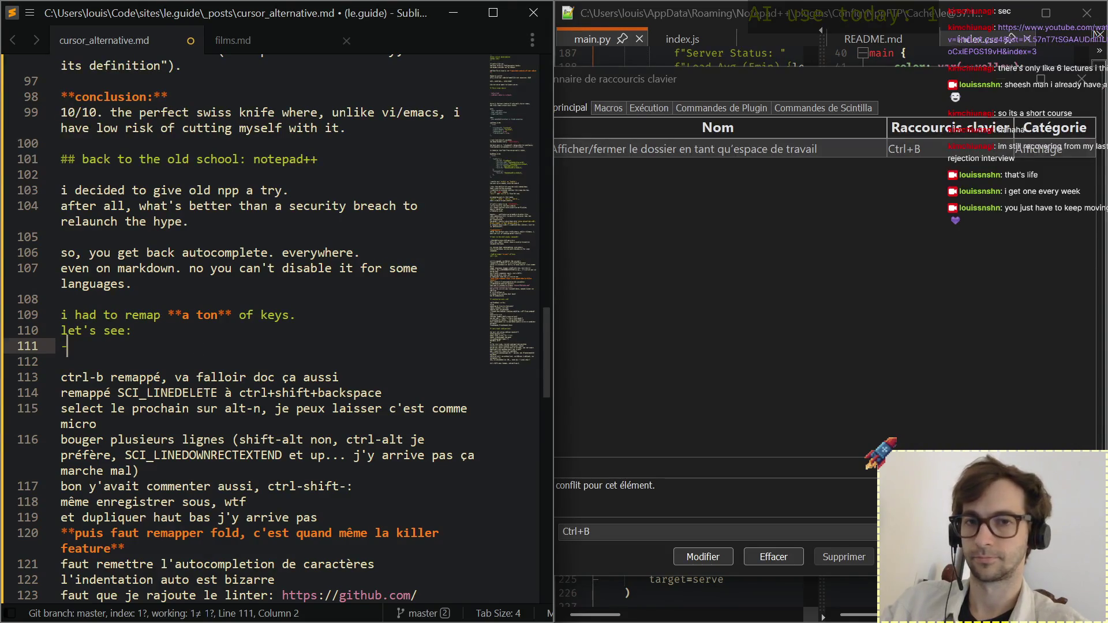
{"action": "type", "text": " to"}
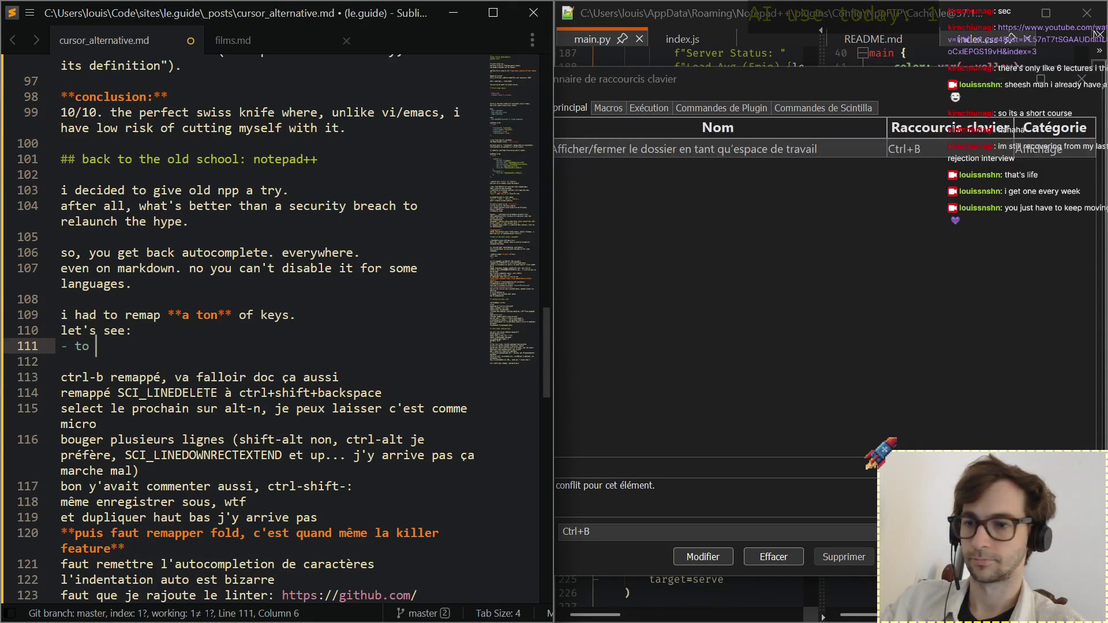
{"action": "type", "text": " \""}
Paste the folder-as-workspace command name into the ctrl-b bullet and start a new bullet line.
{"action": "type", "text": "Afficher/fermer le dossier en tant qu’espace de travail"}
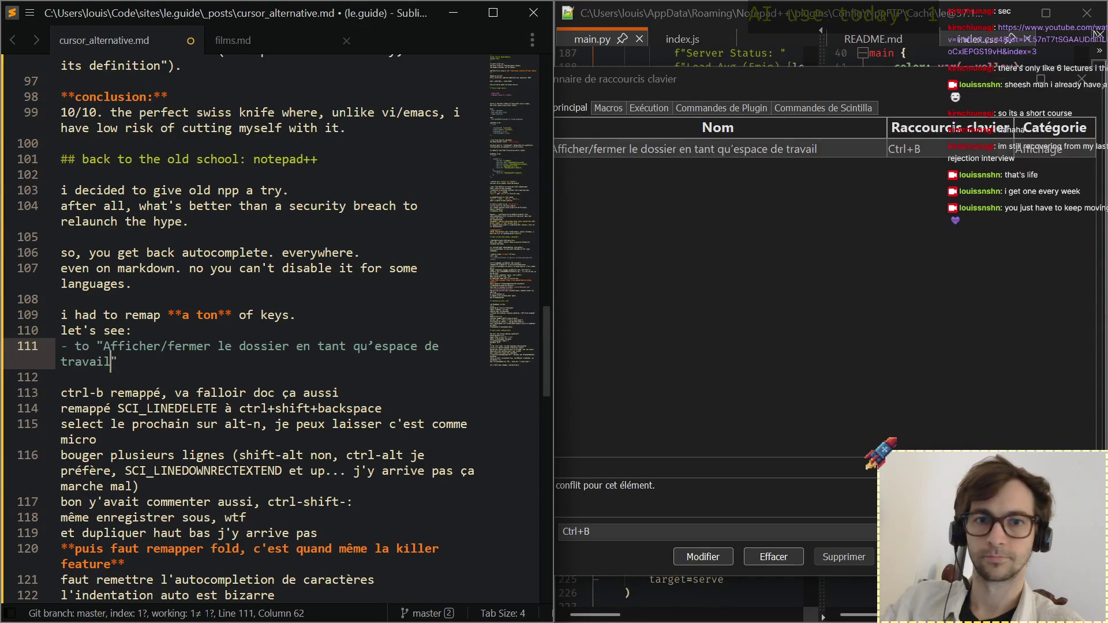
{"action": "key", "text": "ctrl+Left"}
{"action": "key", "text": "ctrl+Left"}
{"action": "key", "text": "ctrl+Left"}
{"action": "key", "text": "Left"}
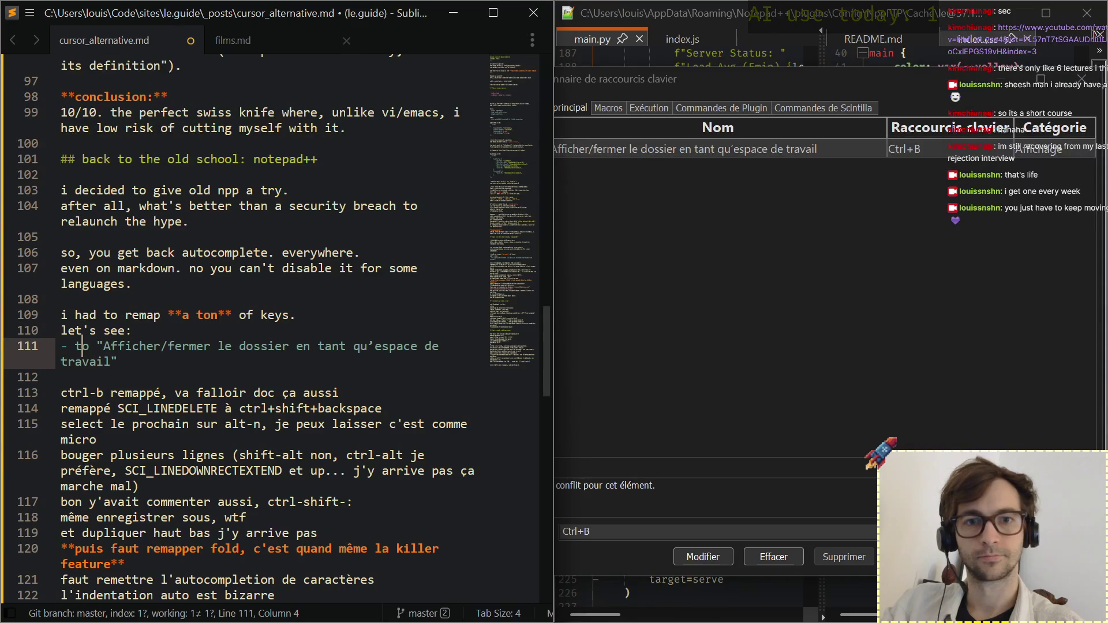
{"action": "key", "text": "Left"}
{"action": "type", "text": "ctrl"}
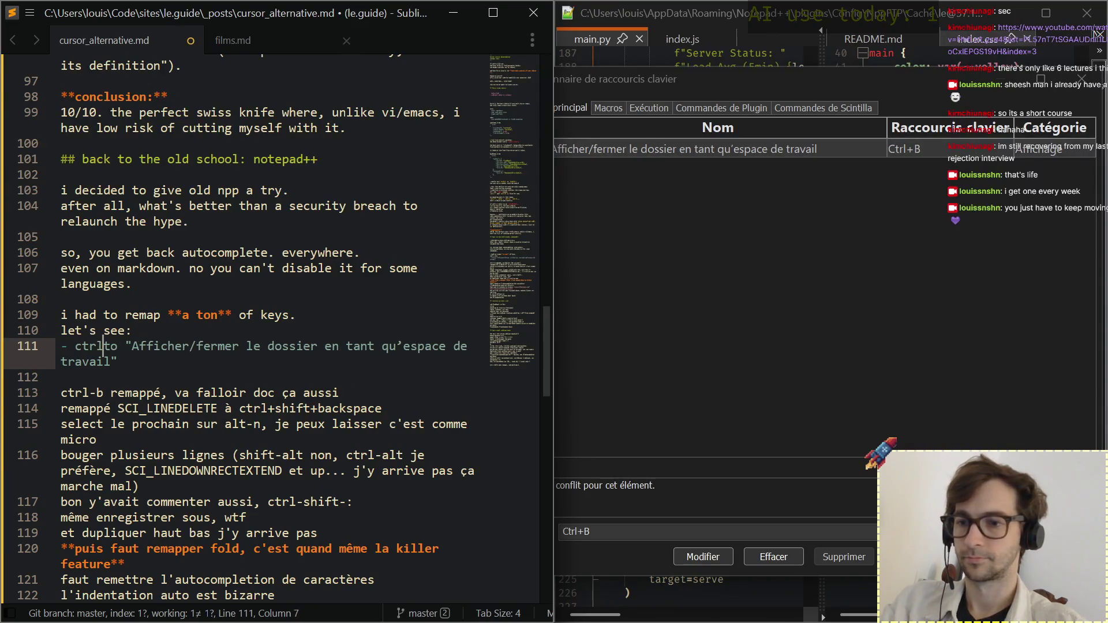
{"action": "type", "text": "-b"}
{"action": "key", "text": "End"}
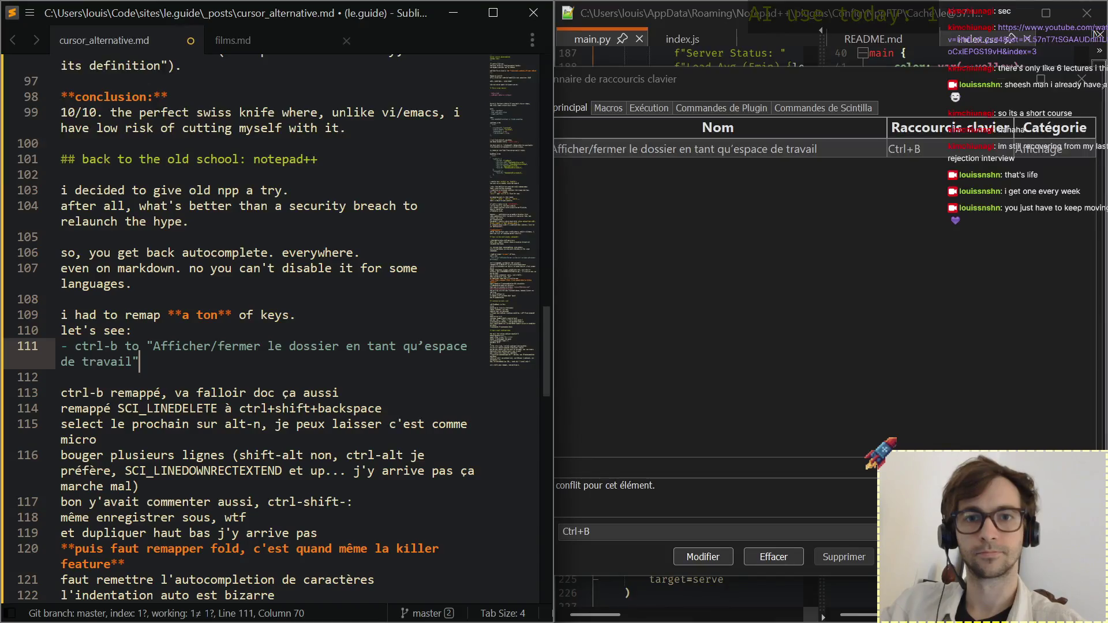
{"action": "key", "text": "Return"}
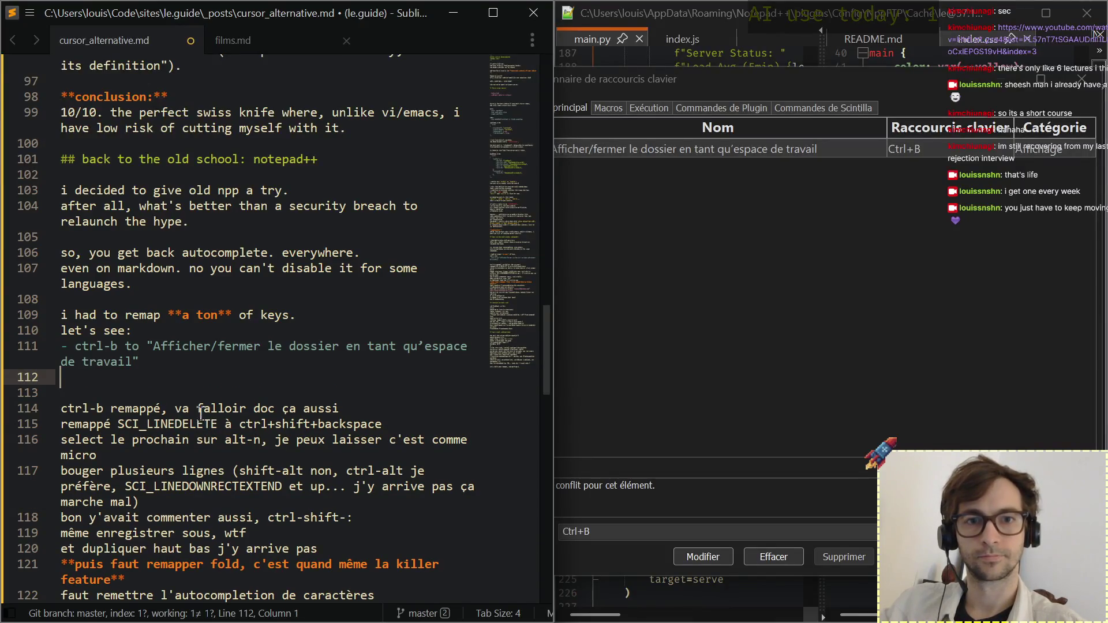
Split ctrl+shift+backspace onto its own line and move it up into the remap list as a bullet.
{"action": "left_click", "coordinate": [232, 427]}
{"action": "key", "text": "Right"}
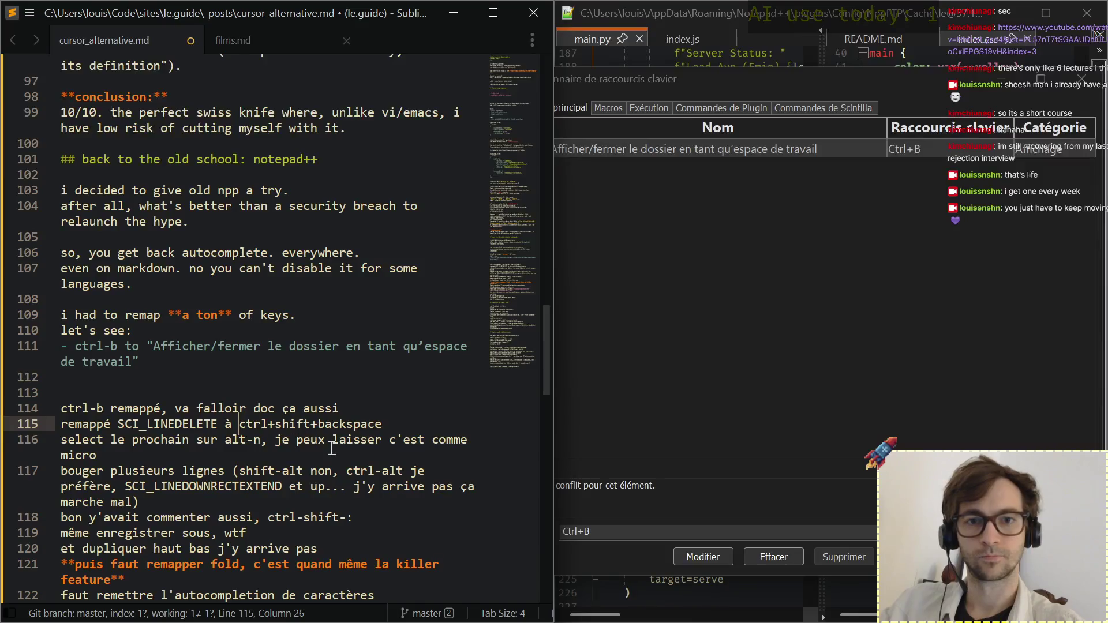
{"action": "key", "text": "Return"}
{"action": "key", "text": "ctrl+shift+Up"}
{"action": "key", "text": "ctrl+shift+Up"}
{"action": "key", "text": "ctrl+shift+Up"}
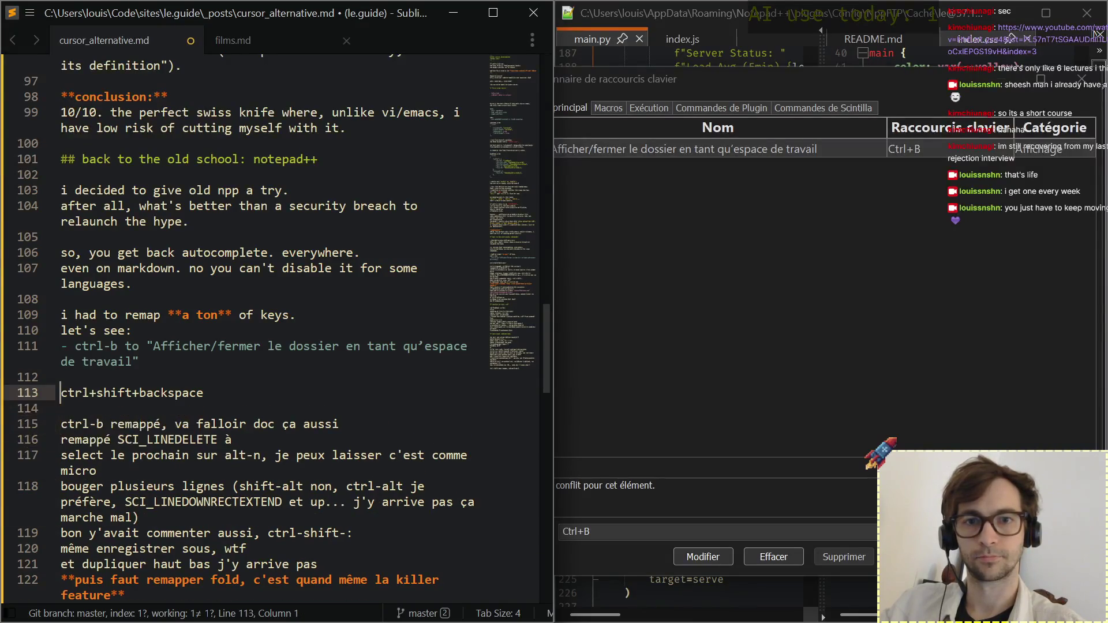
{"action": "key", "text": "ctrl+shift+Up"}
{"action": "type", "text": "-"}
{"action": "key", "text": "End"}
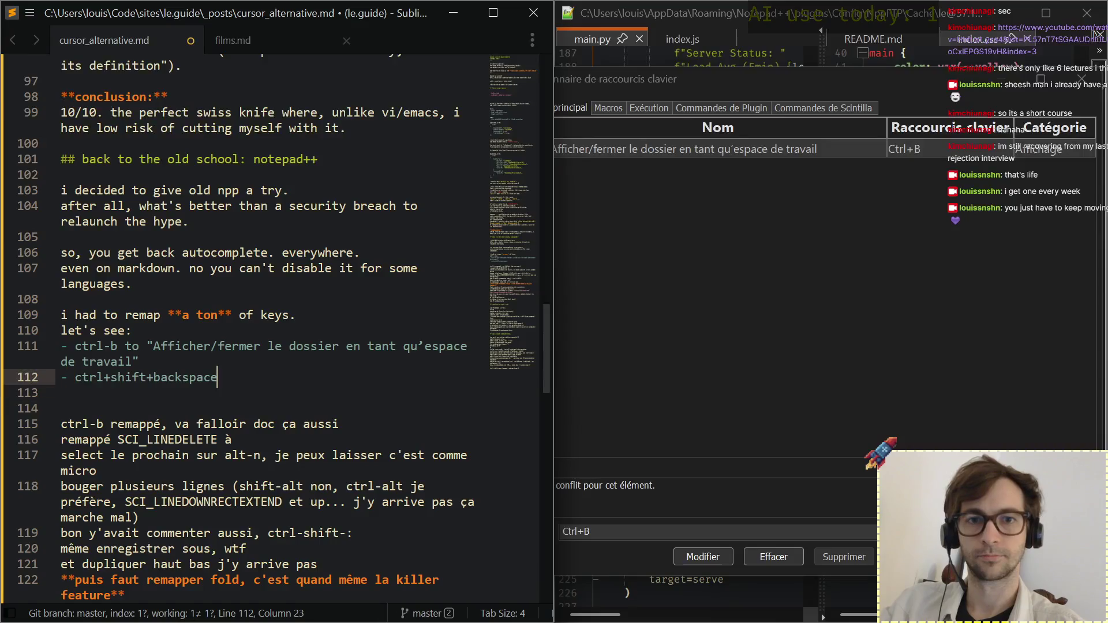
{"action": "type", "text": "to"}
Copy SCI_LINEDELETE from the note below and paste it at the end of the ctrl+shift+backspace bullet.
{"action": "key", "text": "Down"}
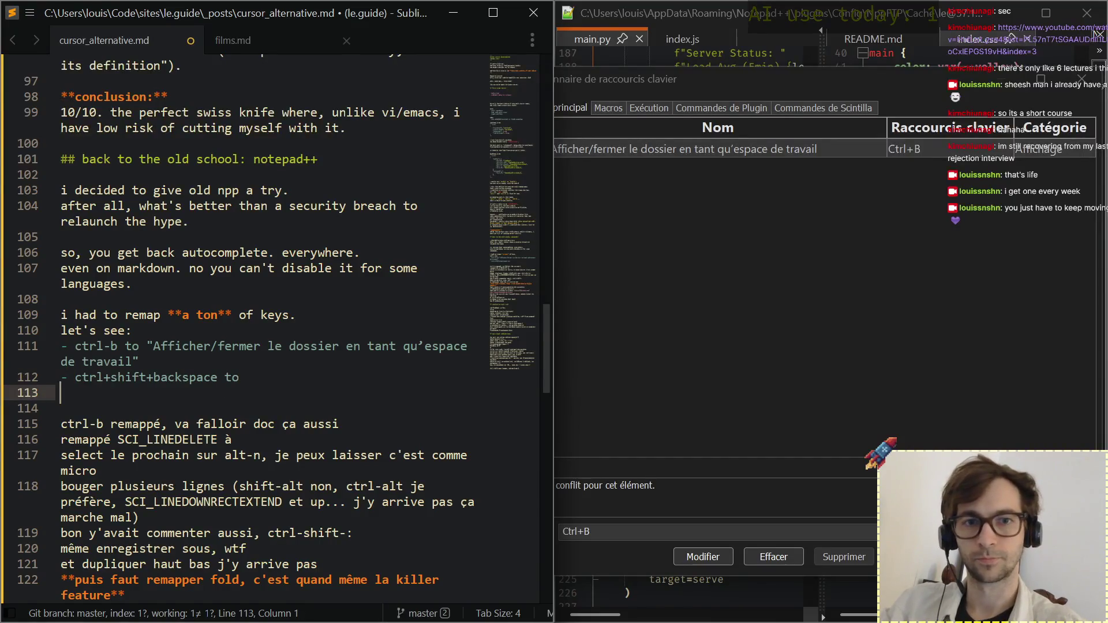
{"action": "key", "text": "Down"}
{"action": "key", "text": "Down"}
{"action": "key", "text": "Down"}
{"action": "key", "text": "ctrl+Right"}
{"action": "key", "text": "Right"}
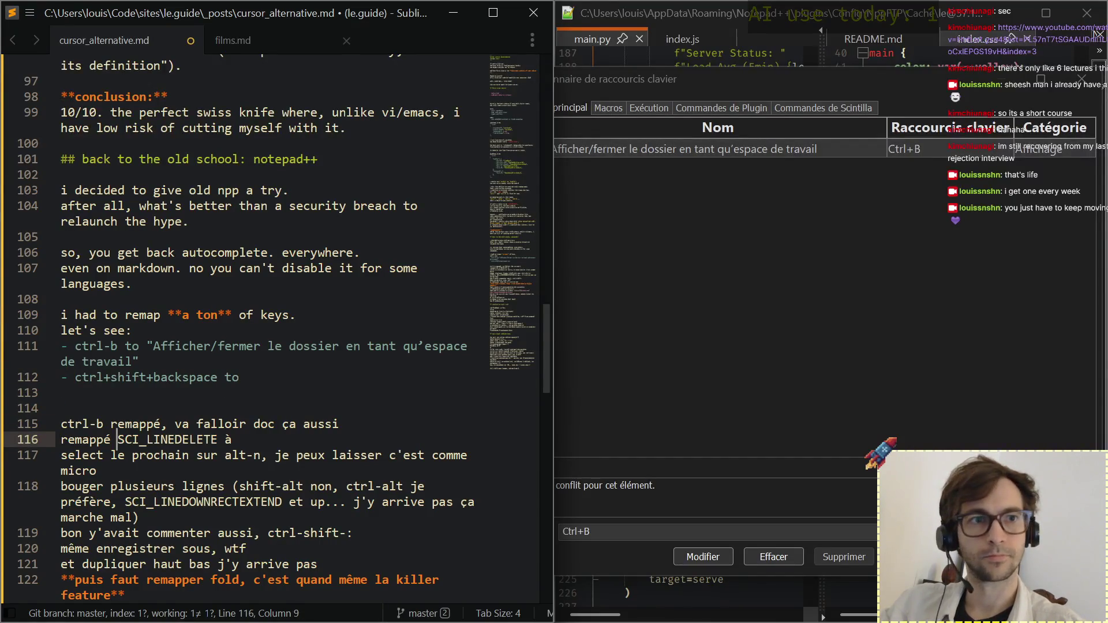
{"action": "key", "text": "ctrl+shift+Right"}
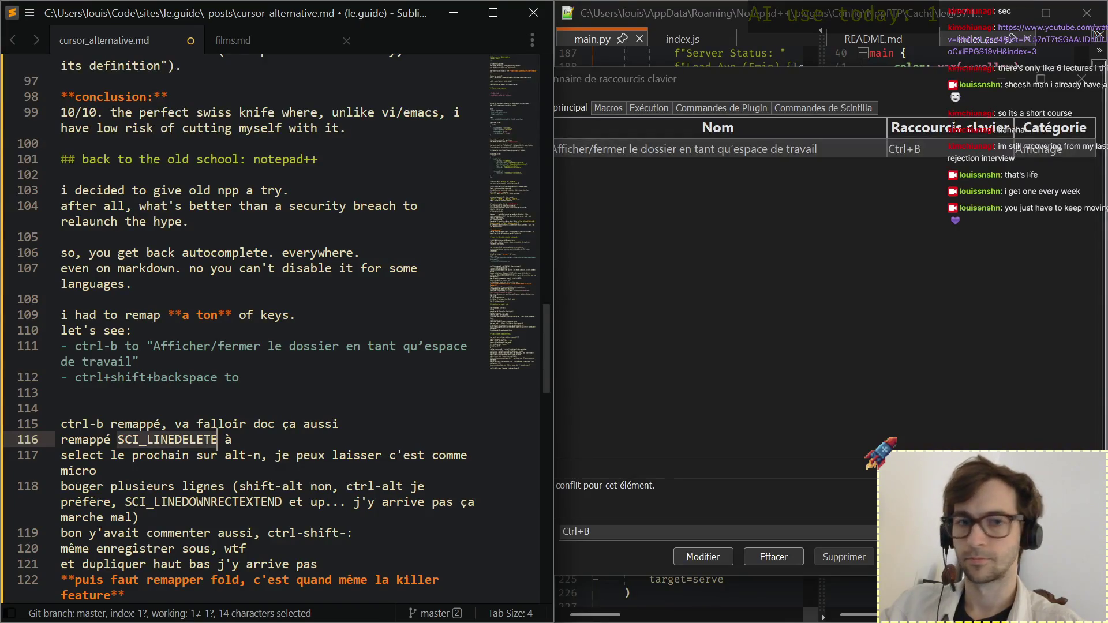
{"action": "key", "text": "ctrl+c"}
{"action": "key", "text": "Up"}
{"action": "key", "text": "Up"}
{"action": "key", "text": "Up"}
{"action": "key", "text": "Up"}
{"action": "key", "text": "End"}
{"action": "key", "text": "ctrl+v"}
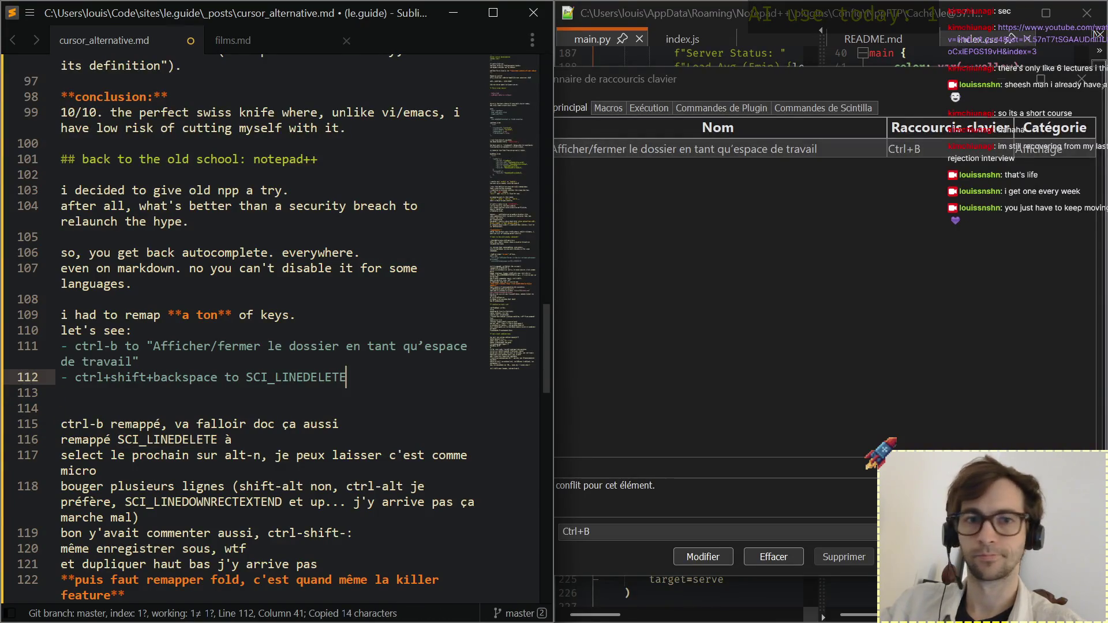
{"action": "key", "text": "Home"}
{"action": "key", "text": "Down"}
{"action": "key", "text": "Down"}
{"action": "key", "text": "Down"}
{"action": "key", "text": "Down"}
{"action": "key", "text": "Down"}
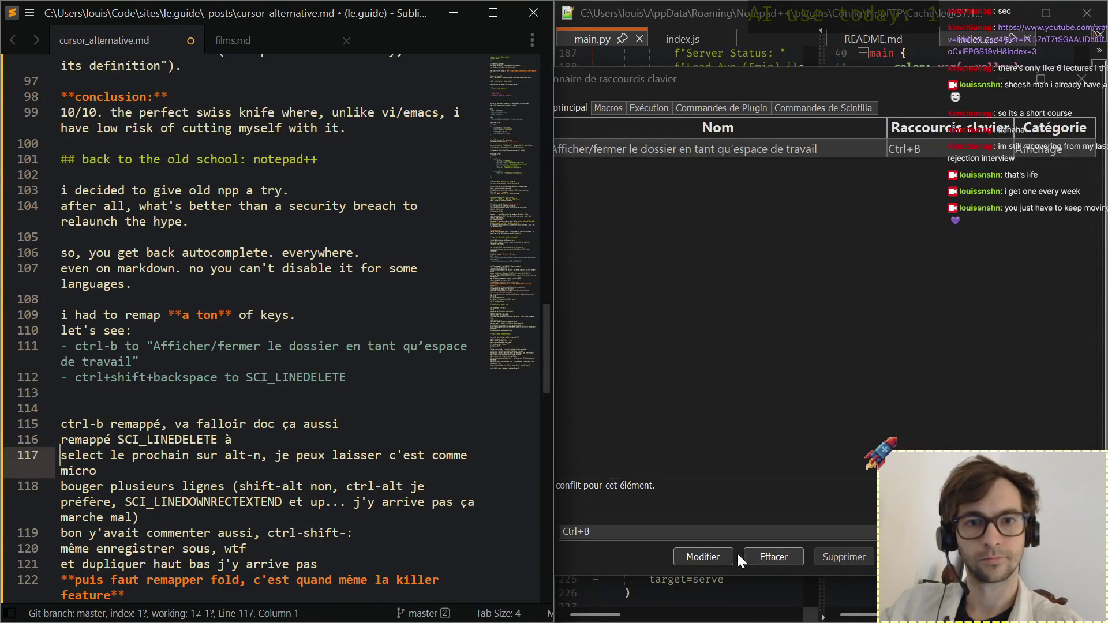
{"action": "left_click", "coordinate": [708, 532]}
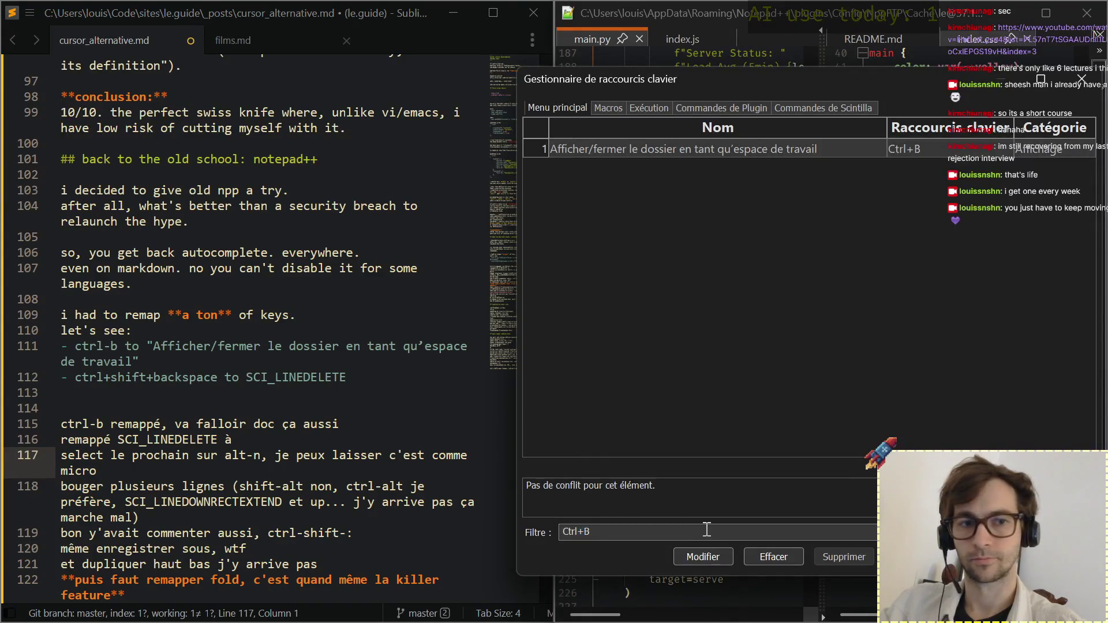
Replace the shortcut filter Ctrl+B with Alt+N, then return to the blog post notes.
{"action": "double_click", "coordinate": [707, 530]}
{"action": "type", "text": "A"}
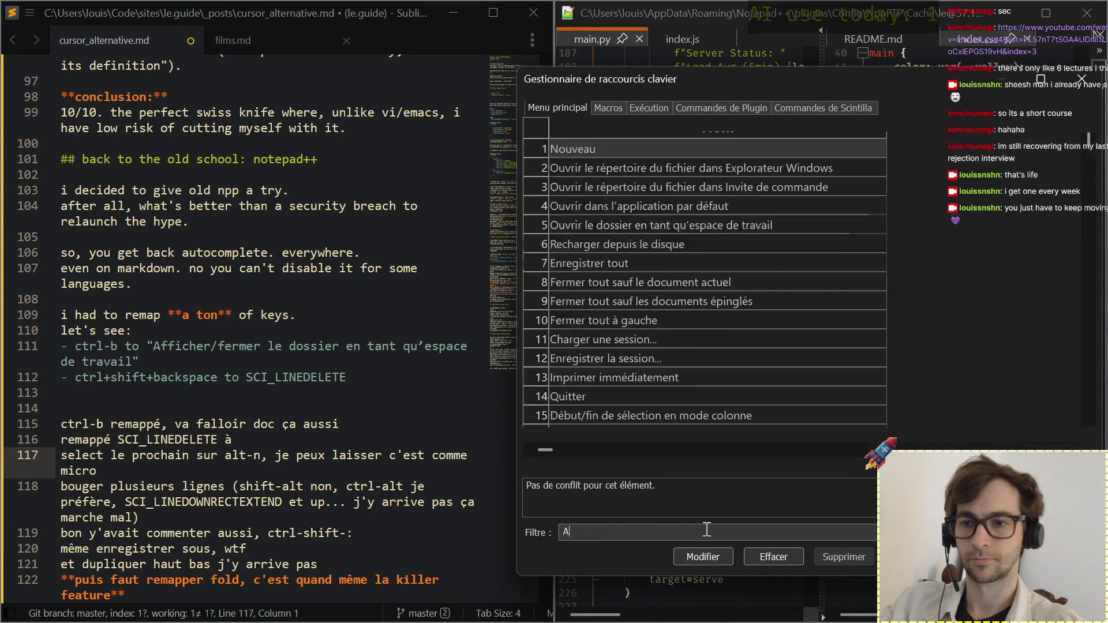
{"action": "type", "text": "lt-N"}
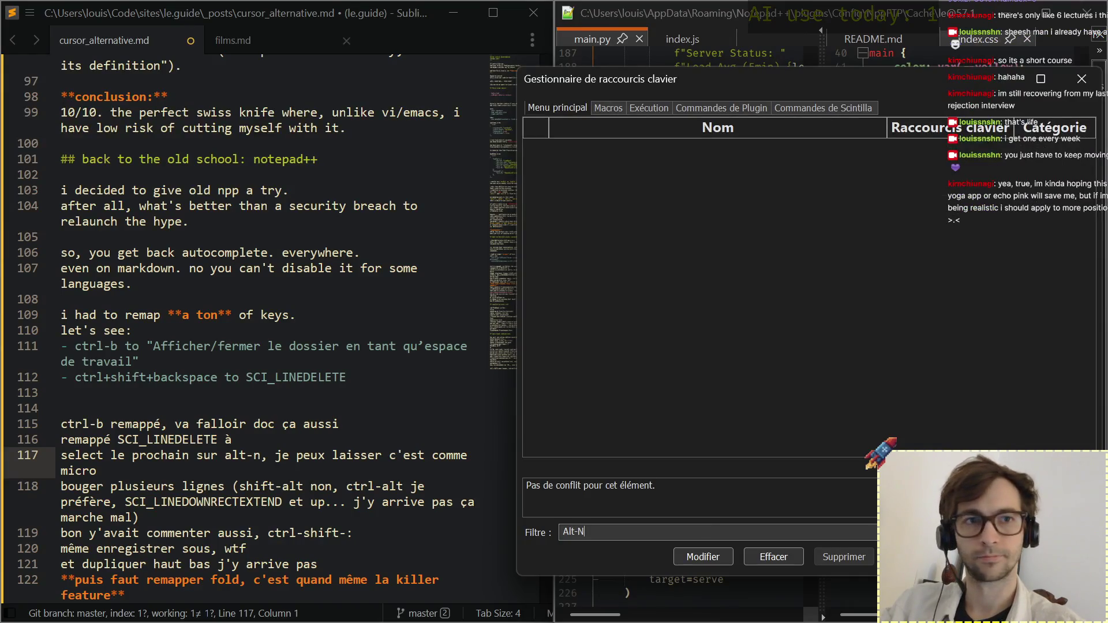
{"action": "key", "text": "BackSpace"}
{"action": "key", "text": "BackSpace"}
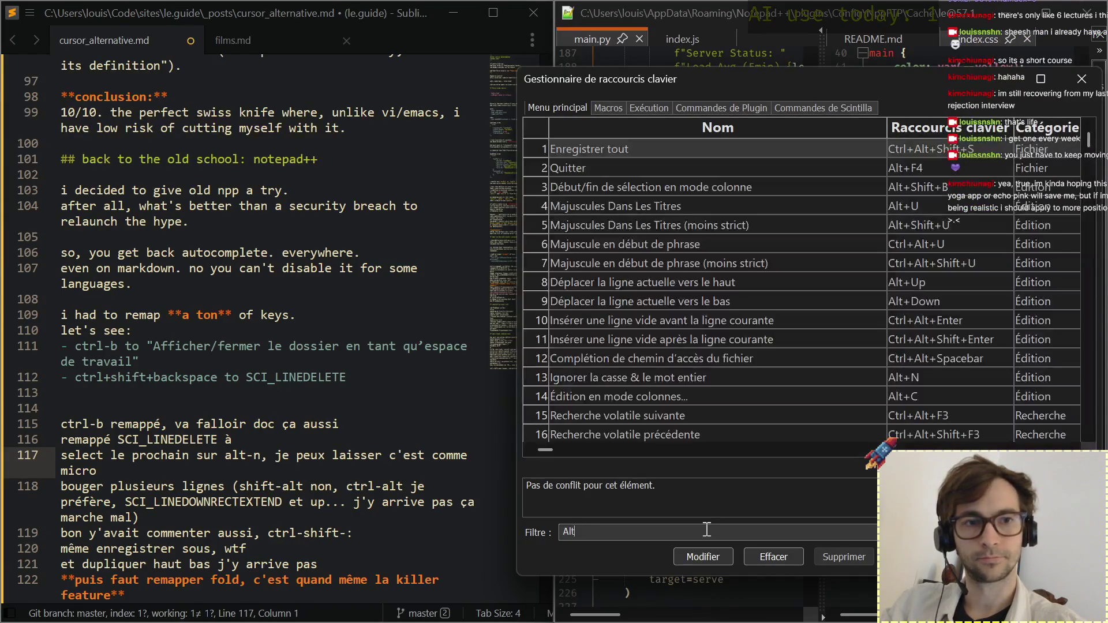
{"action": "type", "text": "+"}
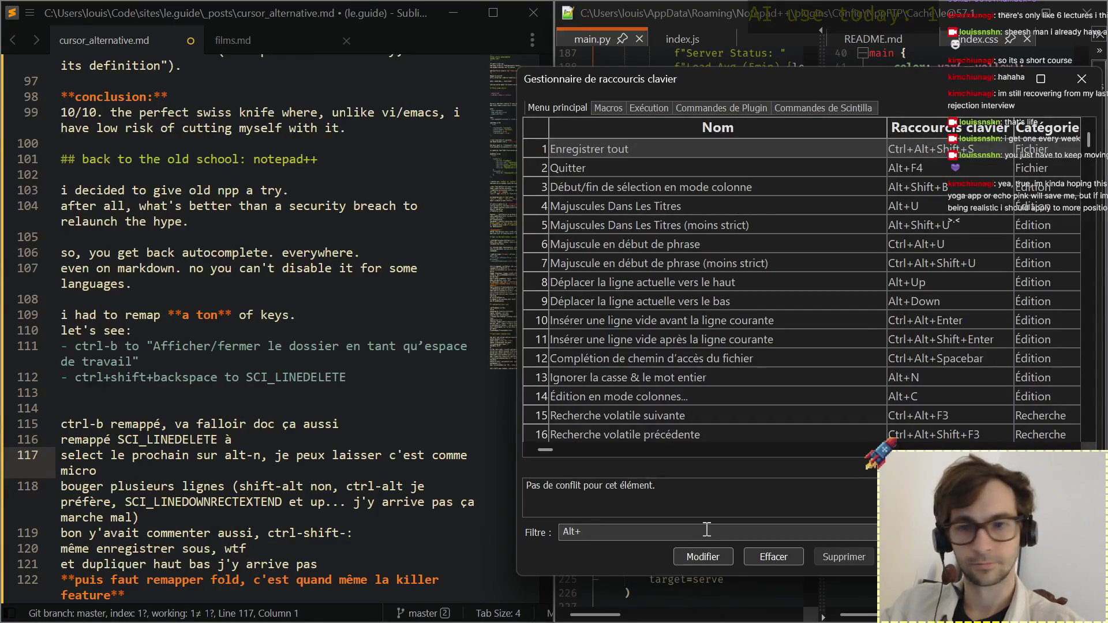
{"action": "type", "text": "N"}
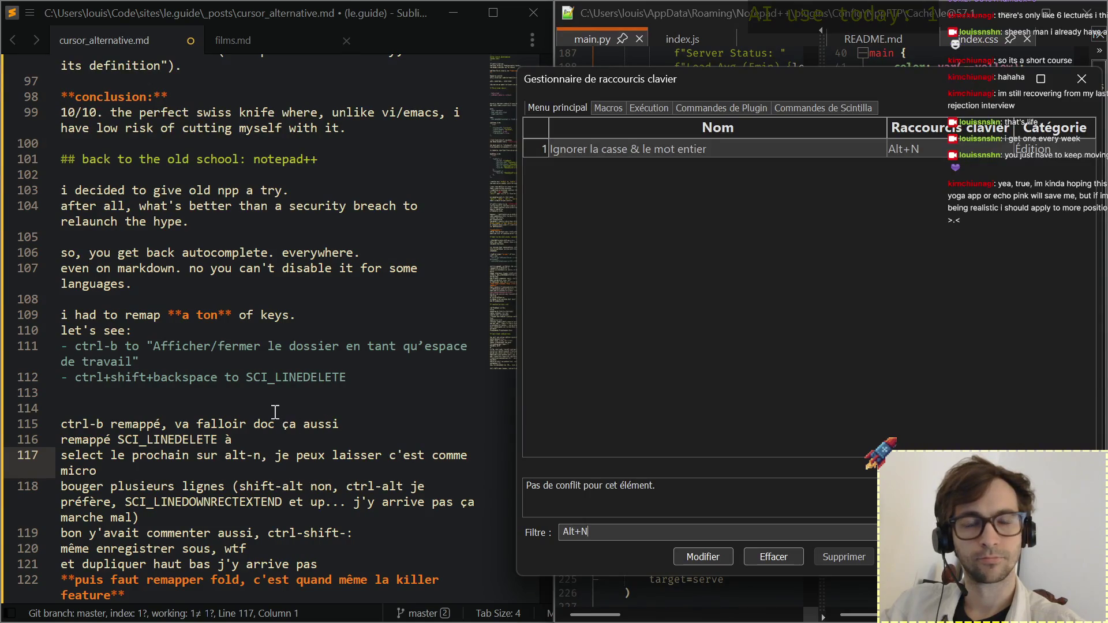
{"action": "left_click", "coordinate": [254, 443]}
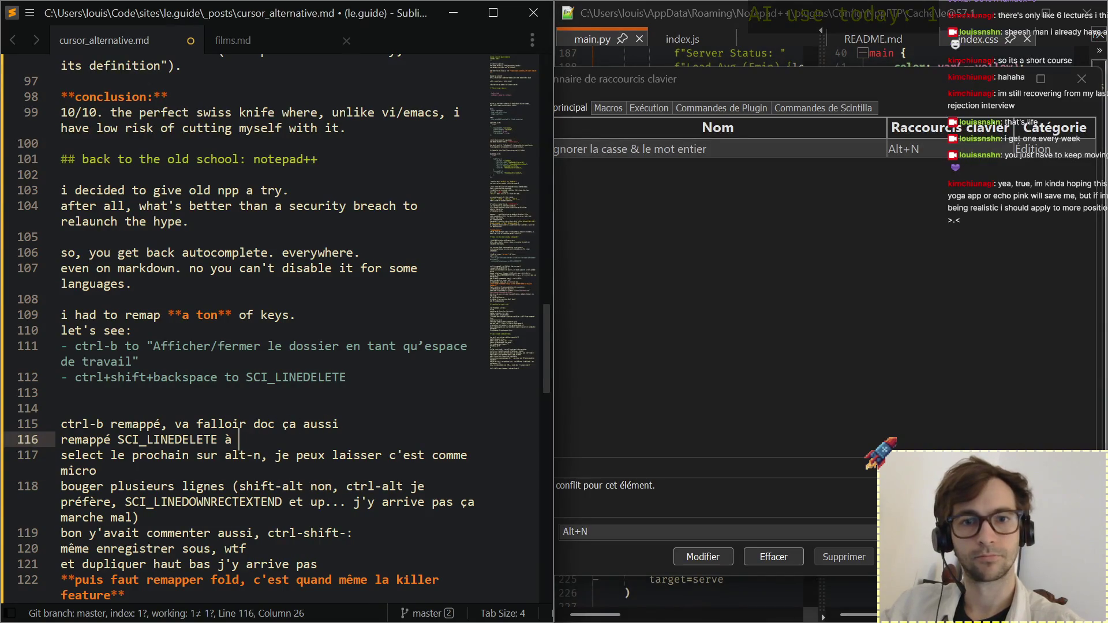
Select and delete the old French note lines above the select-next note.
{"action": "key", "text": "shift+Up"}
{"action": "key", "text": "shift+Up"}
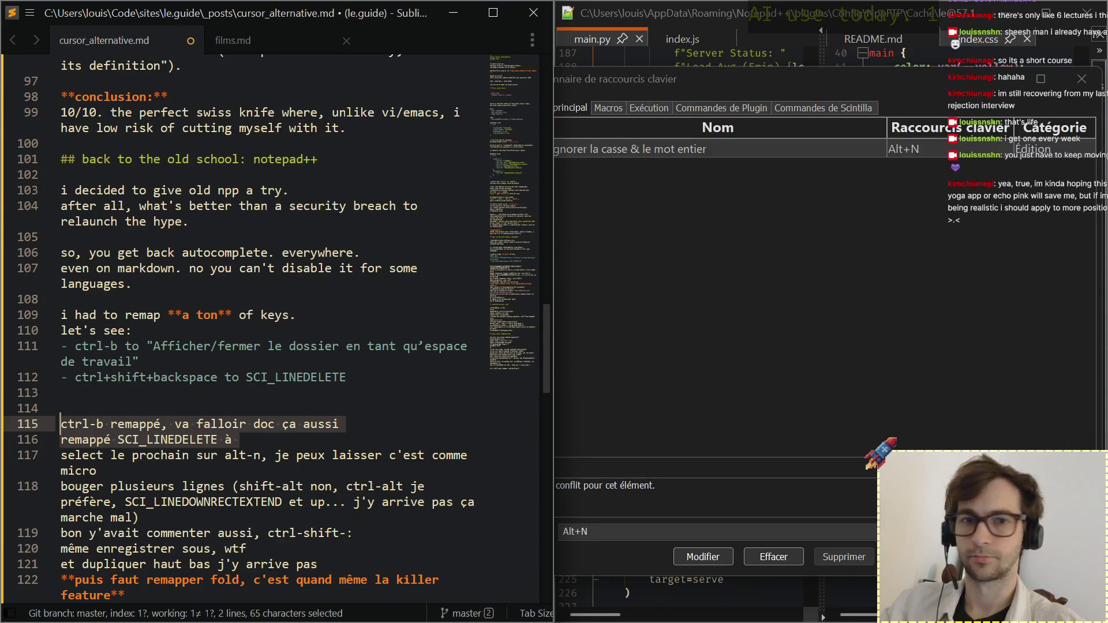
{"action": "left_click", "coordinate": [239, 456]}
{"action": "key", "text": "Left"}
{"action": "key", "text": "Left"}
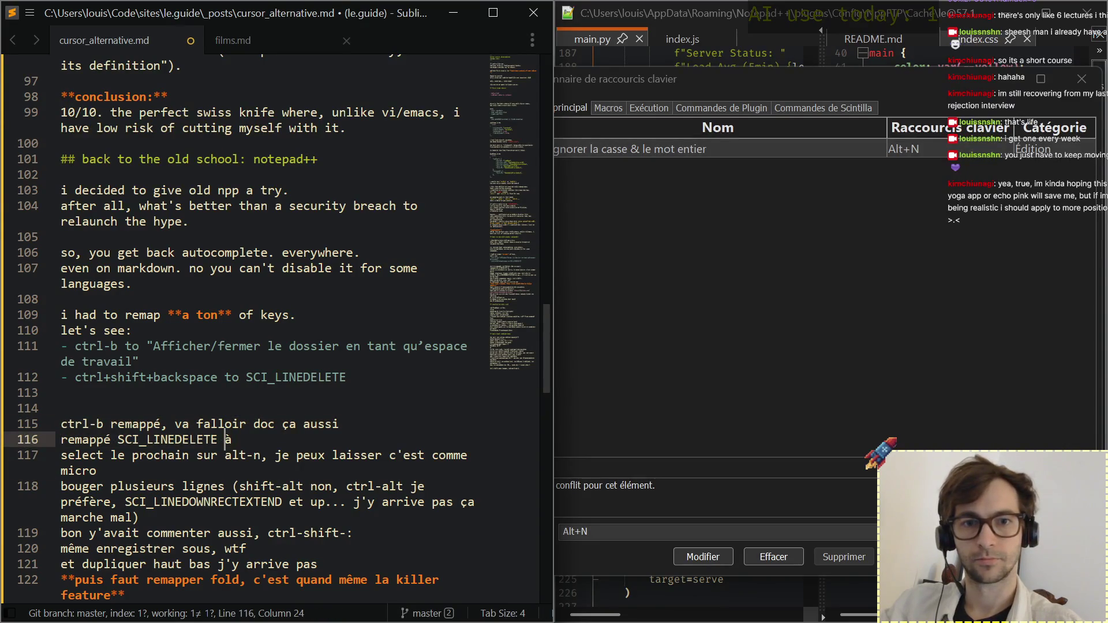
{"action": "key", "text": "Down"}
{"action": "key", "text": "Down"}
{"action": "key", "text": "Up"}
{"action": "key", "text": "shift+Up"}
{"action": "key", "text": "shift+Up"}
{"action": "key", "text": "shift+Up"}
{"action": "key", "text": "shift+Up"}
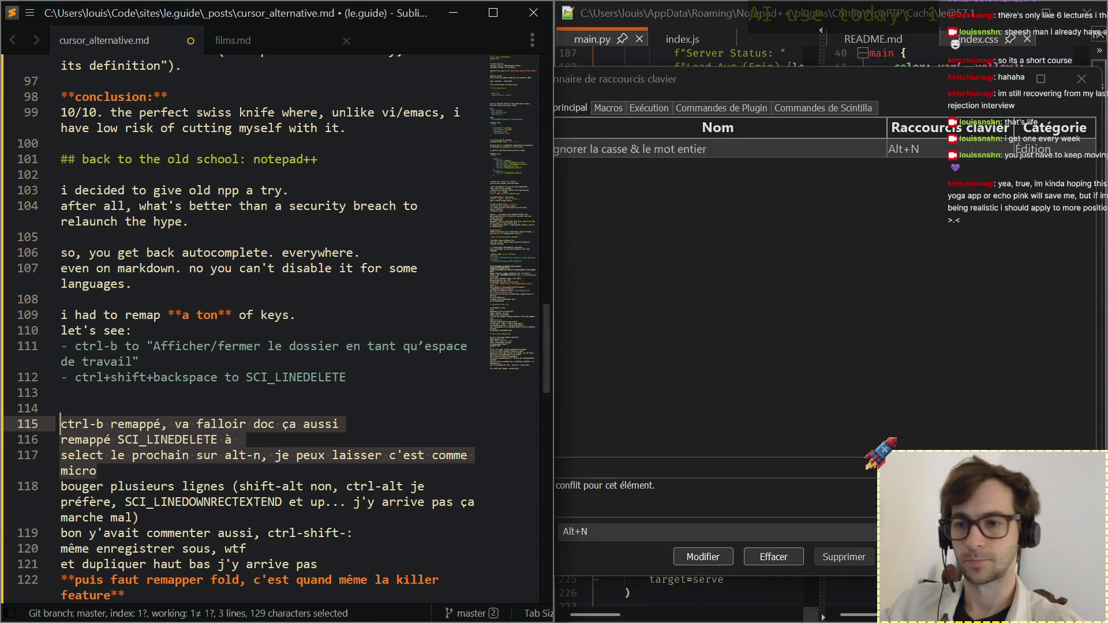
{"action": "key", "text": "BackSpace"}
{"action": "key", "text": "Return"}
{"action": "type", "text": "select next to alt-n is kinda like micro"}
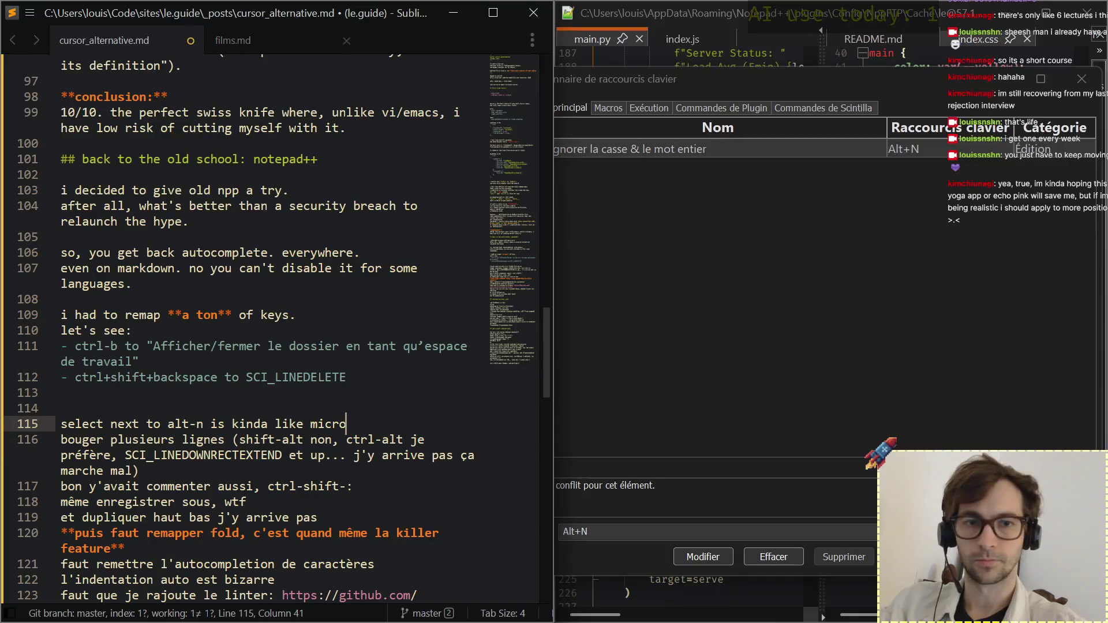
Write the English alt-n select-next-like-micro note and the vscode ctrl-d remark below it.
{"action": "key", "text": "Return"}
{"action": "type", "text": "(even if i'm more used to "}
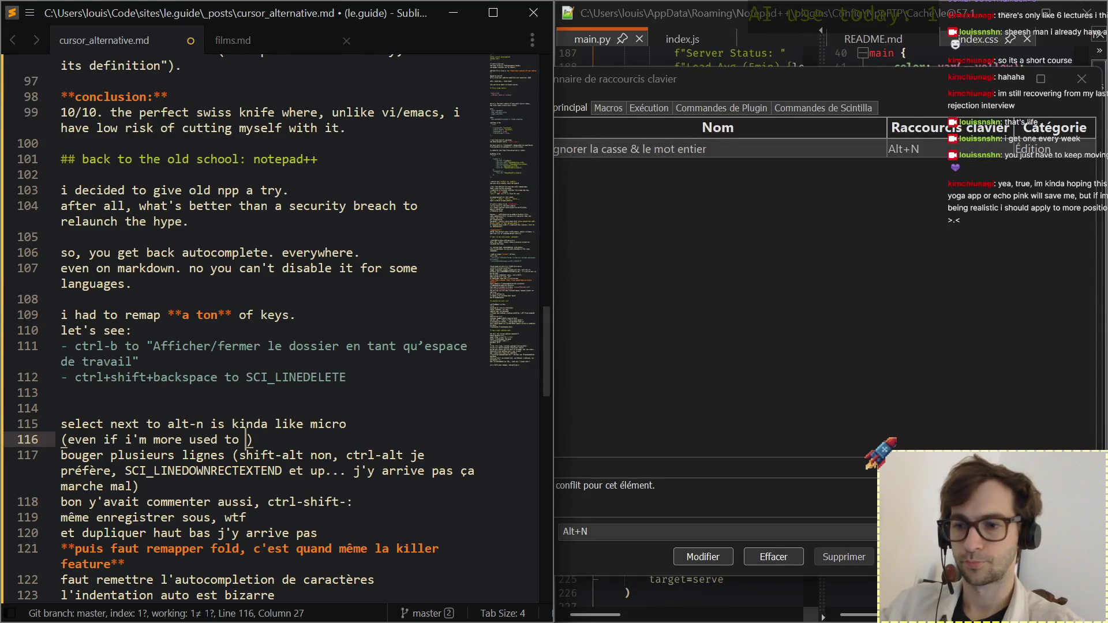
{"action": "type", "text": "vscode's ctrl-d"}
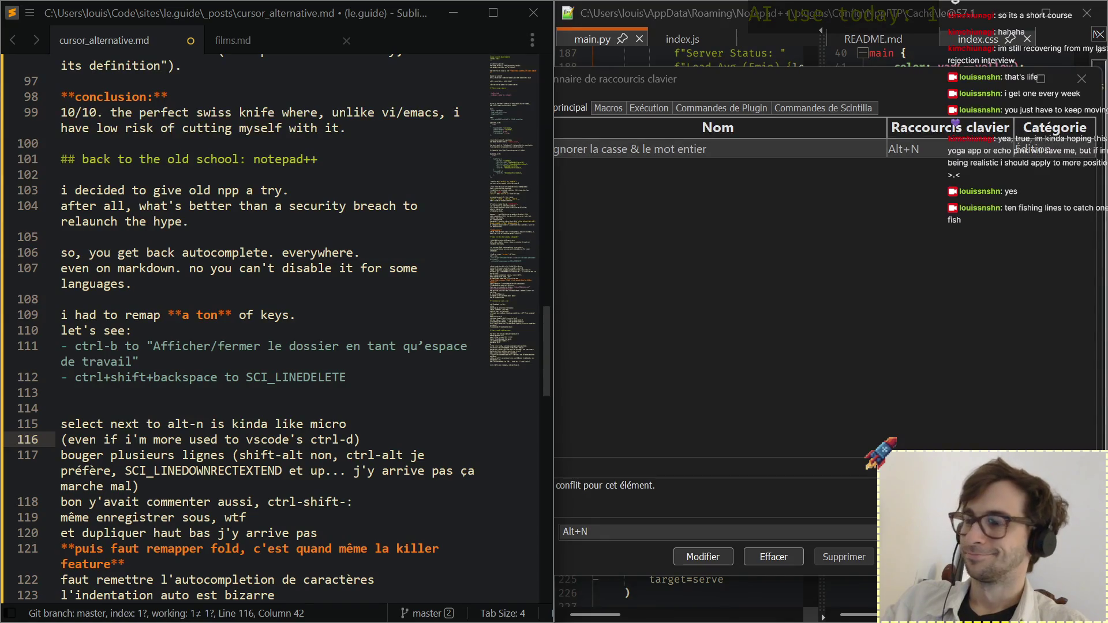
{"action": "left_click", "coordinate": [809, 271]}
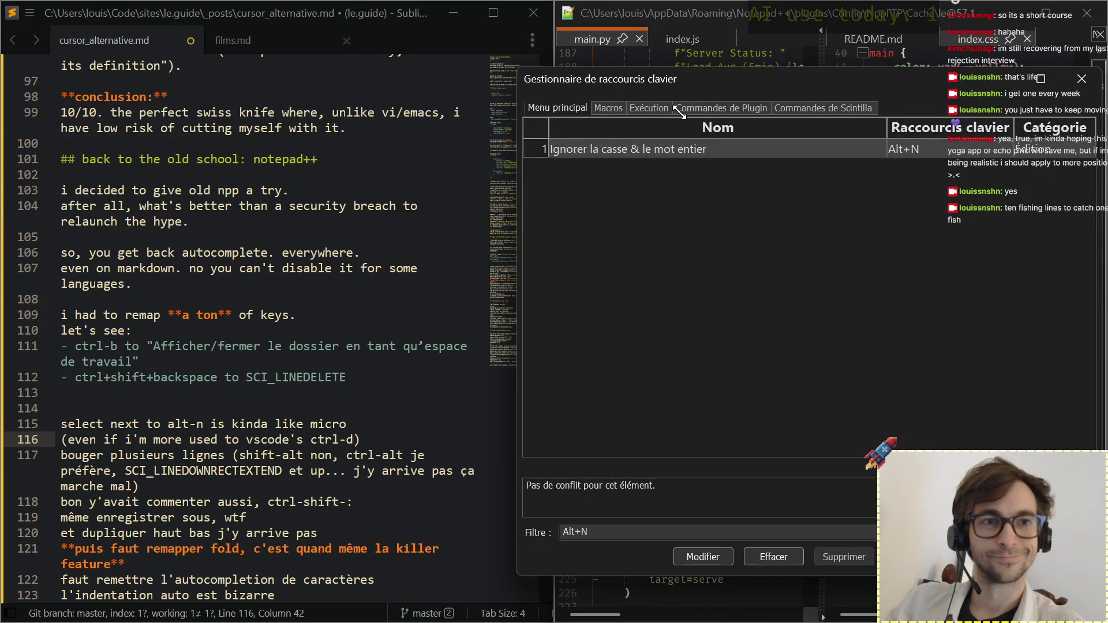
Close Notepad++'s shortcut manager via its red X.
{"action": "left_click", "coordinate": [1082, 79]}
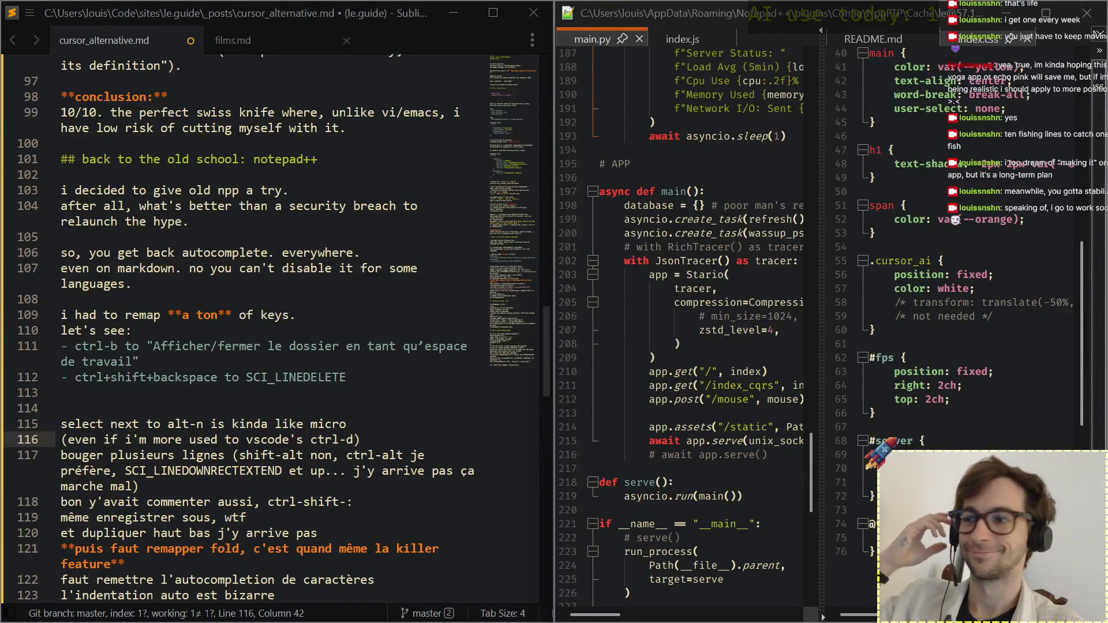
Copy ctrl-shift-: from the commenting note into a new bullet on line 113.
{"action": "left_click", "coordinate": [120, 392]}
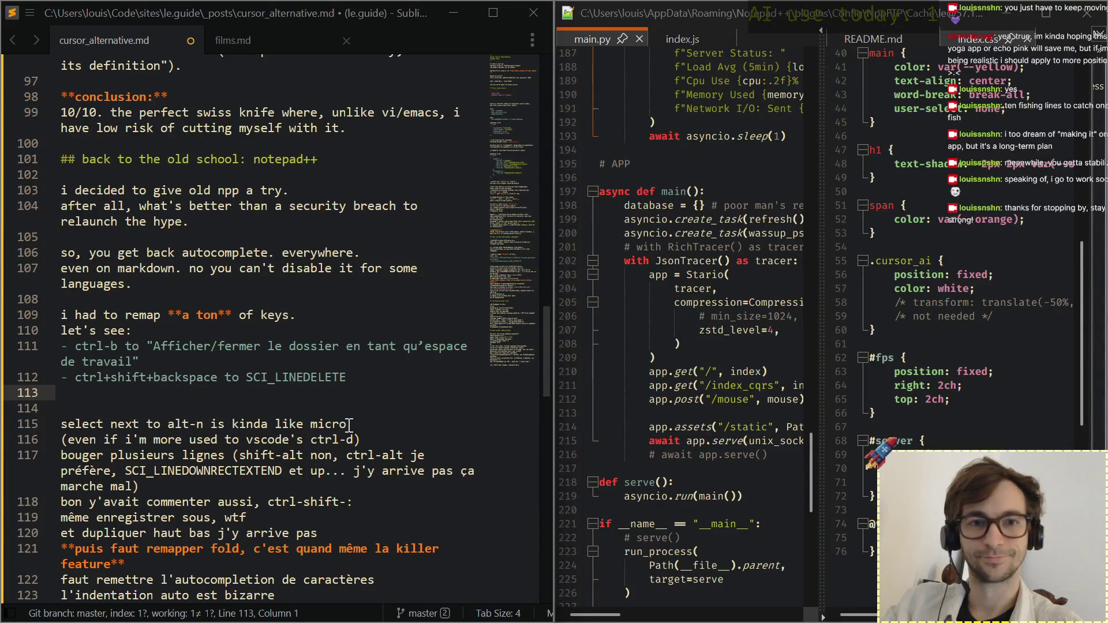
{"action": "left_click", "coordinate": [368, 442]}
{"action": "key", "text": "Return"}
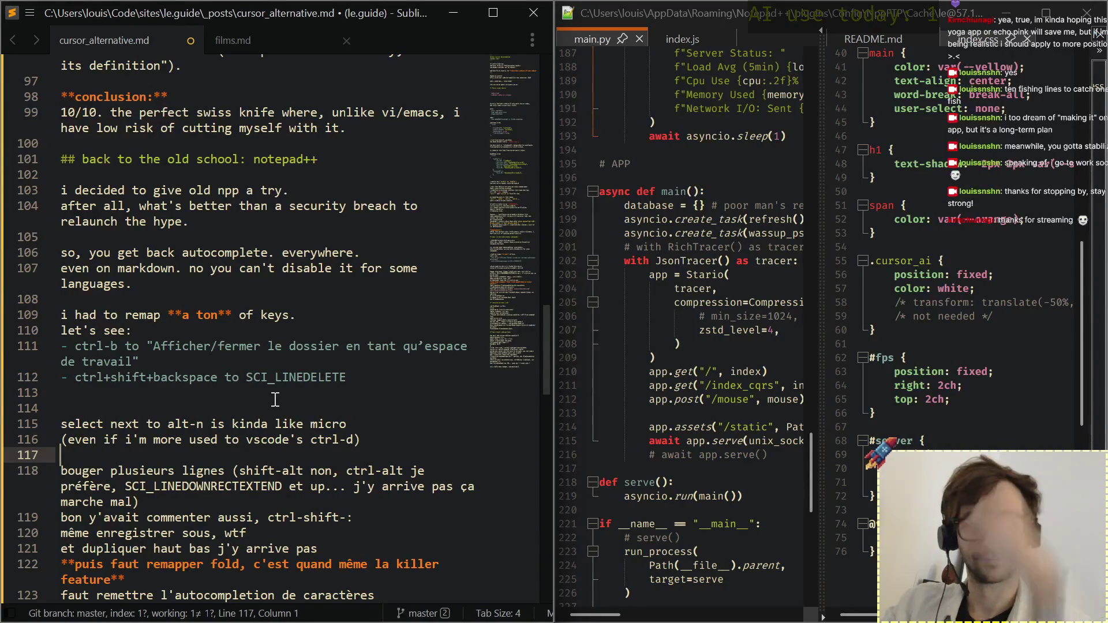
{"action": "left_click_drag", "start_coordinate": [267, 517], "coordinate": [384, 526]}
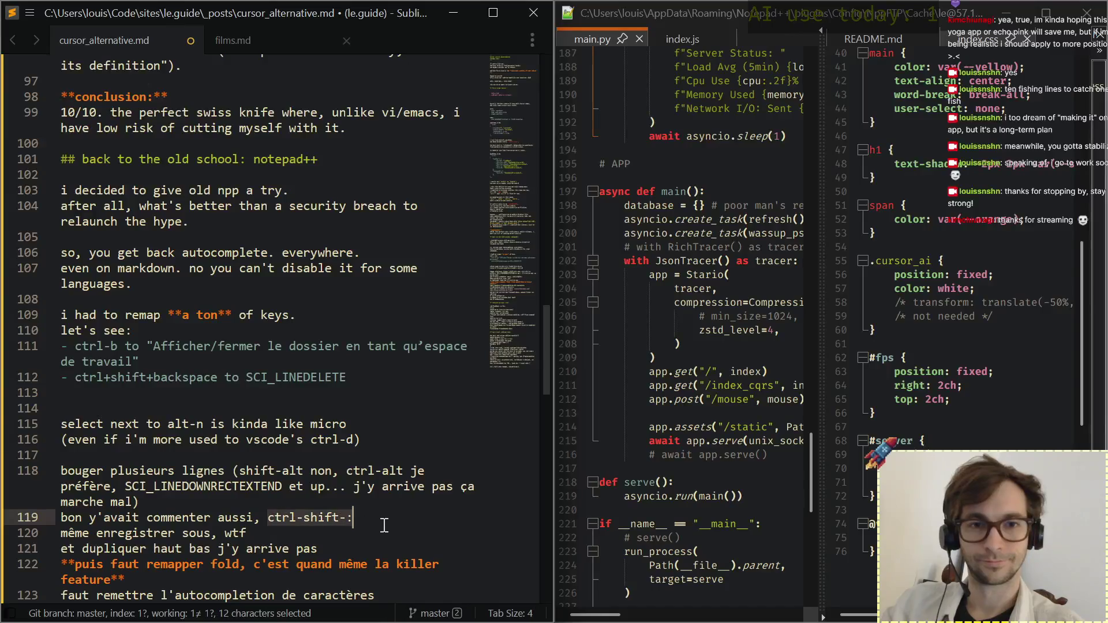
{"action": "key", "text": "ctrl+c"}
{"action": "left_click", "coordinate": [179, 389]}
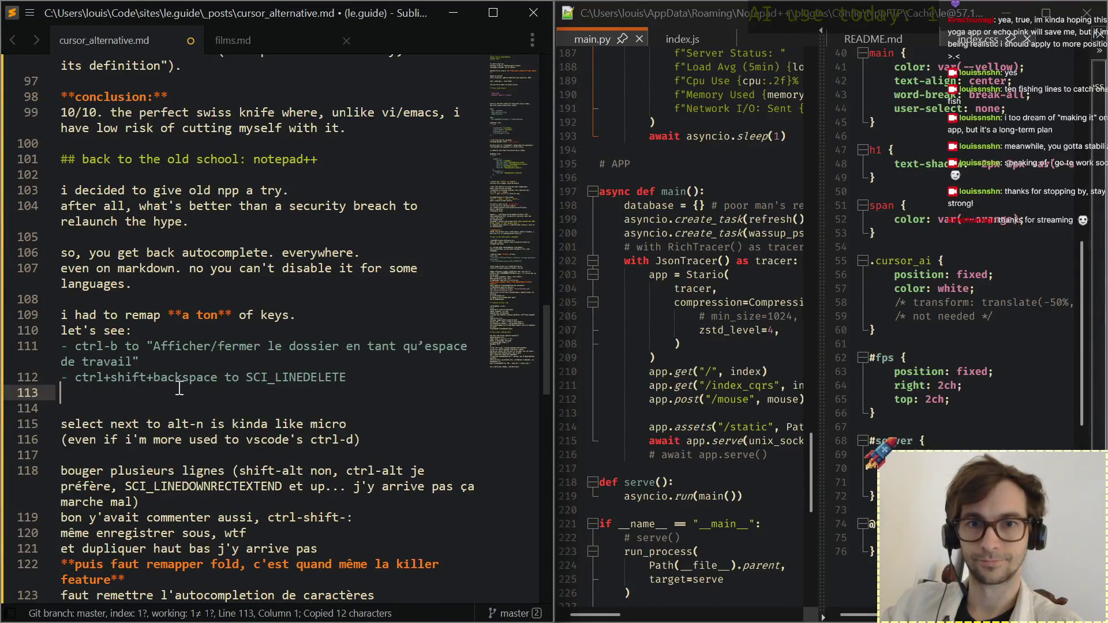
{"action": "type", "text": "-"}
{"action": "key", "text": "ctrl+v"}
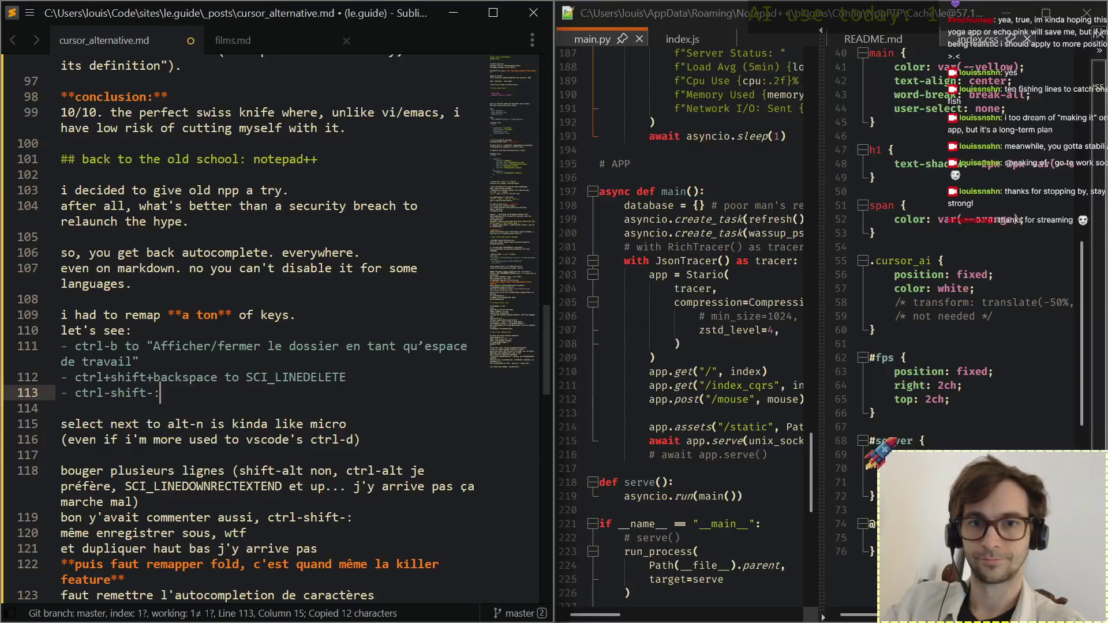
Multi-select the hyphens in ctrl-b and ctrl-shift-: with Ctrl+D and replace them with plus signs.
{"action": "key", "text": "Left"}
{"action": "key", "text": "Left"}
{"action": "key", "text": "Up"}
{"action": "key", "text": "Up"}
{"action": "key", "text": "Left"}
{"action": "key", "text": "Left"}
{"action": "key", "text": "Left"}
{"action": "key", "text": "Left"}
{"action": "key", "text": "Left"}
{"action": "key", "text": "shift+Left"}
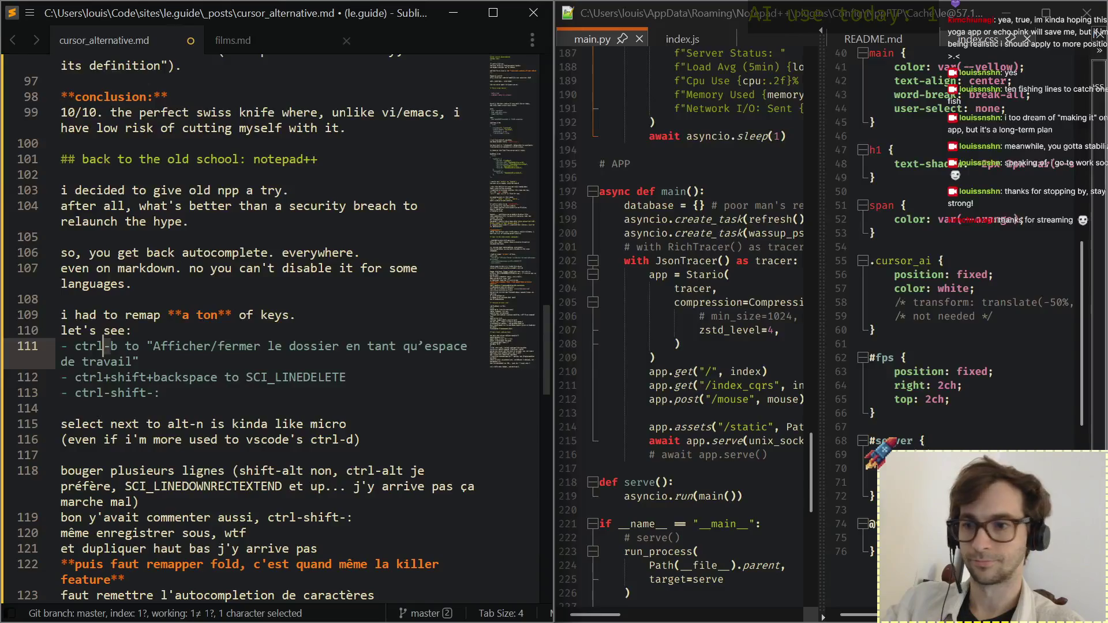
{"action": "key", "text": "ctrl+d"}
{"action": "key", "text": "ctrl+d"}
{"action": "key", "text": "ctrl+d"}
{"action": "key", "text": "ctrl+d"}
{"action": "type", "text": "+"}
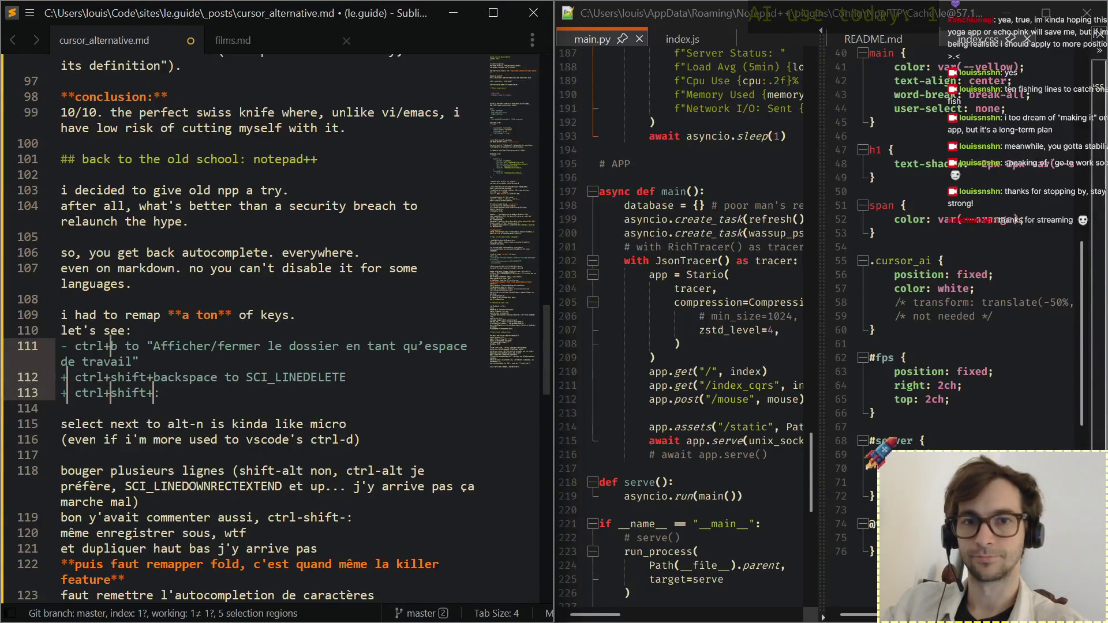
{"action": "left_click", "coordinate": [99, 392]}
{"action": "left_click", "coordinate": [70, 378]}
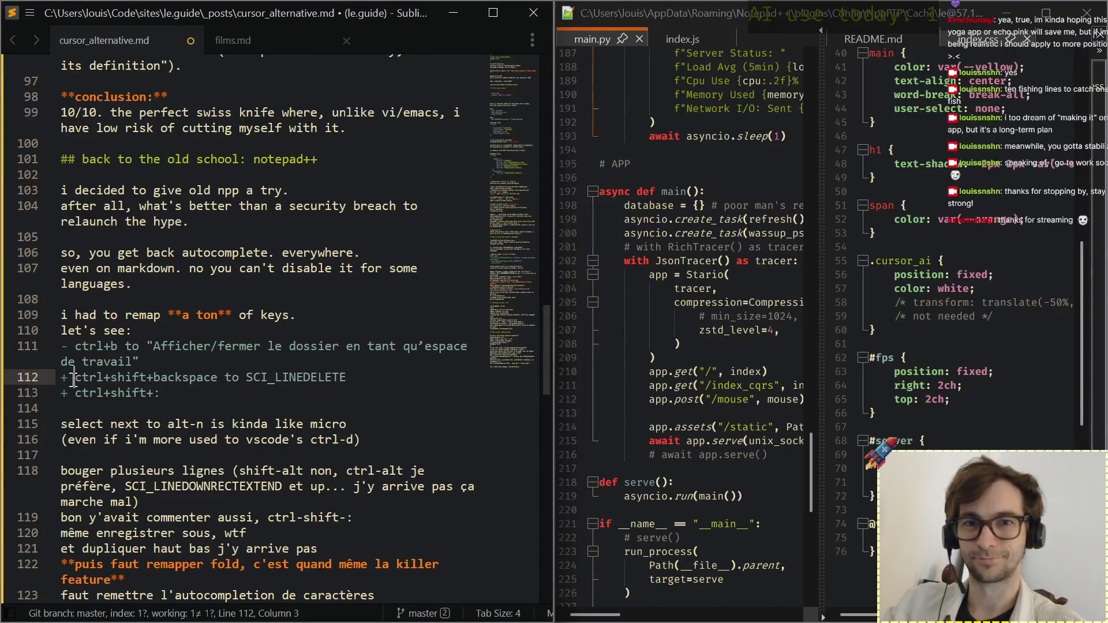